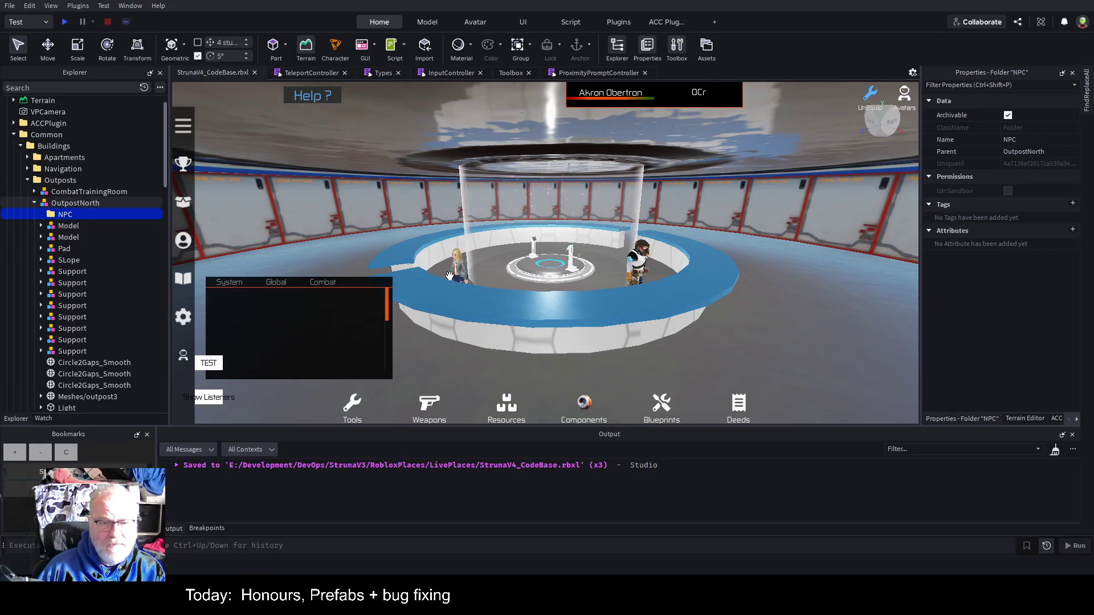
Step: Cut the StrunaInc buyer NPC, paste it into OutpostNorth's NPC folder, and walk beside it
{"action": "left_click", "coordinate": [462, 268]}
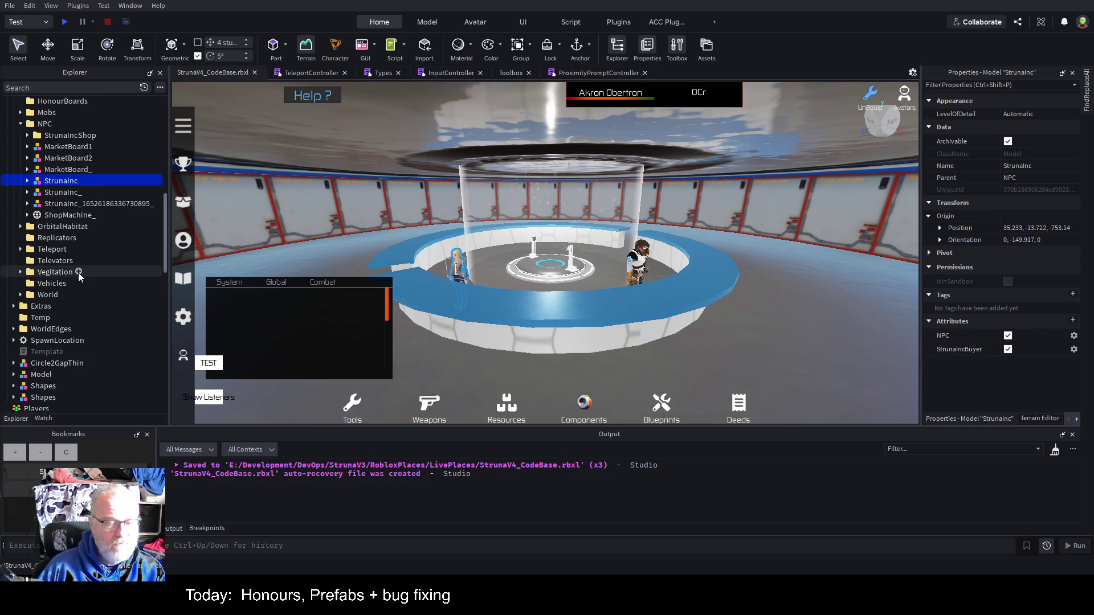
{"action": "scroll", "coordinate": [80, 274], "scroll_direction": "up", "scroll_amount": 3}
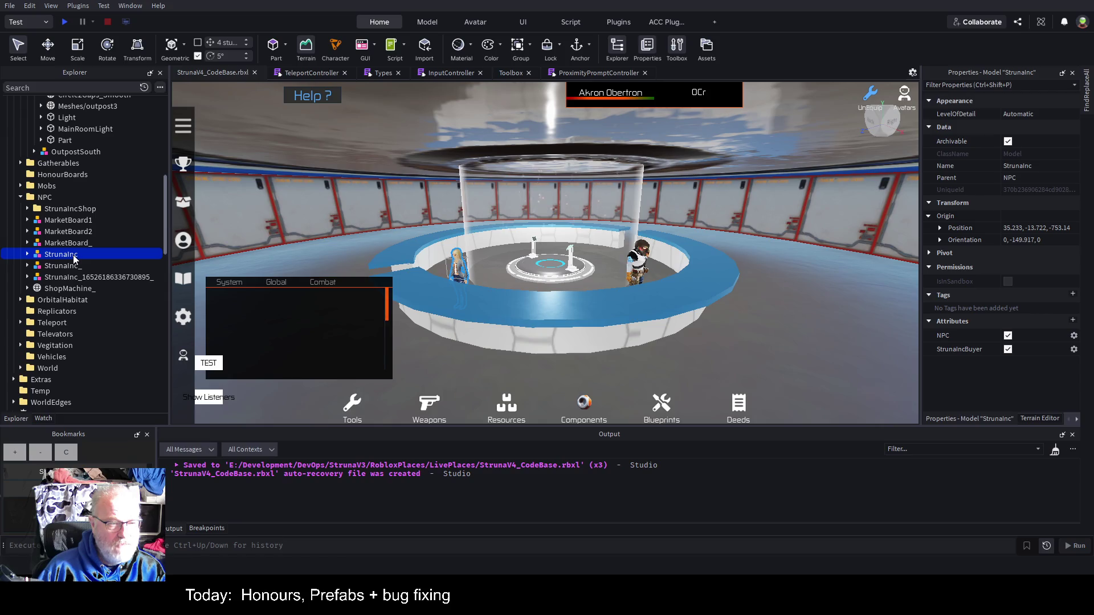
{"action": "key", "text": "Delete"}
{"action": "scroll", "coordinate": [121, 222], "scroll_direction": "up", "scroll_amount": 10}
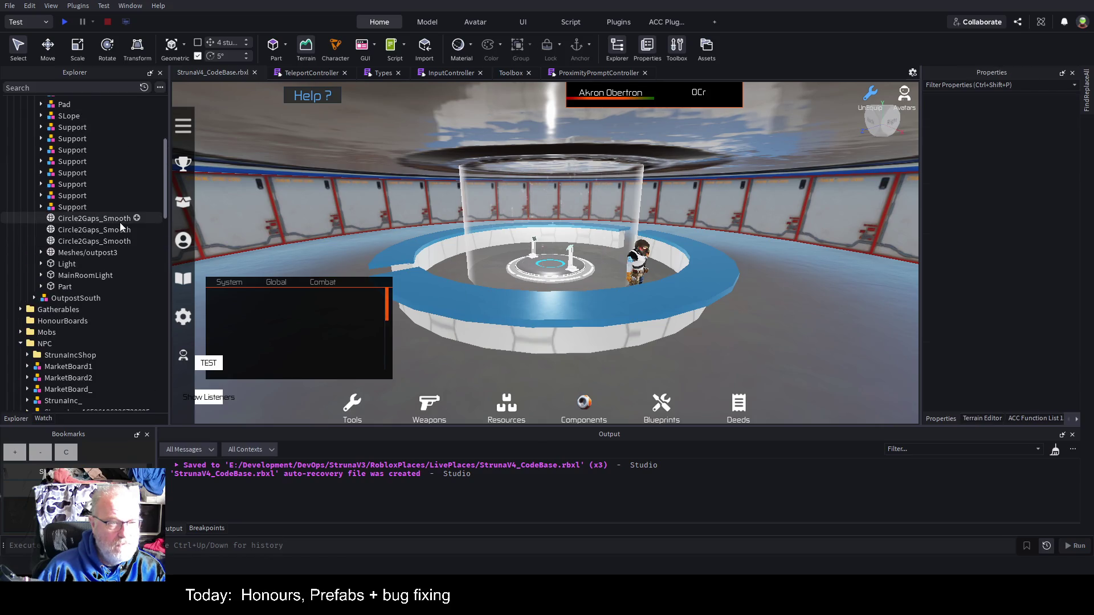
{"action": "left_click", "coordinate": [68, 195]}
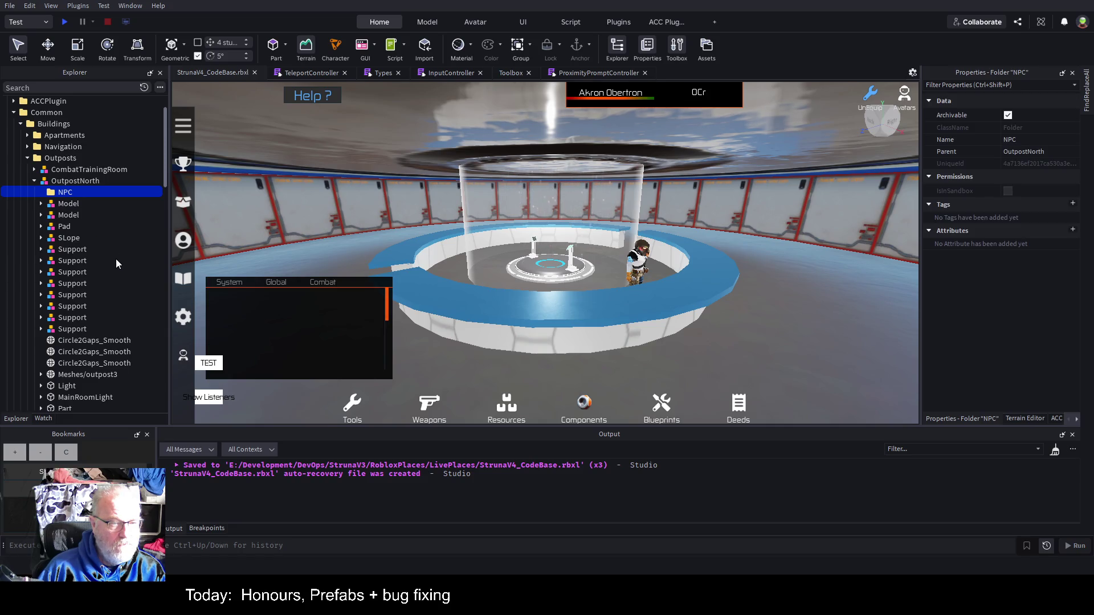
{"action": "key", "text": "ctrl+shift+v"}
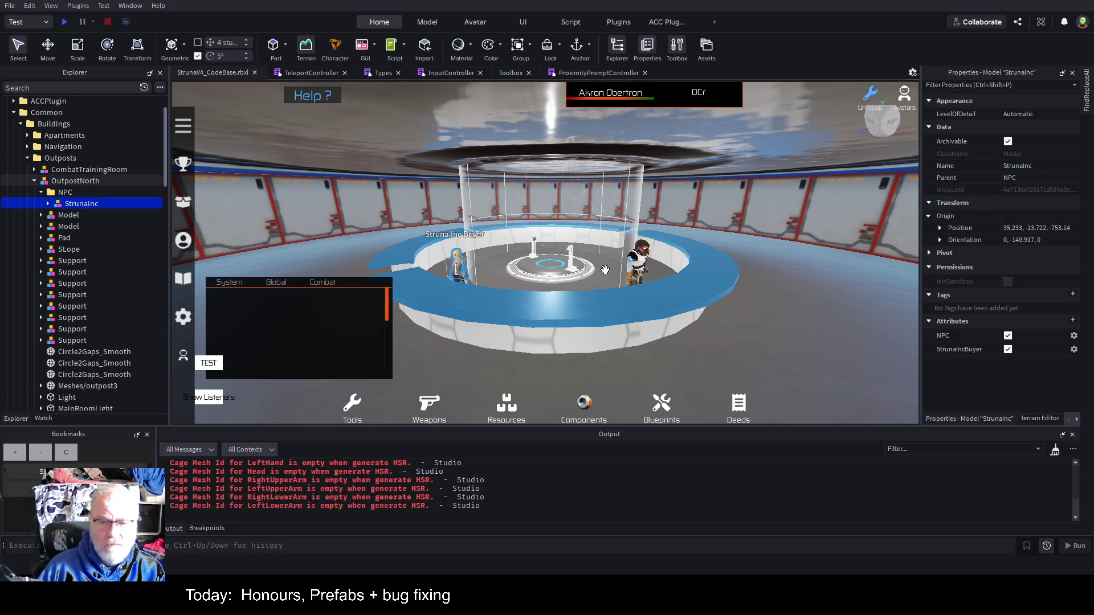
{"action": "key", "text": "a"}
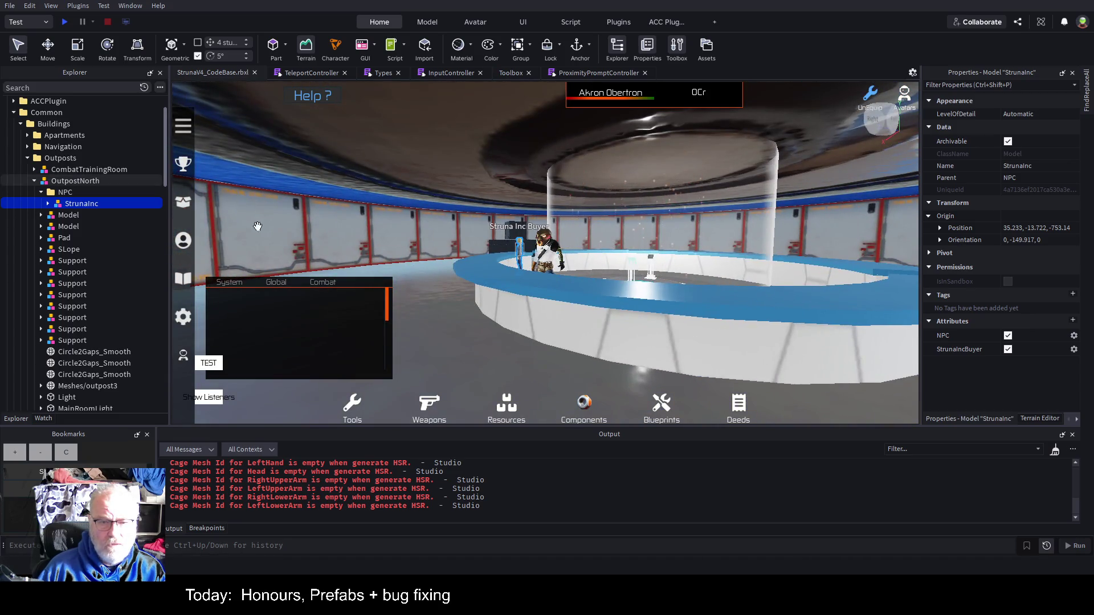
Step: Cut MarketBoard2, paste it into OutpostNorth's NPC folder, and save the place
{"action": "scroll", "coordinate": [99, 239], "scroll_direction": "down", "scroll_amount": 4}
{"action": "scroll", "coordinate": [97, 266], "scroll_direction": "down", "scroll_amount": 3}
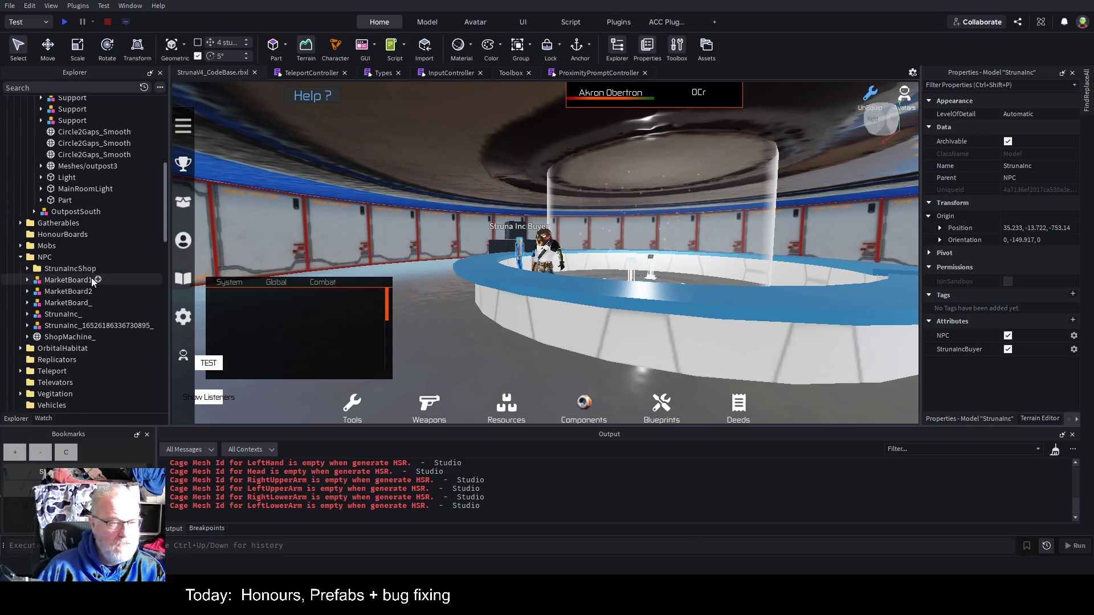
{"action": "left_click", "coordinate": [94, 280]}
{"action": "key", "text": "Down"}
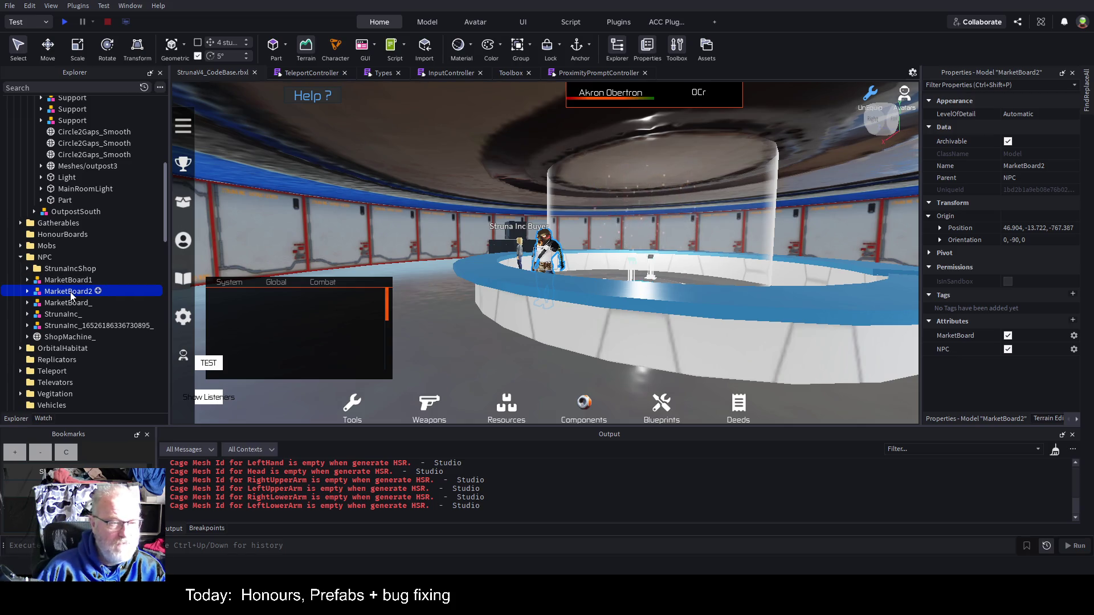
{"action": "key", "text": "Delete"}
{"action": "scroll", "coordinate": [92, 241], "scroll_direction": "up", "scroll_amount": 7}
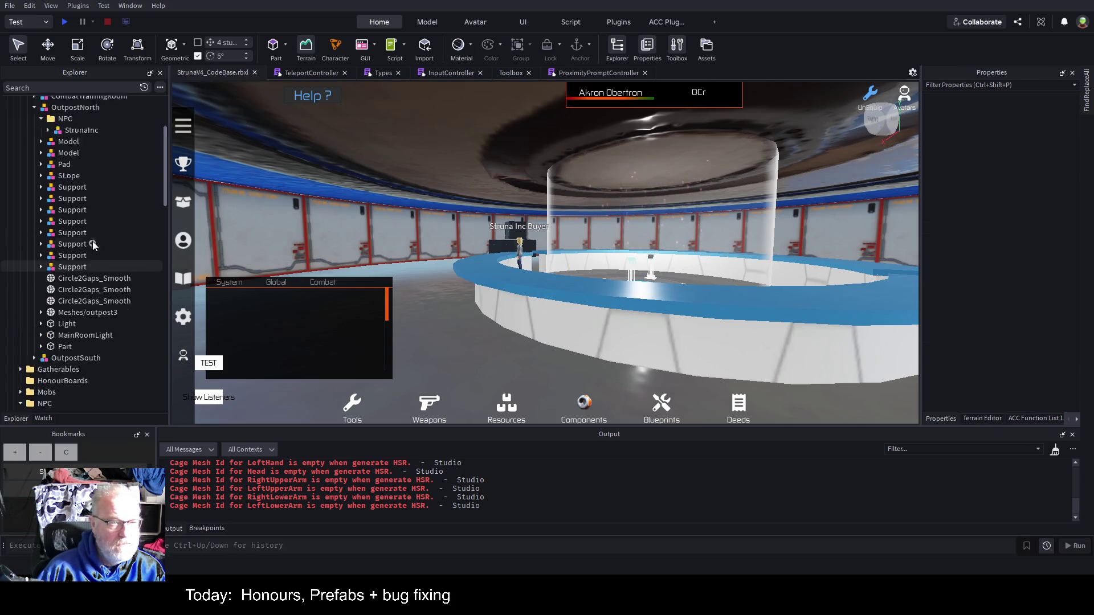
{"action": "left_click", "coordinate": [73, 220]}
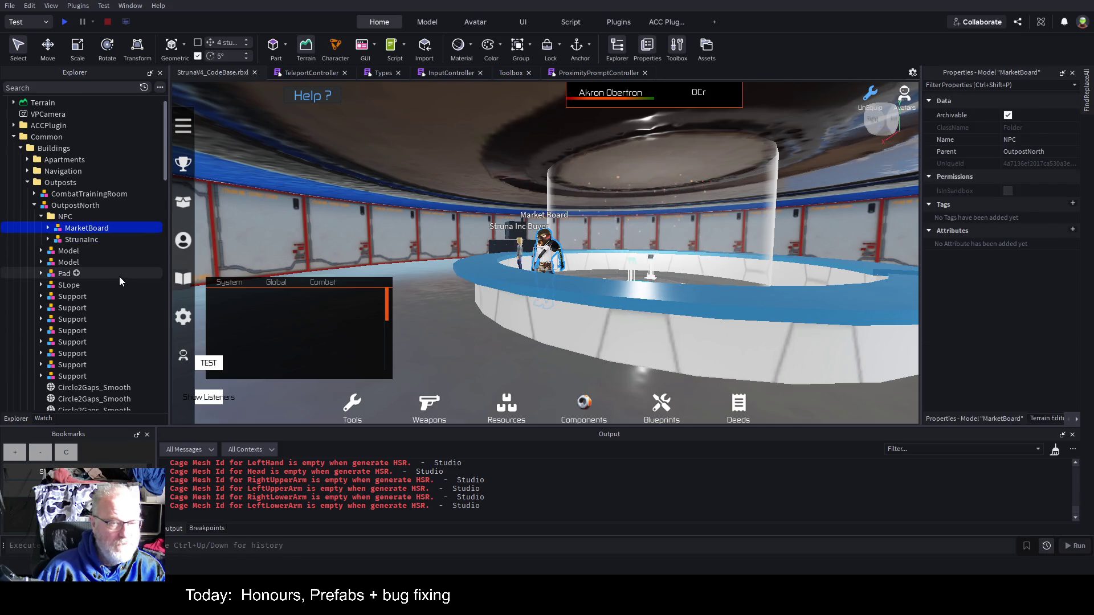
{"action": "key", "text": "ctrl+shift+v"}
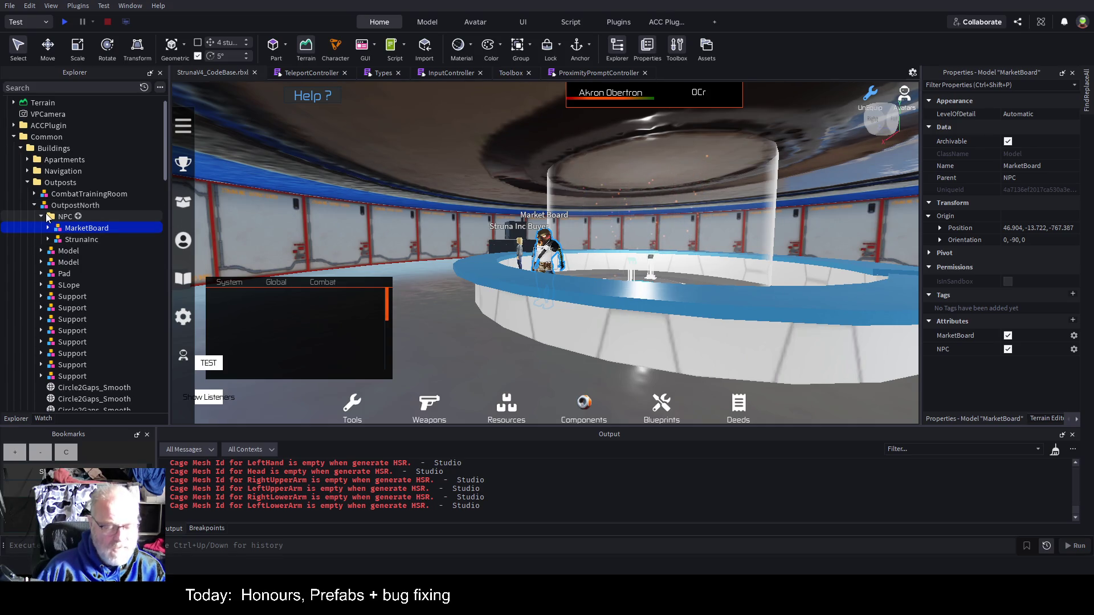
{"action": "key", "text": "ctrl+s"}
Step: Expand OutpostSouth and inspect the StrunaIncShop folder's models and ShopMachine mesh
{"action": "left_click", "coordinate": [34, 205]}
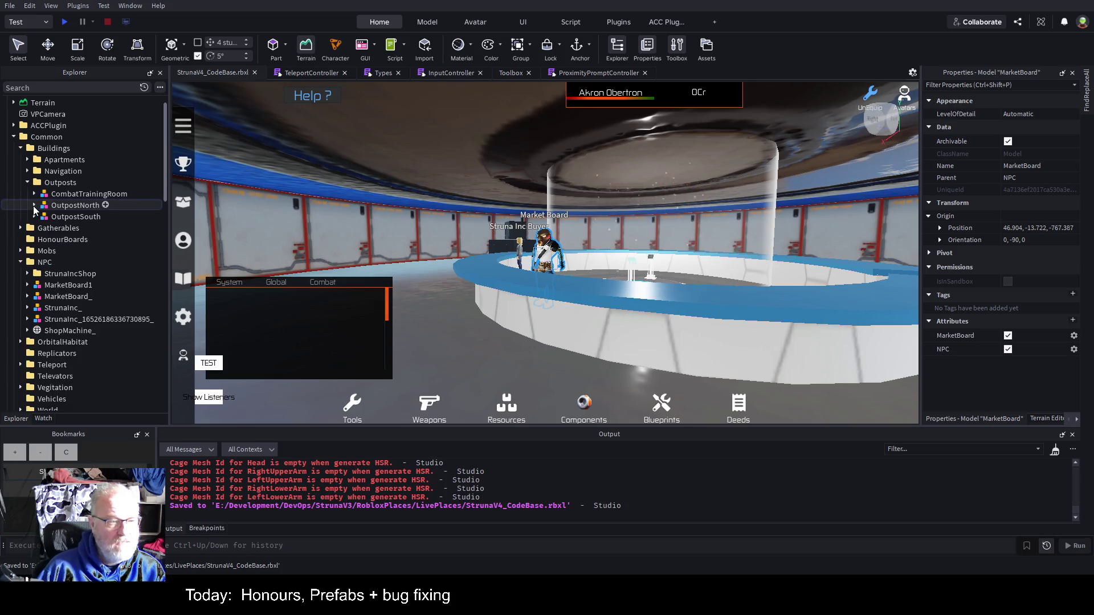
{"action": "left_click", "coordinate": [34, 217]}
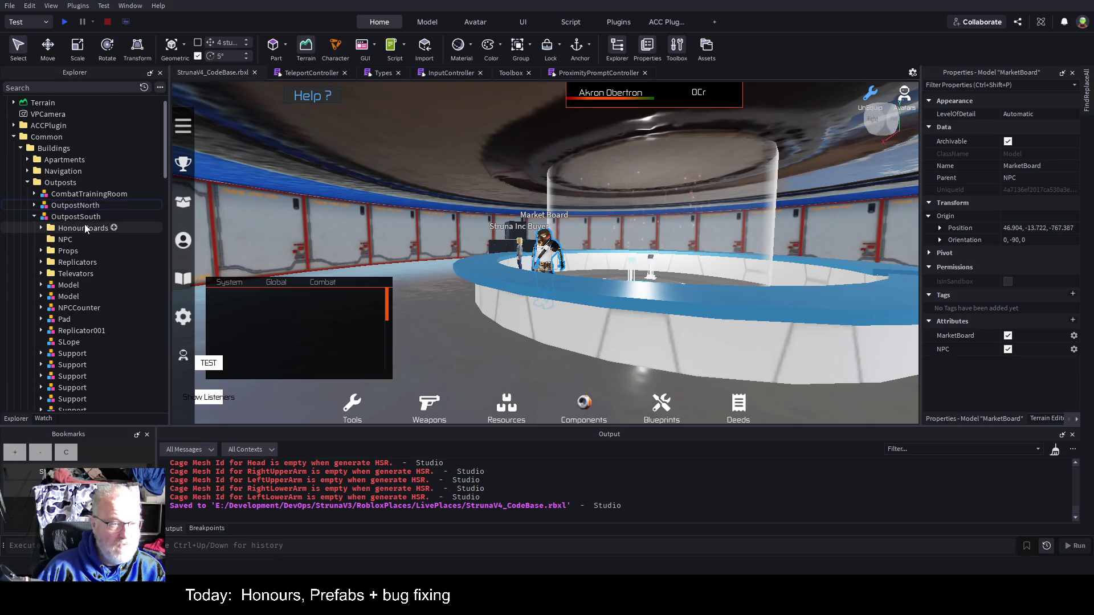
{"action": "scroll", "coordinate": [66, 235], "scroll_direction": "down", "scroll_amount": 10}
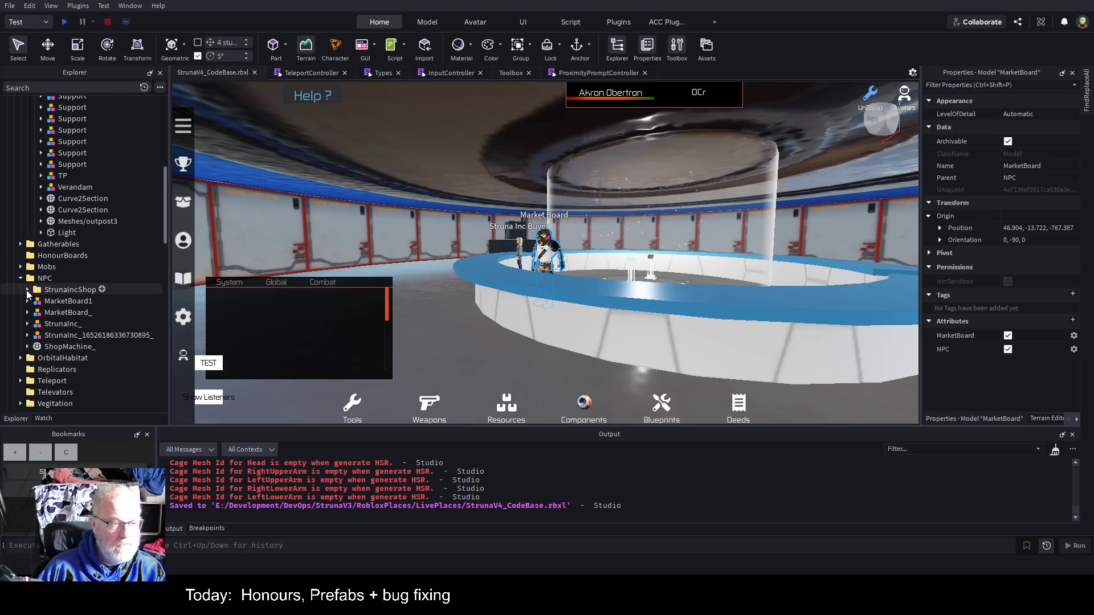
{"action": "left_click", "coordinate": [28, 289]}
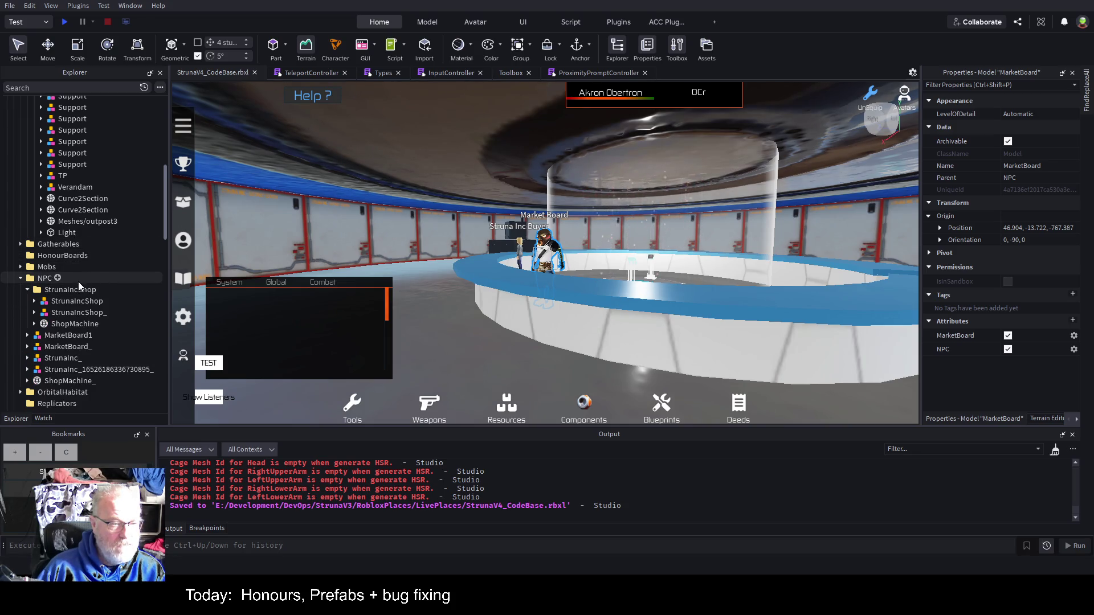
{"action": "left_click", "coordinate": [67, 302]}
{"action": "left_click", "coordinate": [67, 312]}
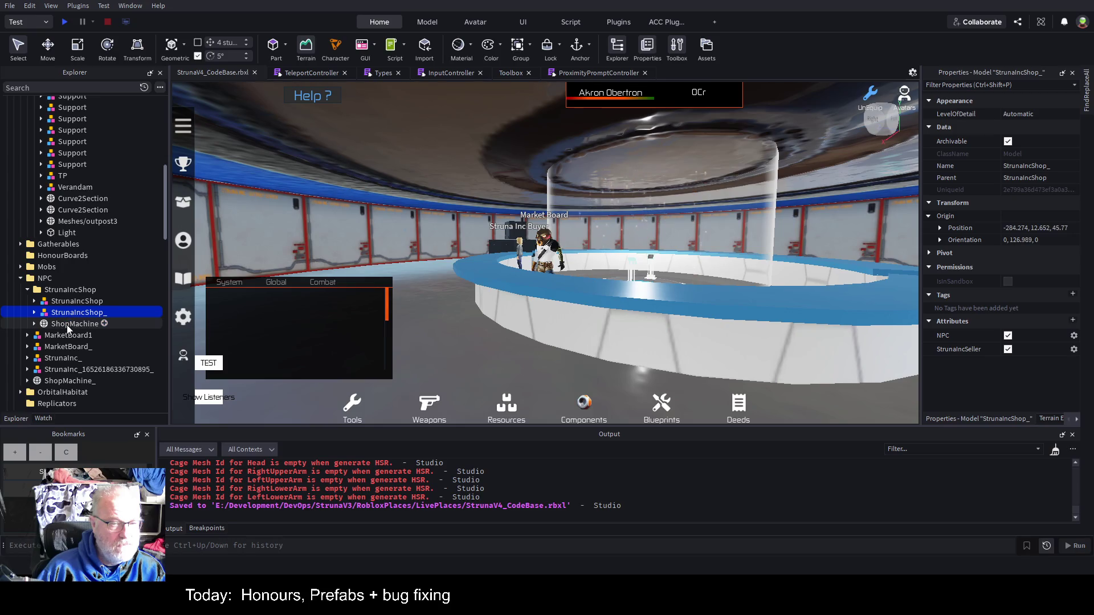
{"action": "left_click", "coordinate": [67, 324]}
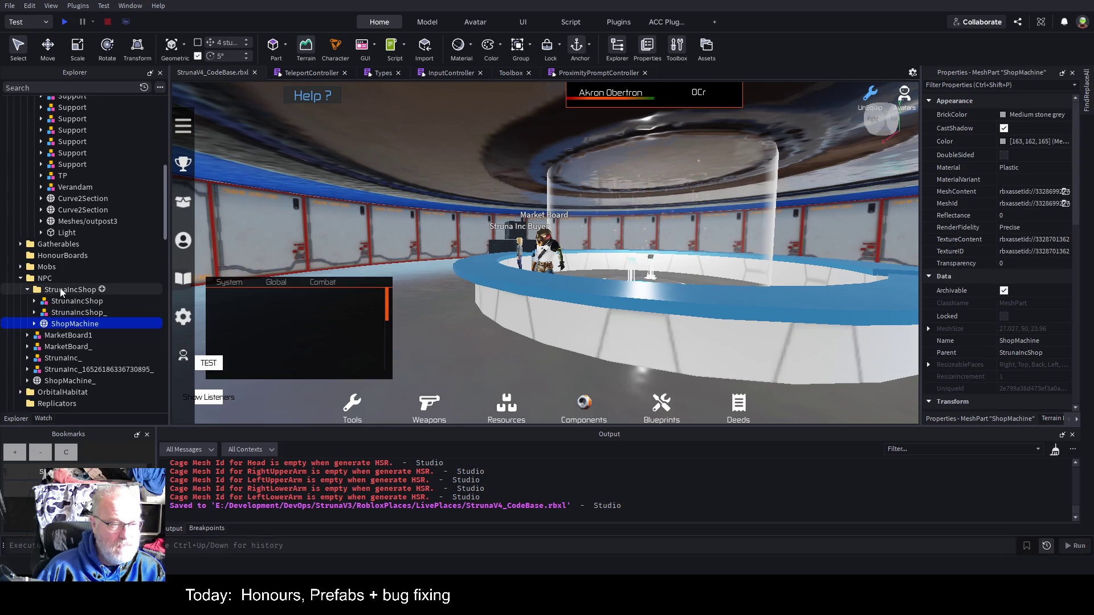
Step: Select the StrunaIncShop folder, then pick OutpostSouth's NPC folder as the destination
{"action": "left_click", "coordinate": [60, 289]}
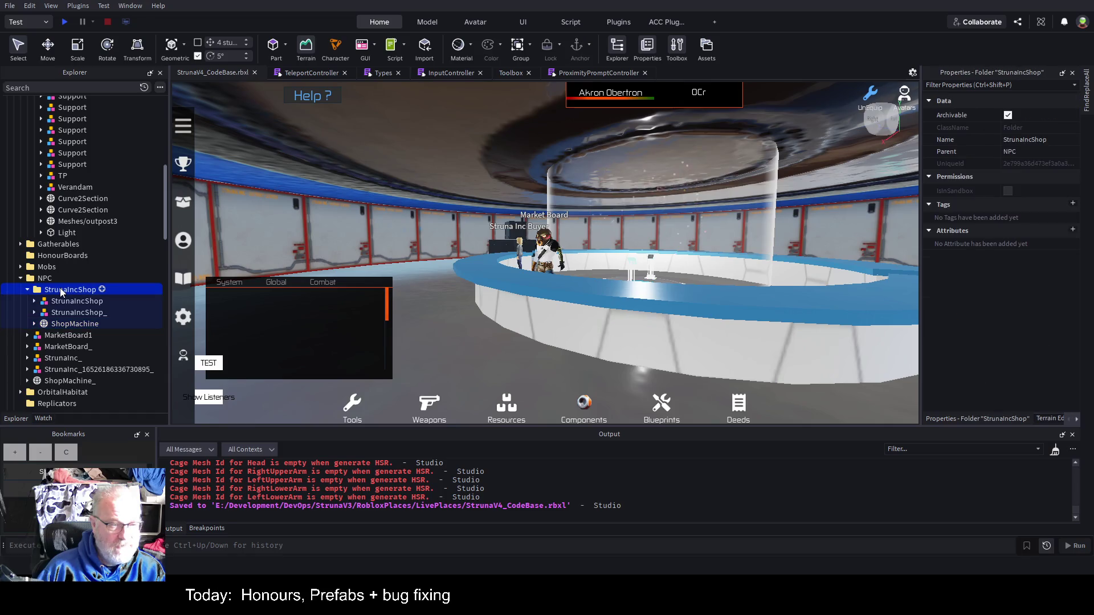
{"action": "scroll", "coordinate": [73, 242], "scroll_direction": "up", "scroll_amount": 5}
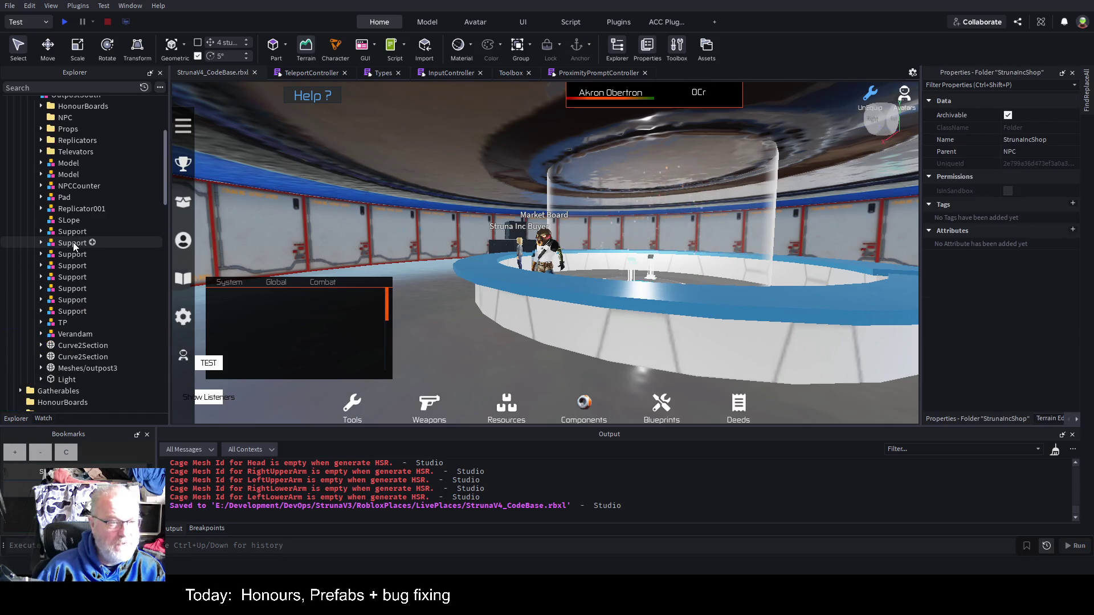
{"action": "scroll", "coordinate": [73, 241], "scroll_direction": "down", "scroll_amount": 4}
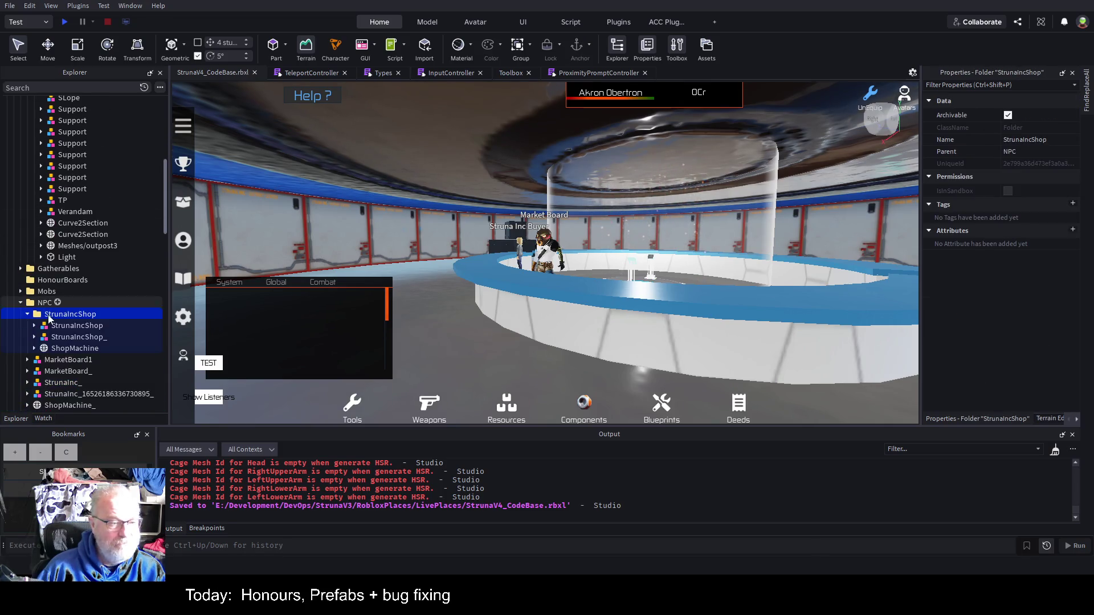
{"action": "left_click", "coordinate": [97, 318], "text": "ctrl"}
{"action": "scroll", "coordinate": [86, 285], "scroll_direction": "up", "scroll_amount": 9}
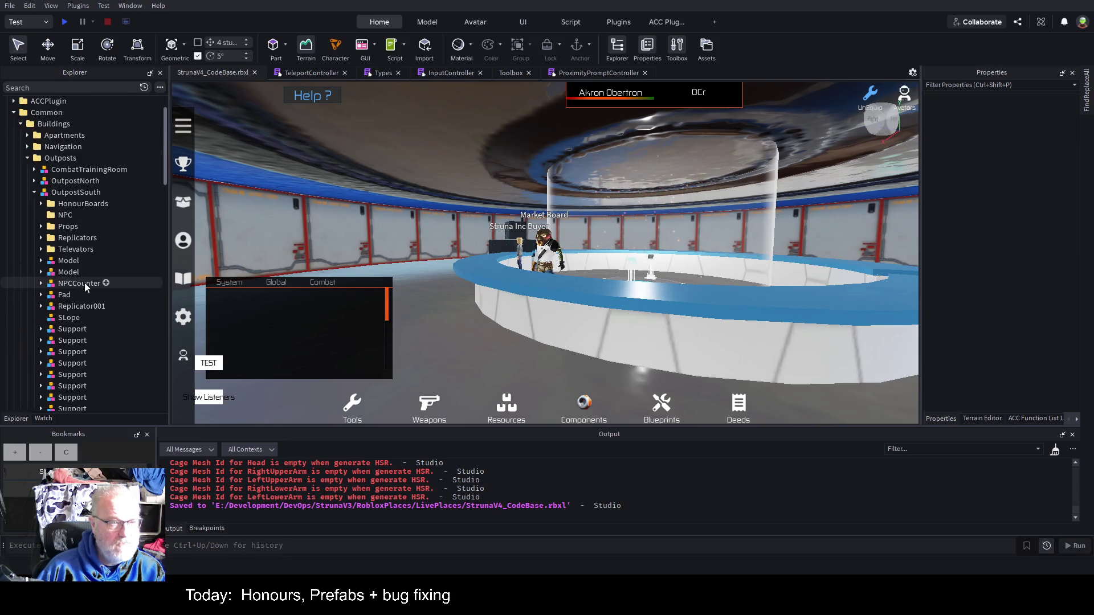
{"action": "left_click", "coordinate": [70, 215]}
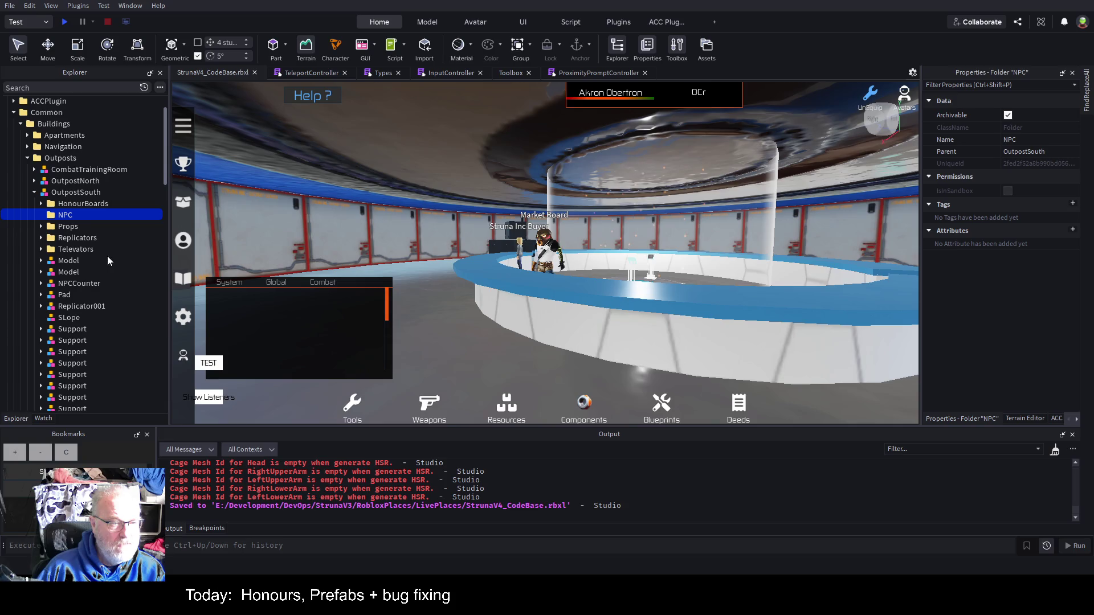
Step: Paste a copy of the StrunaIncShop folder into OutpostNorth's NPC folder
{"action": "key", "text": "Right"}
{"action": "key", "text": "Down"}
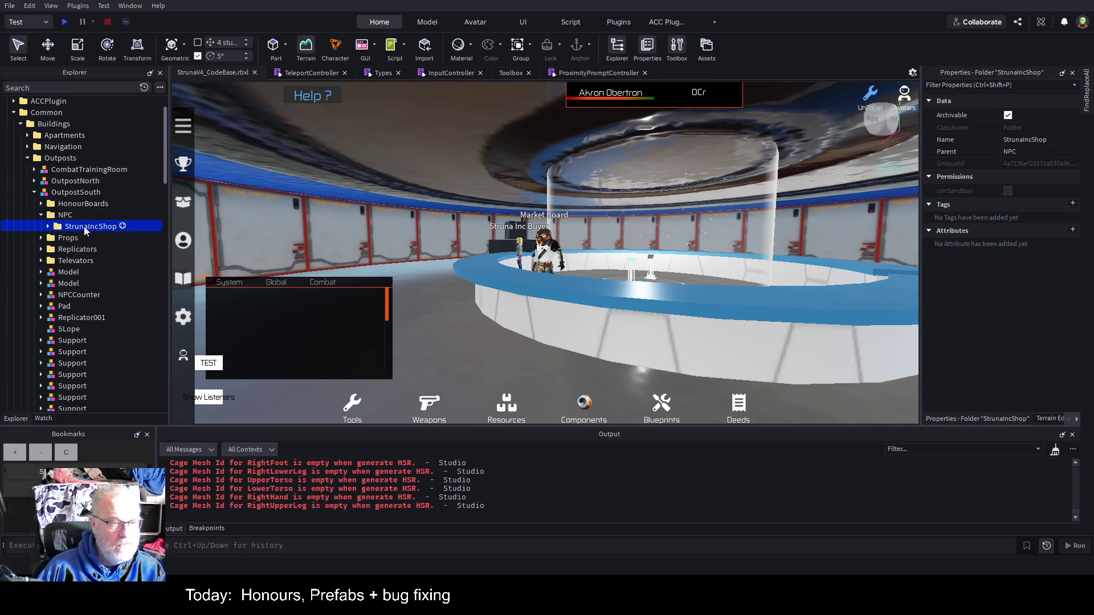
{"action": "left_click", "coordinate": [34, 181]}
{"action": "left_click", "coordinate": [61, 191]}
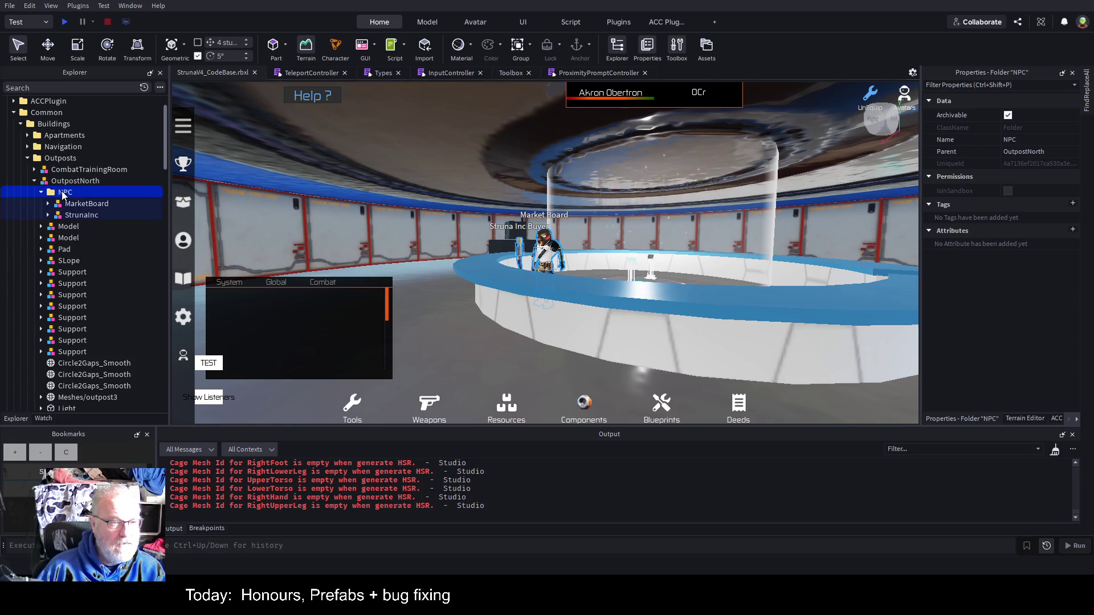
{"action": "key", "text": "ctrl+shift+v"}
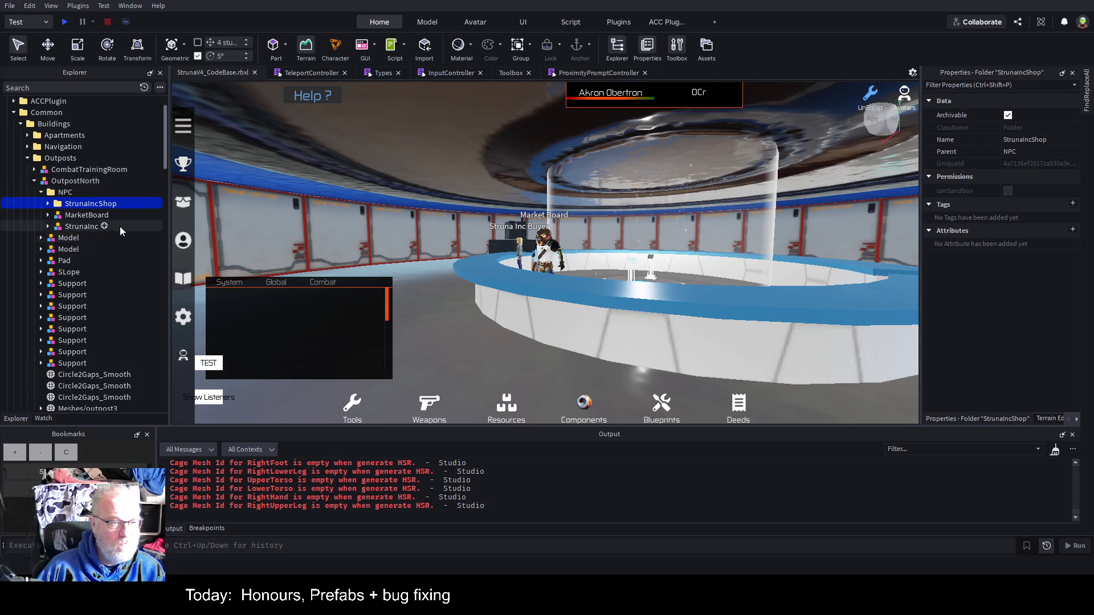
Step: Delete the three copied shop items inside the pasted StrunaIncShop folder
{"action": "left_click", "coordinate": [48, 203]}
{"action": "left_click", "coordinate": [85, 215]}
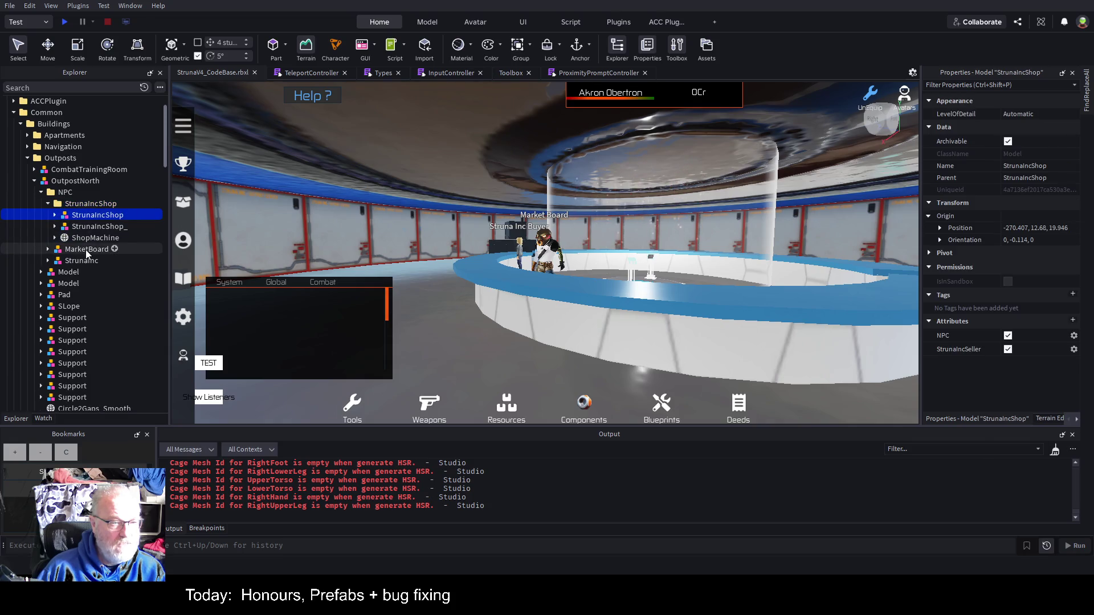
{"action": "left_click", "coordinate": [98, 238], "text": "shift"}
{"action": "key", "text": "Delete"}
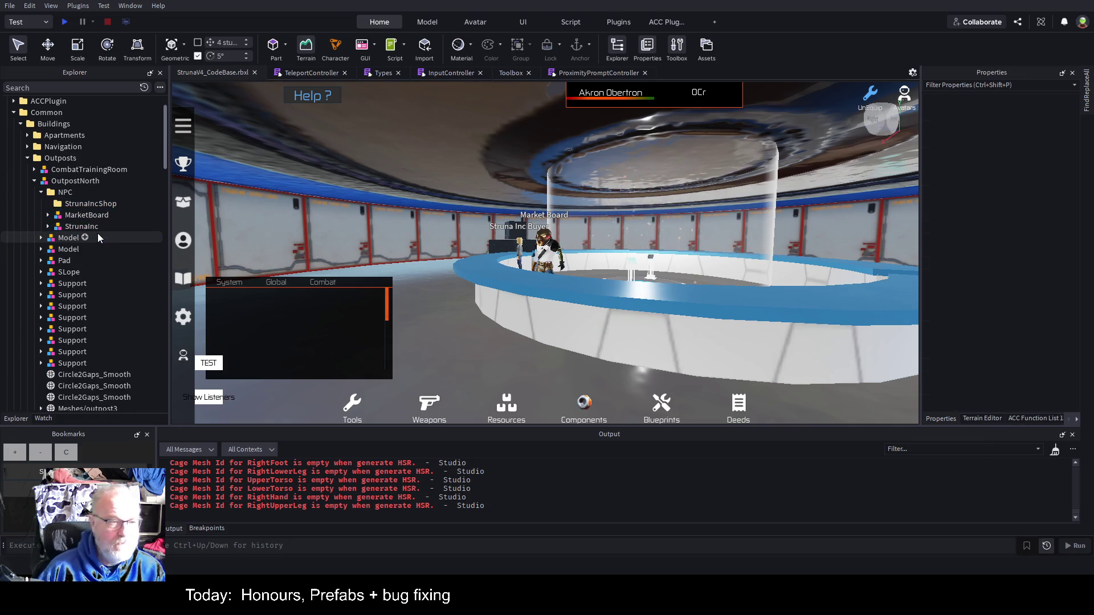
Step: Drag the StrunaInc buyer model into the StrunaIncShop folder
{"action": "left_click", "coordinate": [84, 228]}
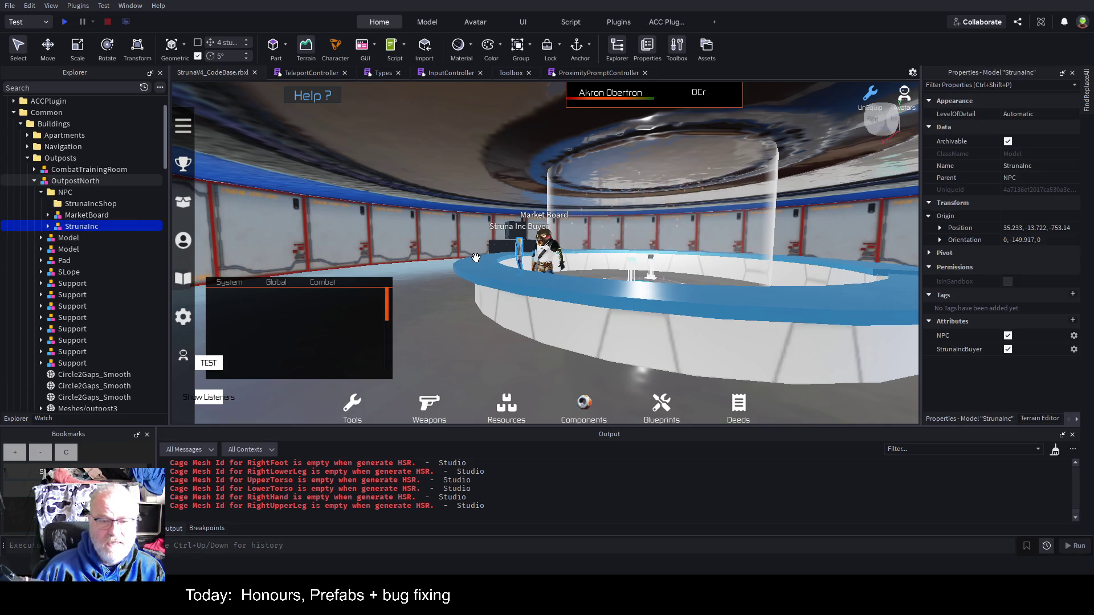
{"action": "key", "text": "w"}
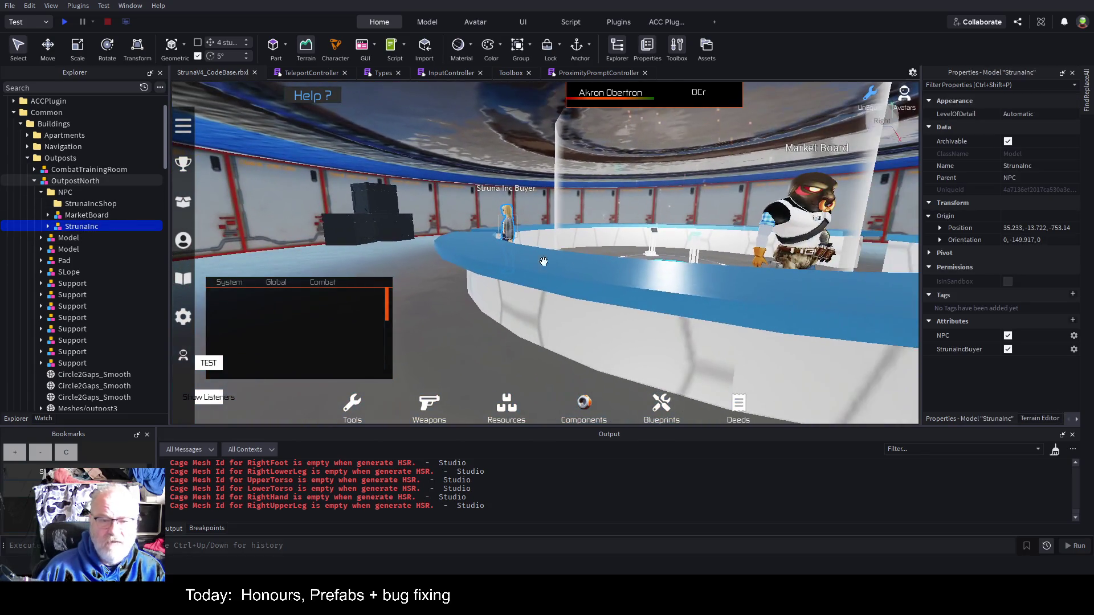
{"action": "left_click_drag", "start_coordinate": [82, 227], "coordinate": [97, 203]}
{"action": "left_click", "coordinate": [66, 193]}
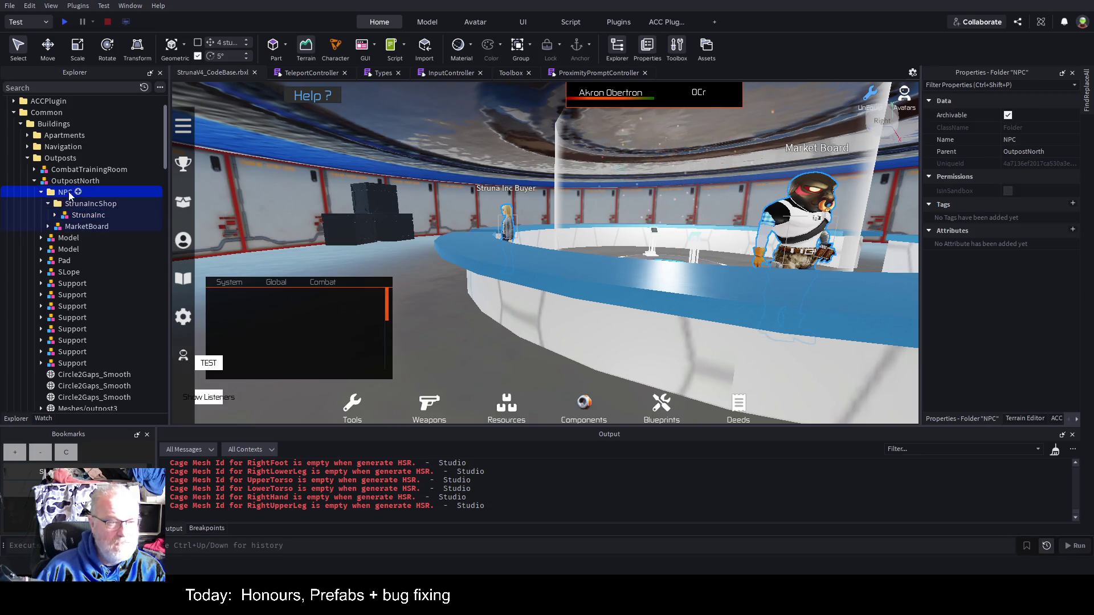
Step: Save, then cut the five items MarketBoard1 through ShopMachine_ from the shared NPC folder
{"action": "key", "text": "ctrl+s"}
{"action": "scroll", "coordinate": [86, 193], "scroll_direction": "down", "scroll_amount": 6}
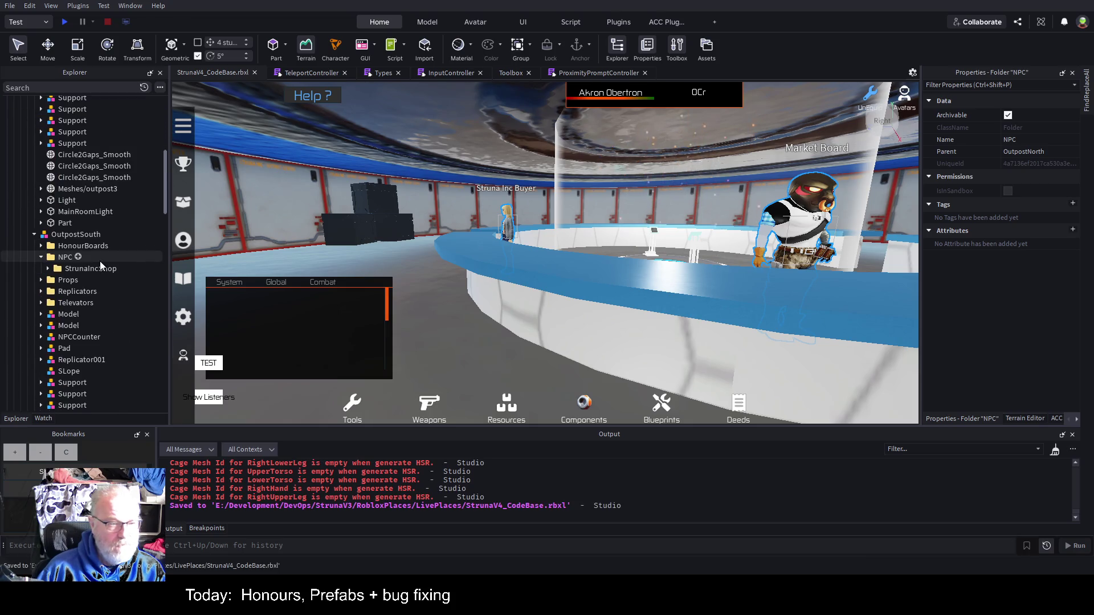
{"action": "left_click", "coordinate": [66, 260]}
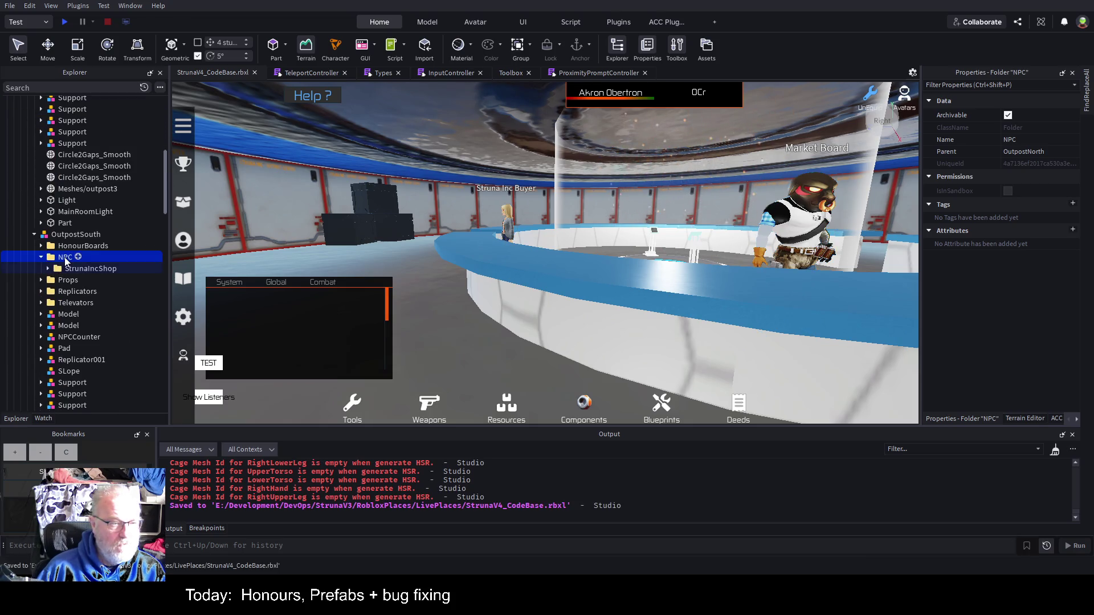
{"action": "scroll", "coordinate": [97, 255], "scroll_direction": "down", "scroll_amount": 8}
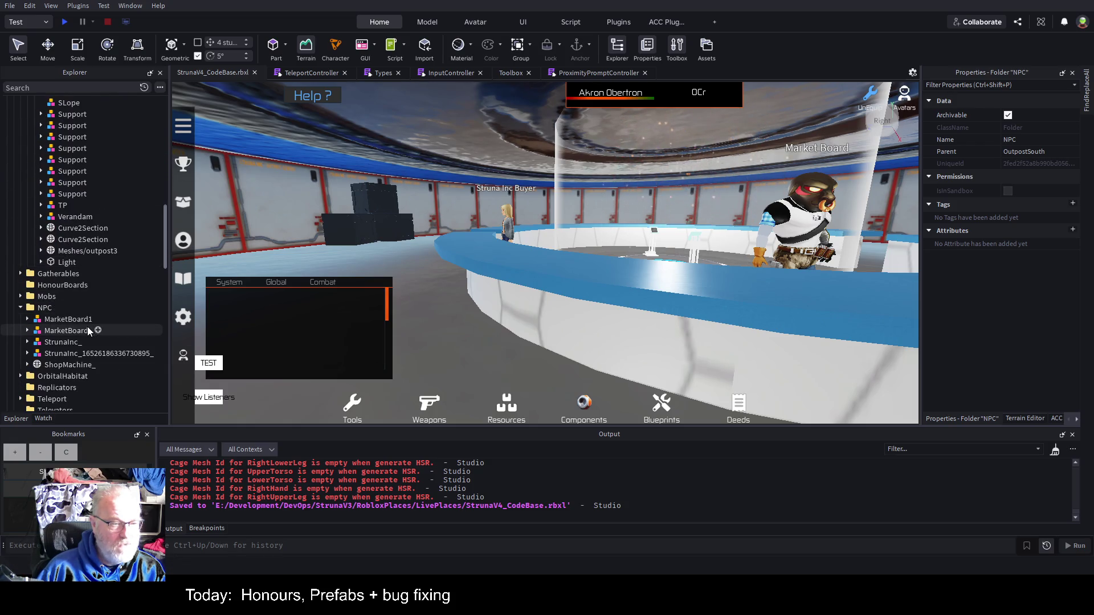
{"action": "left_click", "coordinate": [80, 320]}
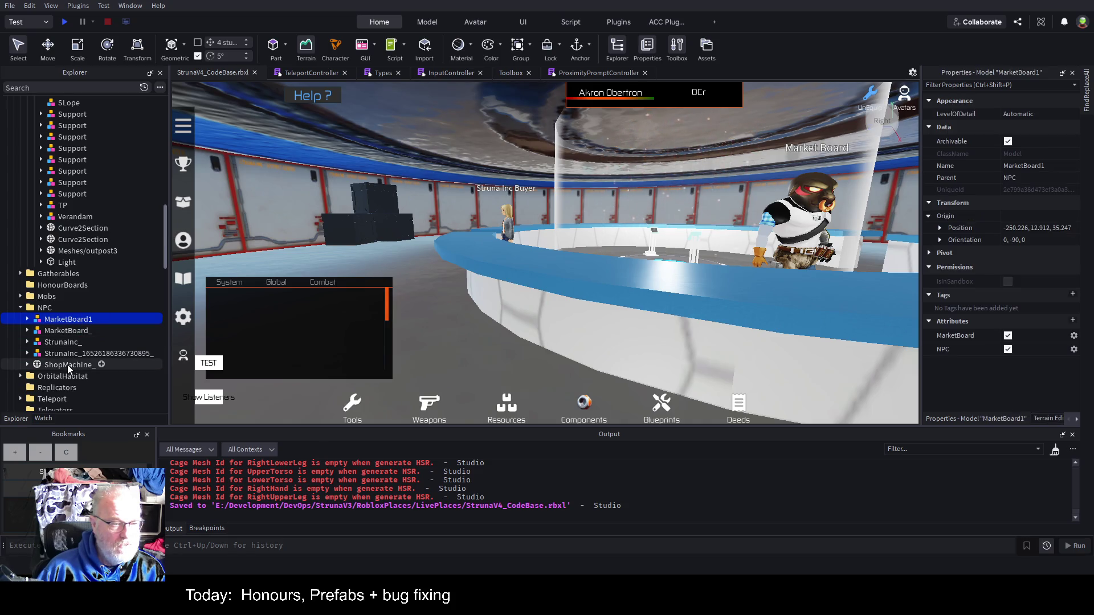
{"action": "left_click", "coordinate": [67, 365], "text": "shift"}
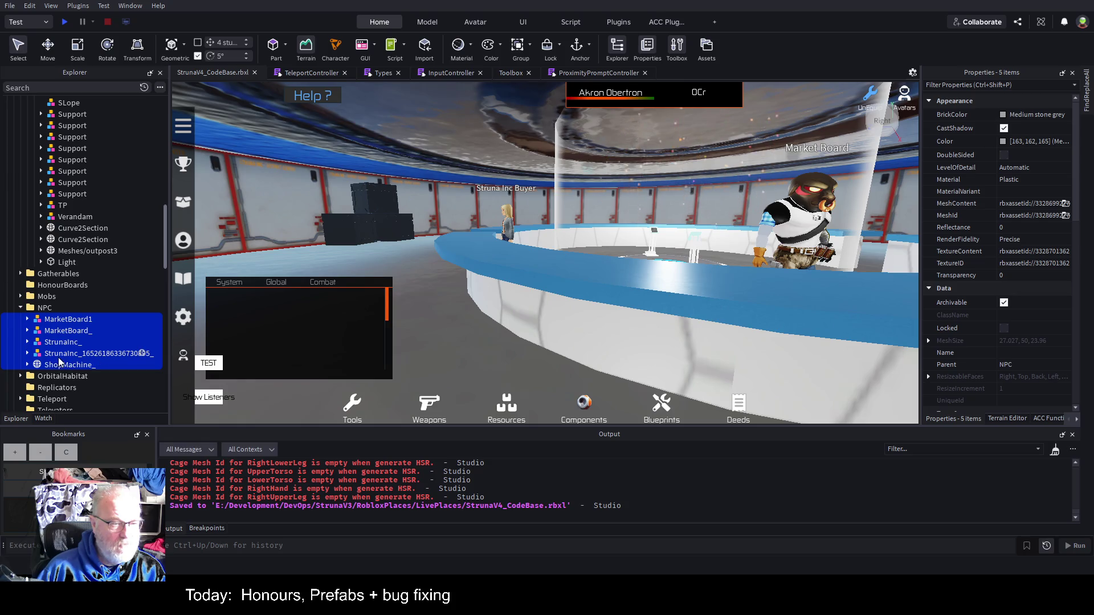
{"action": "key", "text": "ctrl+x"}
Step: Paste the five items into OutpostSouth's NPC folder and save the place
{"action": "scroll", "coordinate": [78, 279], "scroll_direction": "up", "scroll_amount": 5}
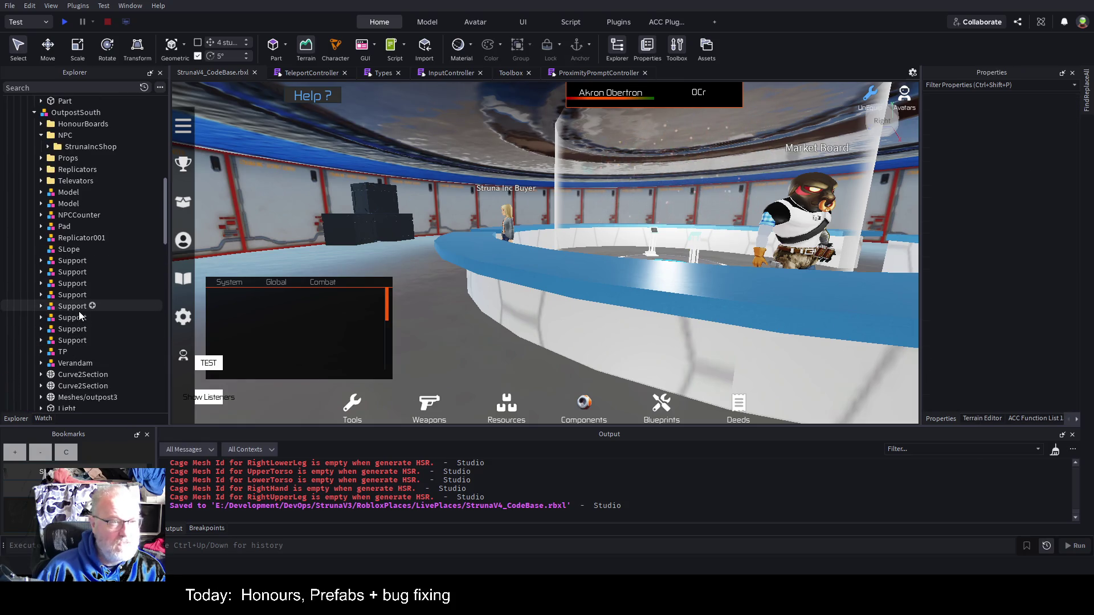
{"action": "left_click", "coordinate": [66, 185]}
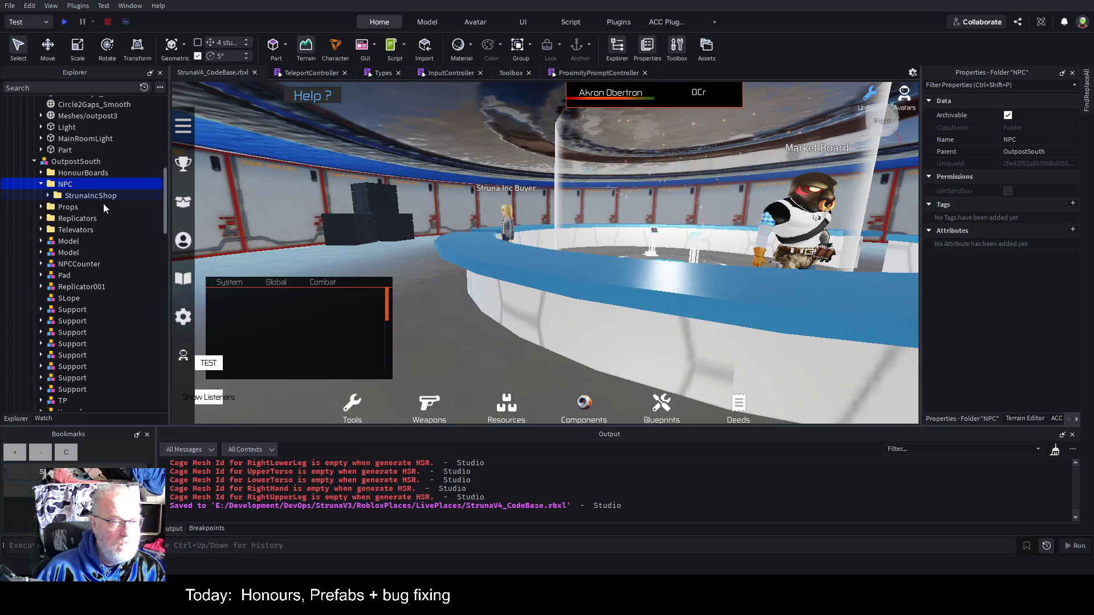
{"action": "key", "text": "ctrl+v"}
{"action": "key", "text": "f"}
{"action": "scroll", "coordinate": [97, 319], "scroll_direction": "down", "scroll_amount": 6}
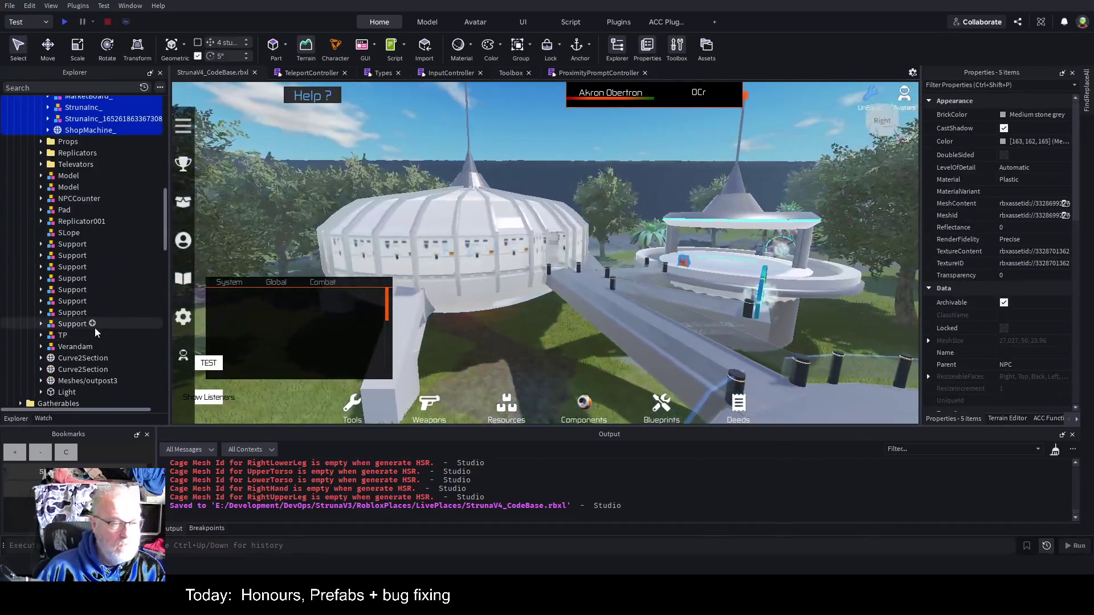
{"action": "left_click", "coordinate": [44, 340]}
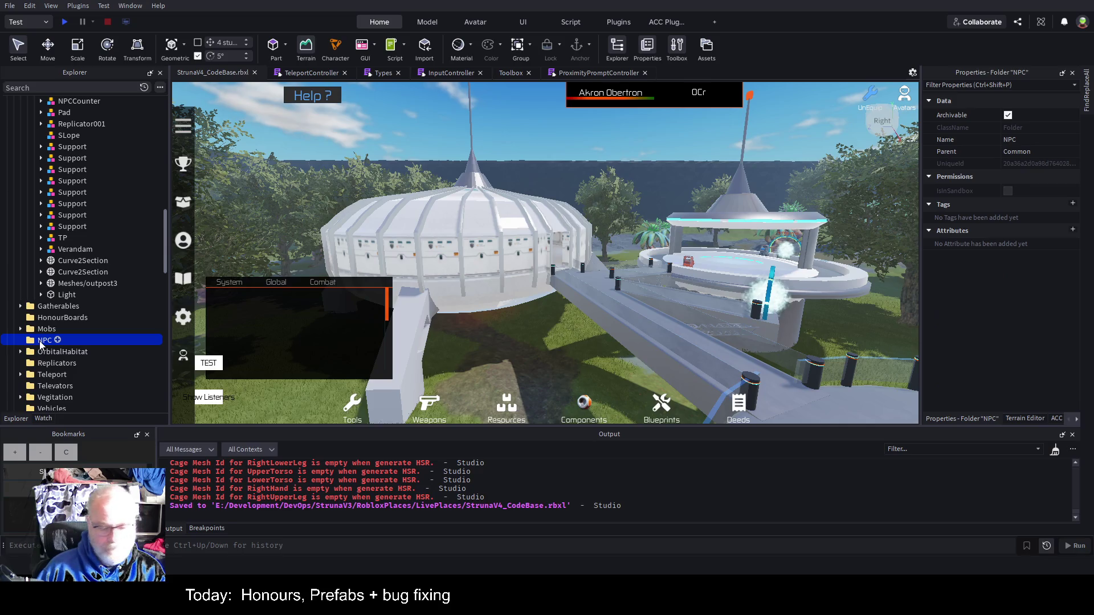
{"action": "left_click_drag", "start_coordinate": [44, 340], "coordinate": [46, 329]}
{"action": "scroll", "coordinate": [71, 293], "scroll_direction": "up", "scroll_amount": 10}
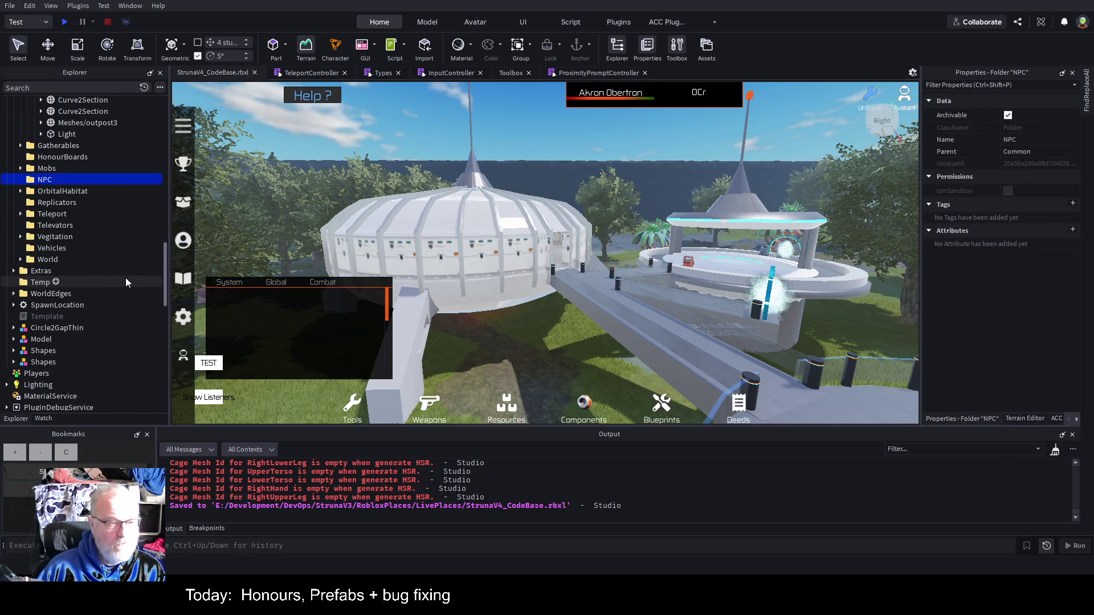
{"action": "key", "text": "ctrl+s"}
{"action": "scroll", "coordinate": [98, 310], "scroll_direction": "up", "scroll_amount": 5}
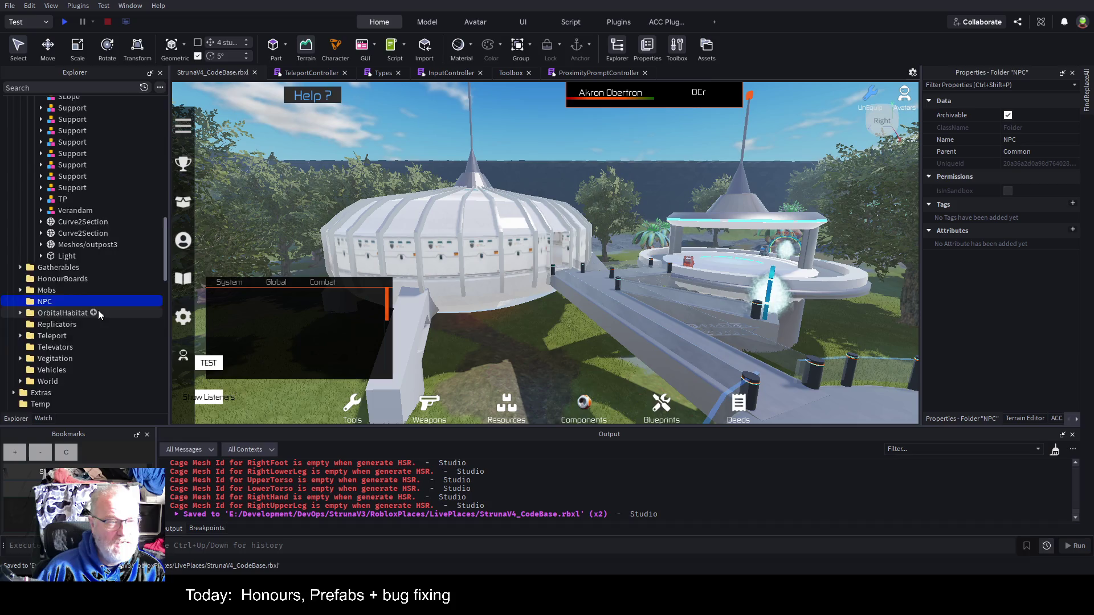
{"action": "scroll", "coordinate": [84, 267], "scroll_direction": "up", "scroll_amount": 3}
Step: Focus the view on each OutpostSouth NPC: MarketBoard, MarketBoard_, both StrunaInc models, ShopMachine_
{"action": "left_click", "coordinate": [100, 243]}
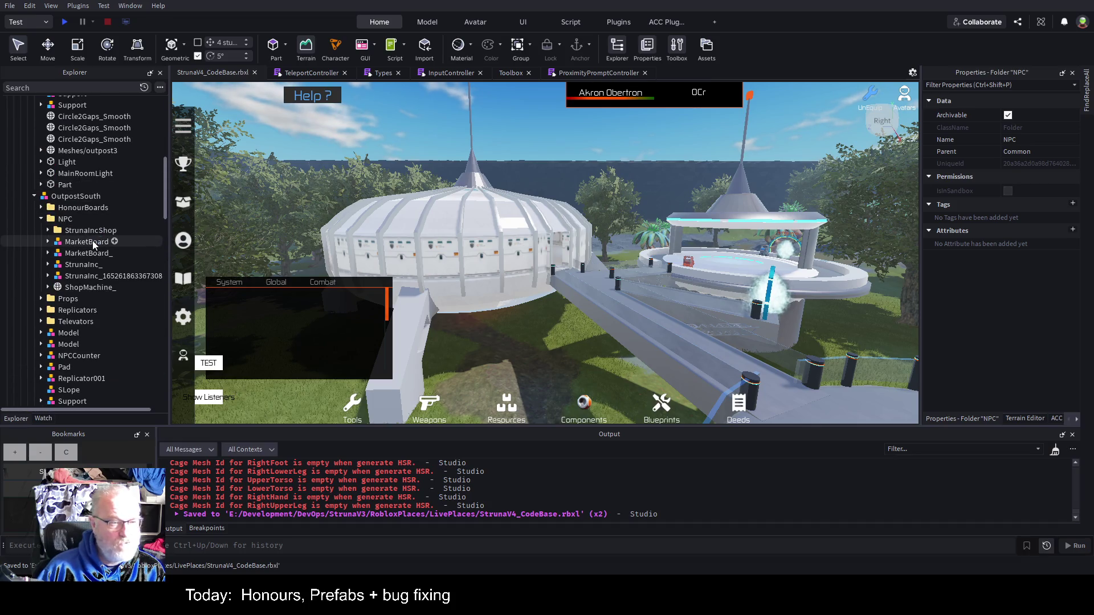
{"action": "key", "text": "f"}
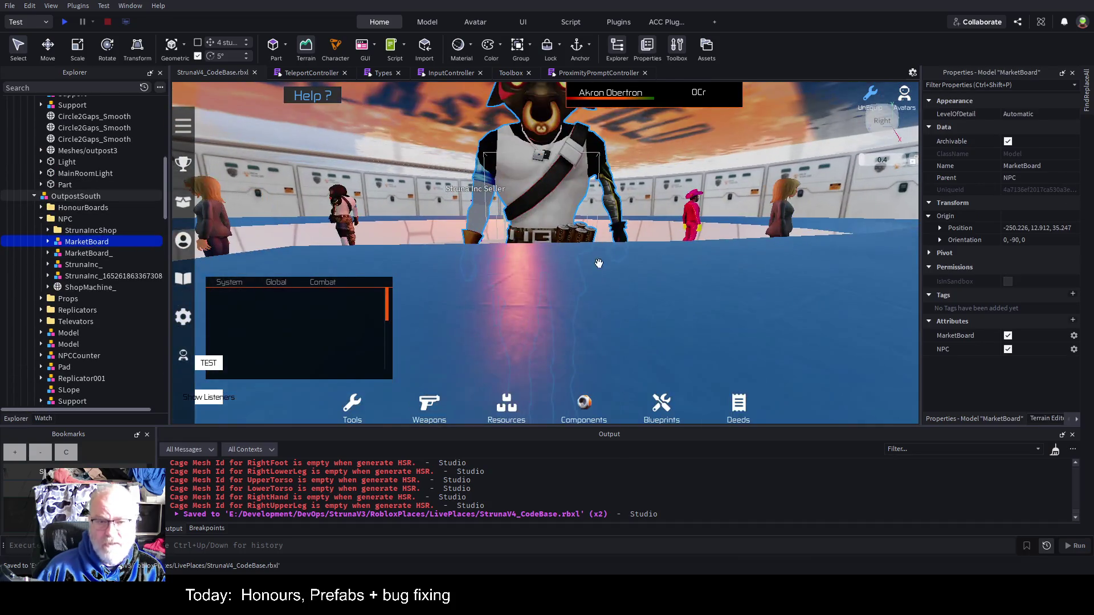
{"action": "left_click", "coordinate": [89, 253]}
{"action": "key", "text": "f"}
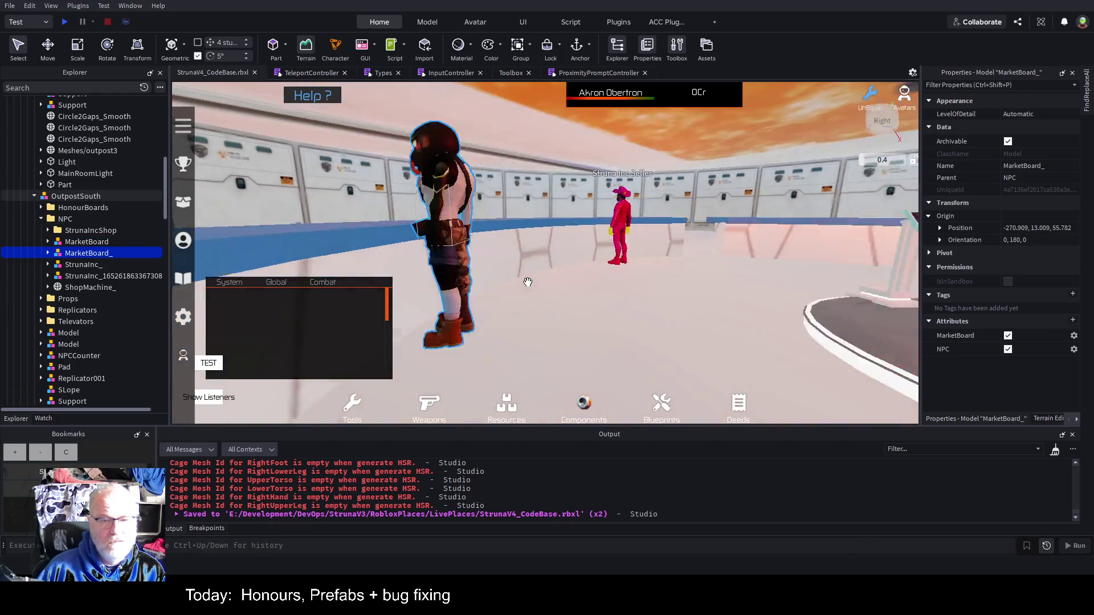
{"action": "left_click", "coordinate": [85, 265]}
{"action": "key", "text": "f"}
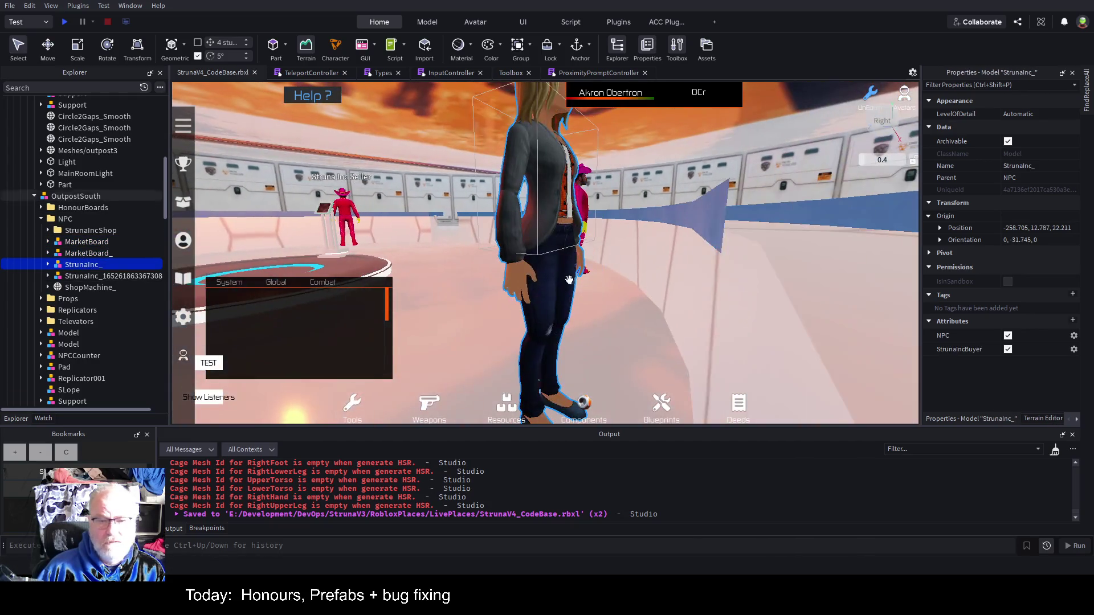
{"action": "left_click", "coordinate": [94, 276]}
{"action": "key", "text": "f"}
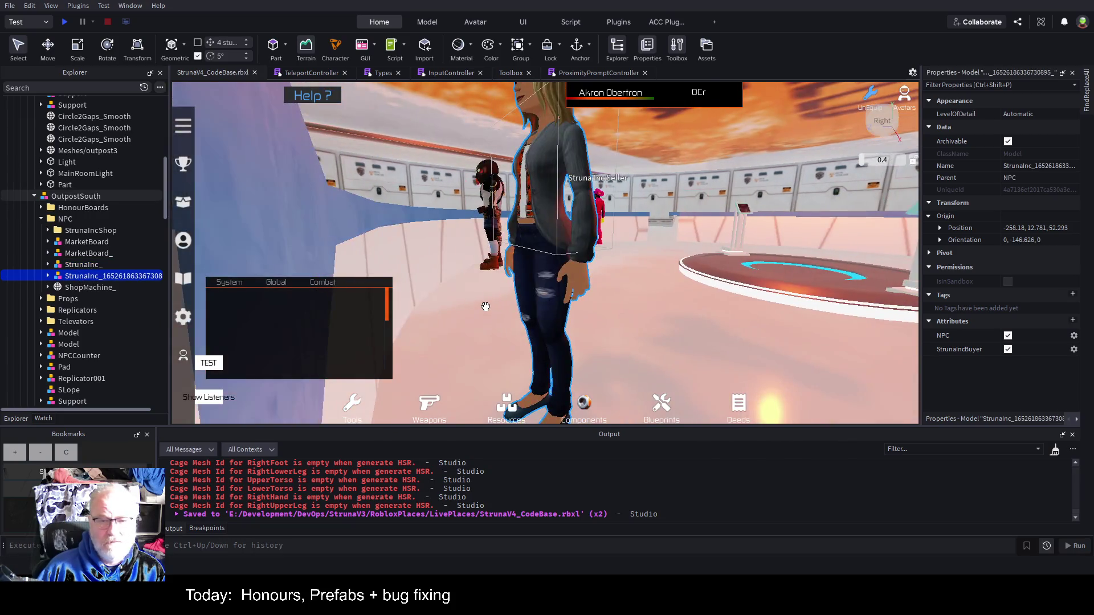
{"action": "left_click", "coordinate": [92, 287]}
{"action": "key", "text": "f"}
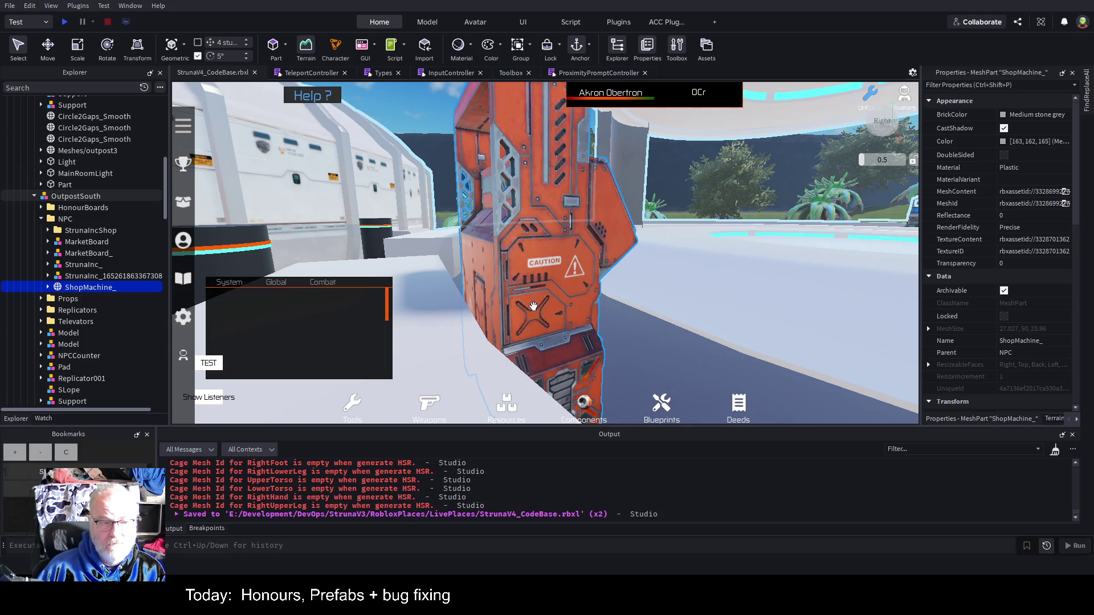
Step: Rename ShopMachine_ to BuyMachine
{"action": "left_click", "coordinate": [97, 288]}
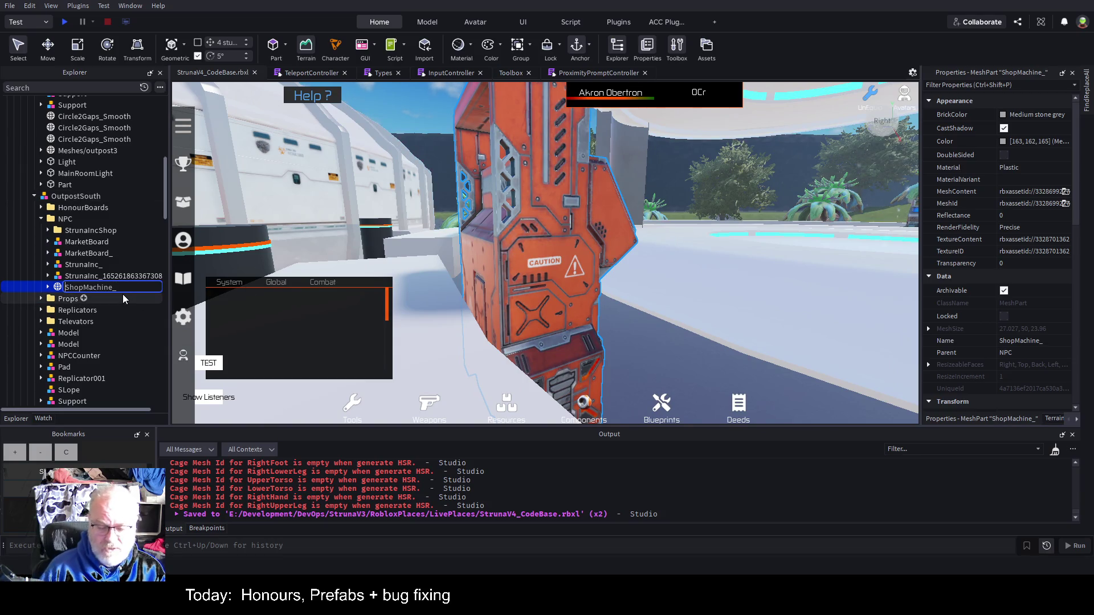
{"action": "key", "text": "BackSpace"}
{"action": "key", "text": "BackSpace"}
{"action": "key", "text": "BackSpace"}
{"action": "type", "text": "Bu"}
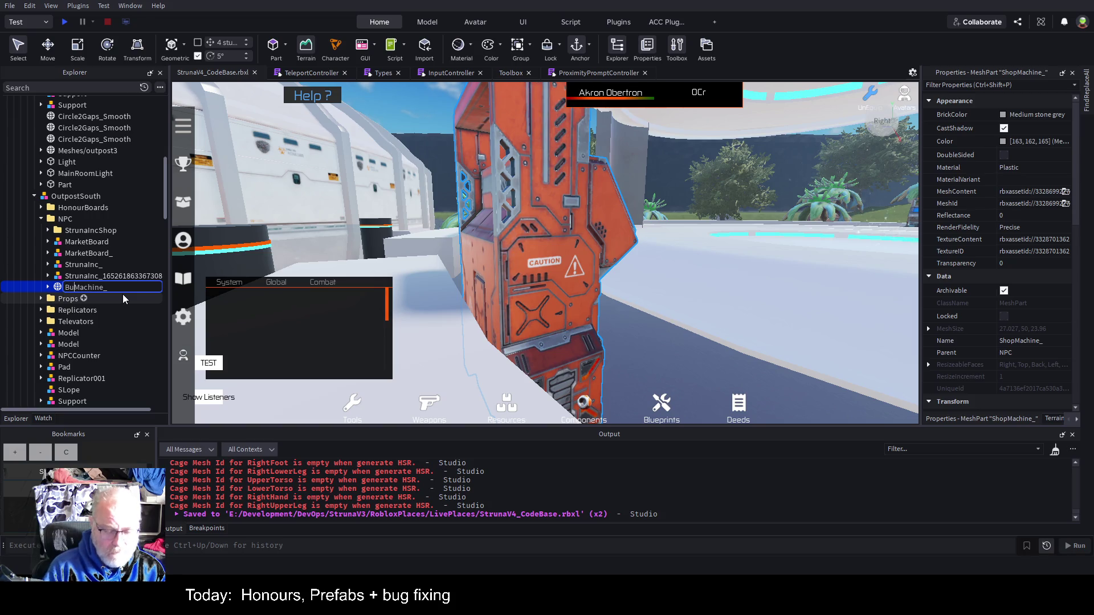
{"action": "type", "text": "y"}
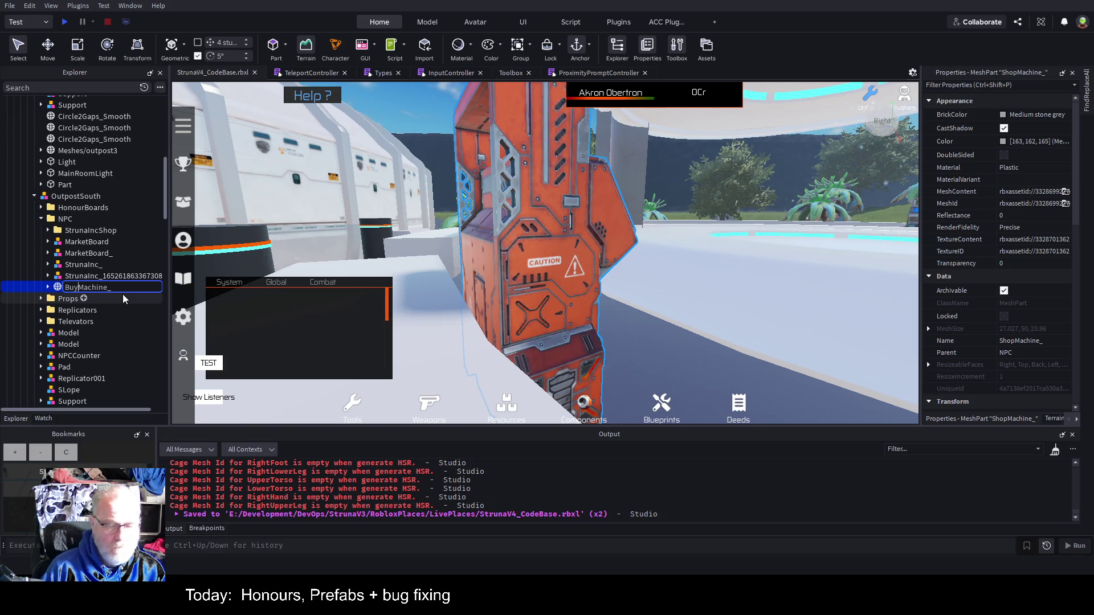
{"action": "key", "text": "BackSpace"}
{"action": "key", "text": "Return"}
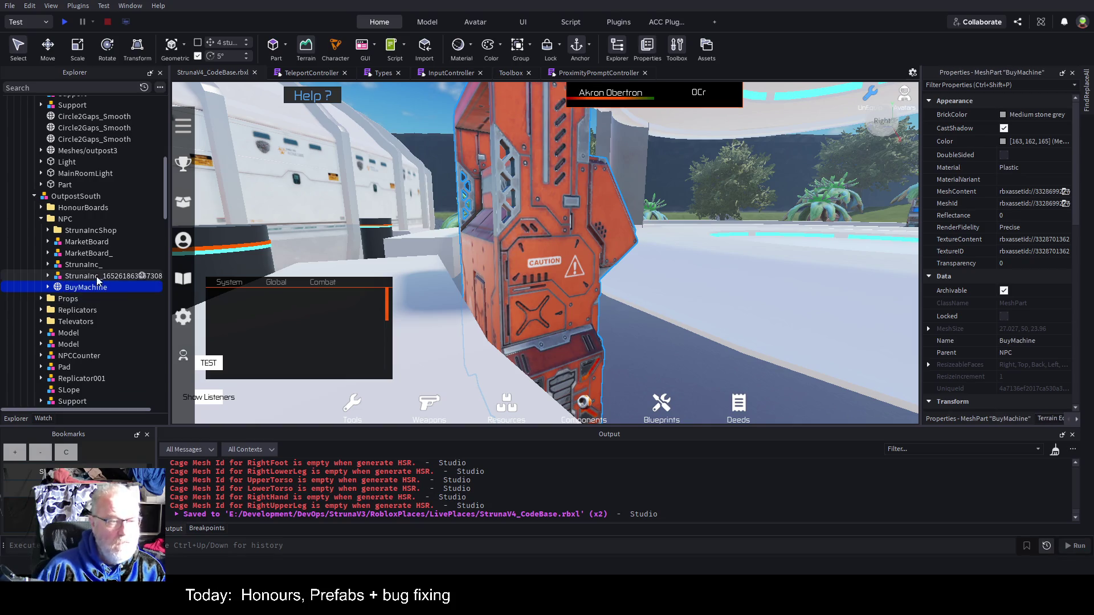
Step: Focus on StrunaIncShop, StrunaIncShop_ and the blue ShopMachine, then save the place
{"action": "left_click", "coordinate": [47, 232]}
{"action": "left_click", "coordinate": [92, 243]}
{"action": "key", "text": "f"}
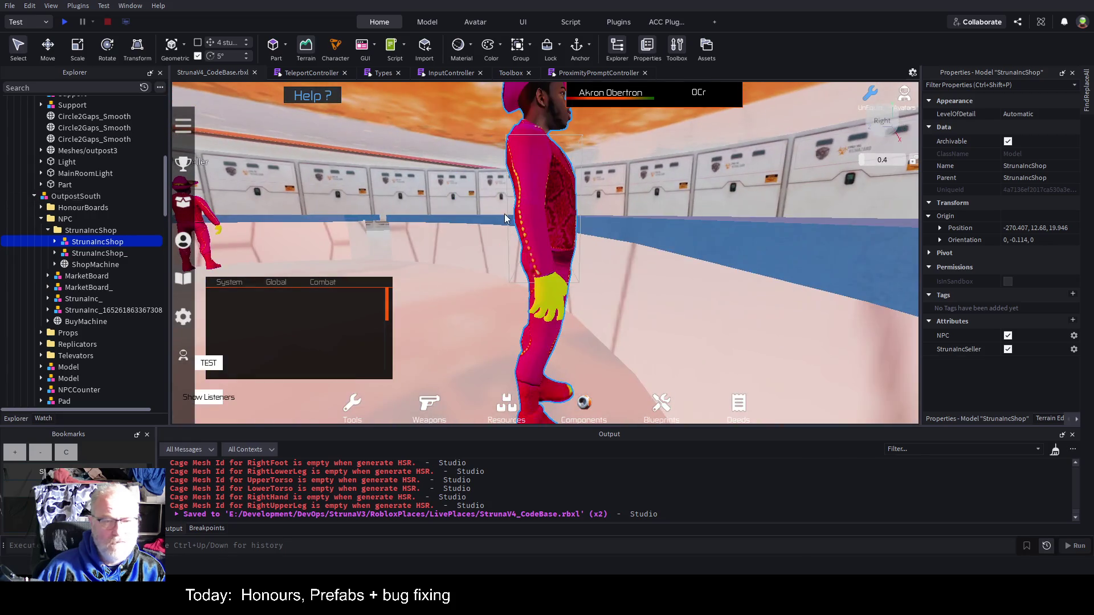
{"action": "left_click", "coordinate": [105, 253]}
{"action": "key", "text": "f"}
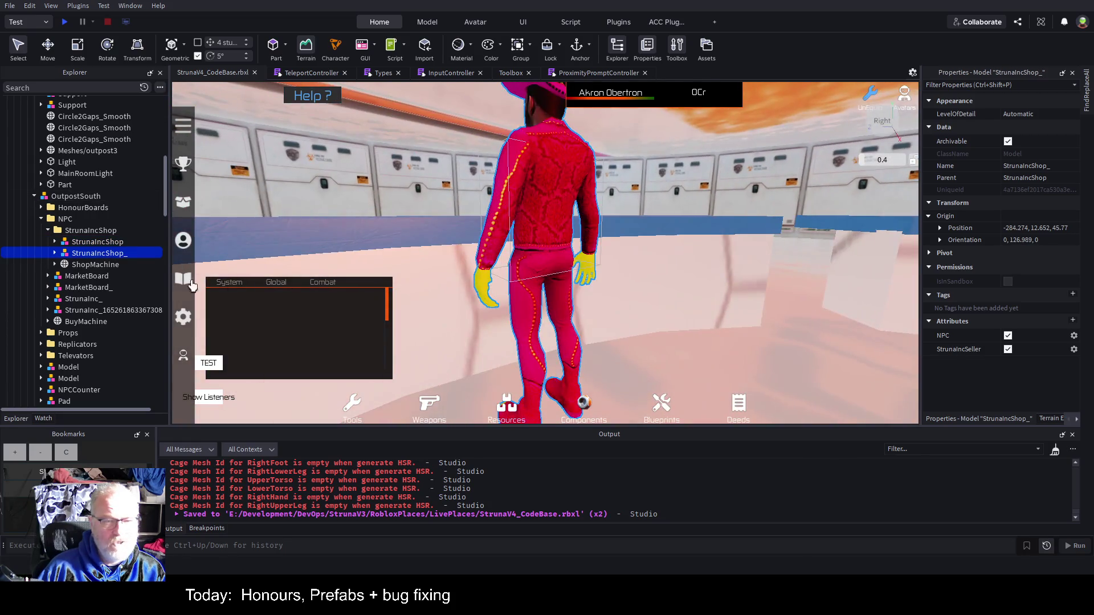
{"action": "left_click", "coordinate": [113, 267]}
{"action": "key", "text": "f"}
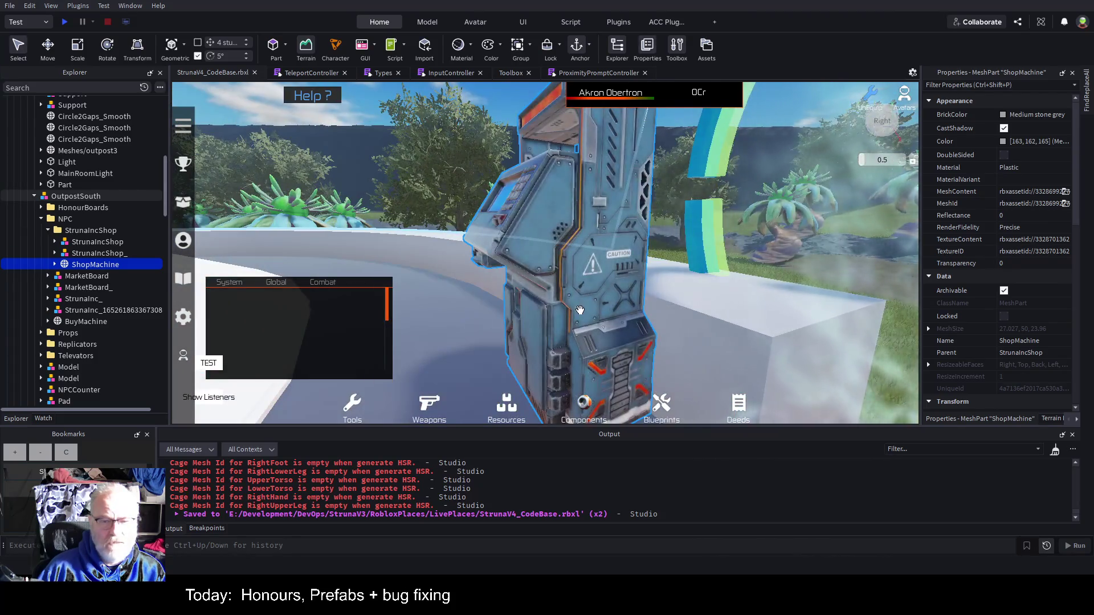
{"action": "left_click", "coordinate": [105, 196]}
{"action": "key", "text": "ctrl+s"}
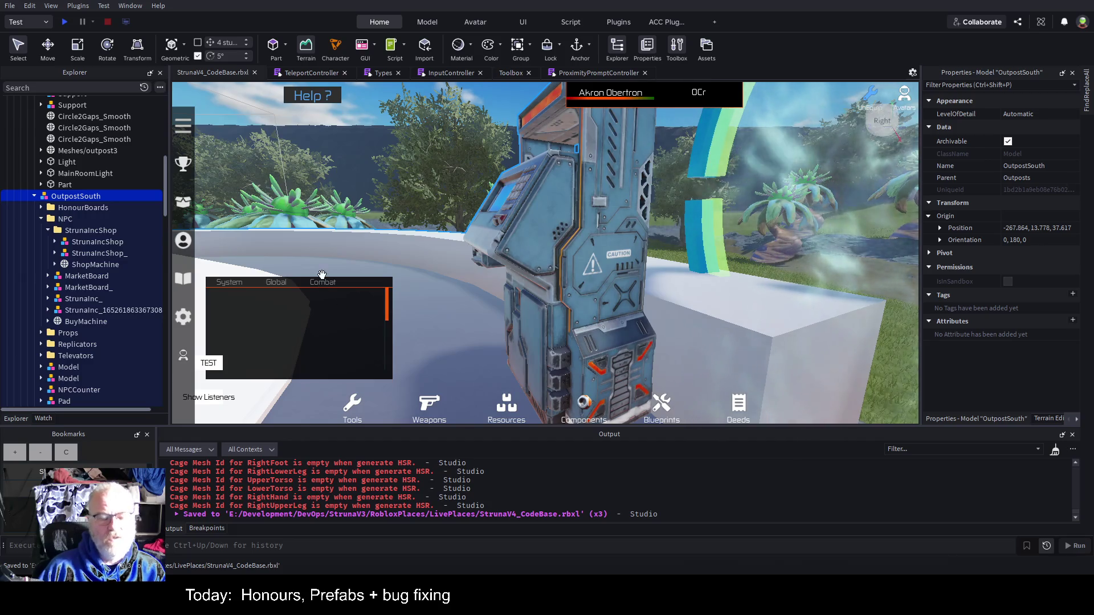
{"action": "left_click", "coordinate": [595, 73]}
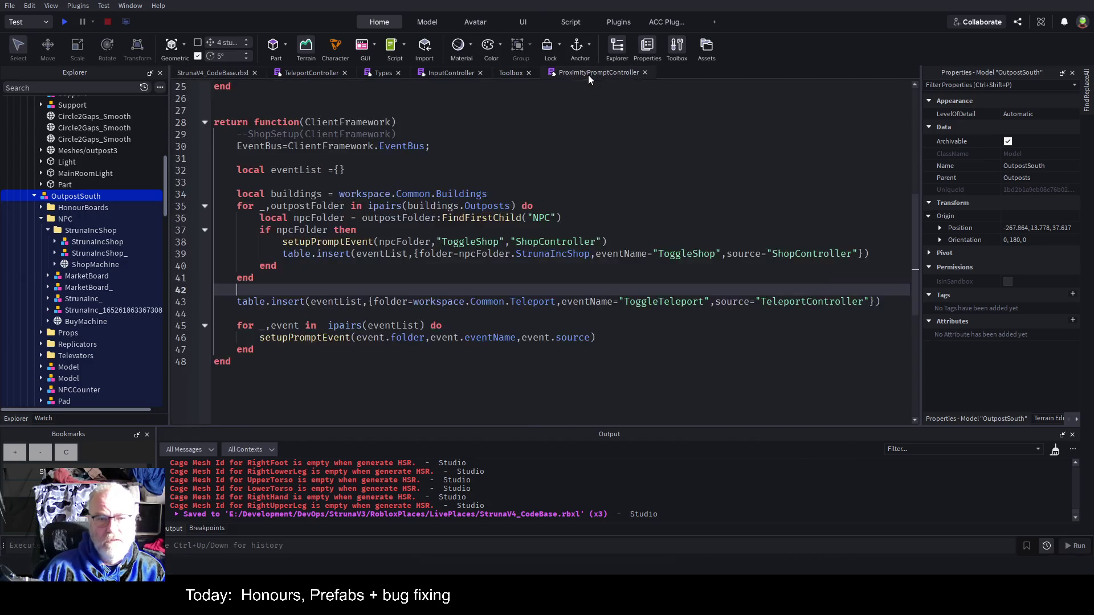
{"action": "left_click", "coordinate": [421, 279]}
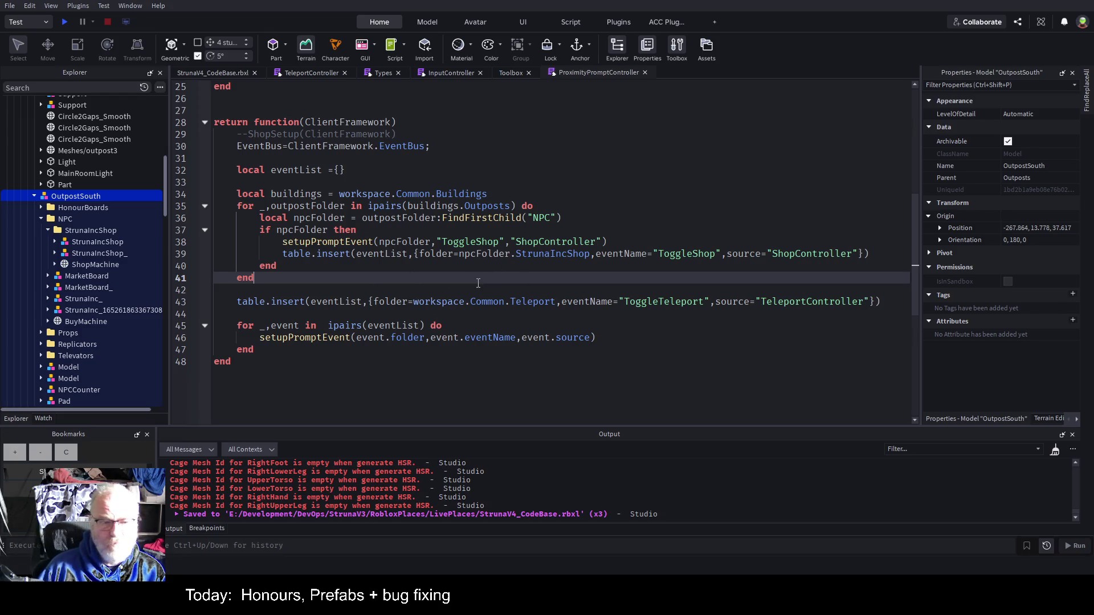
{"action": "left_click", "coordinate": [602, 311]}
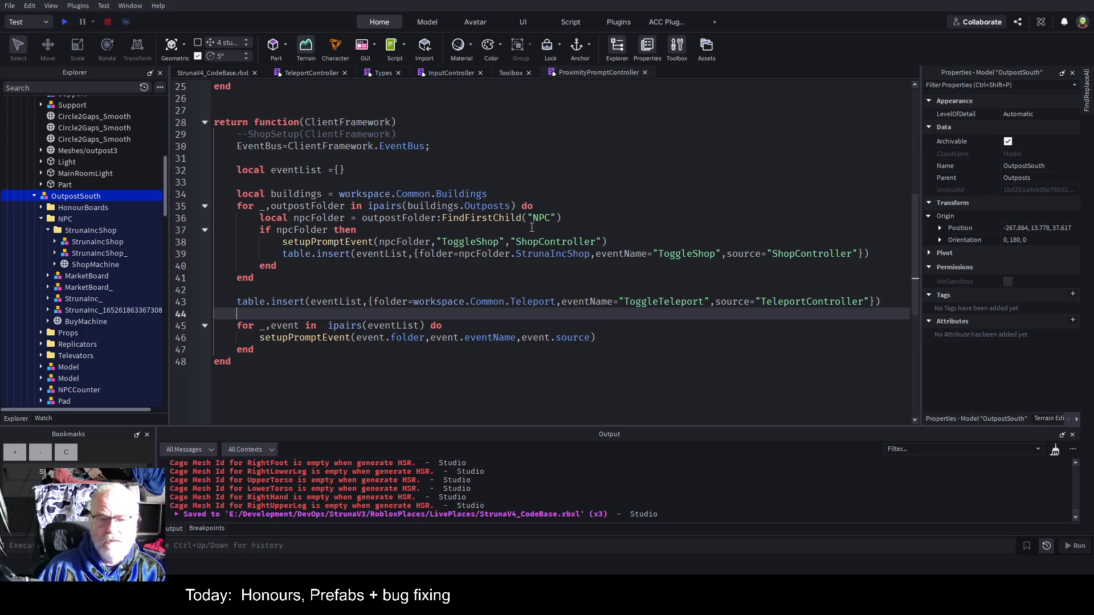
{"action": "left_click", "coordinate": [204, 72]}
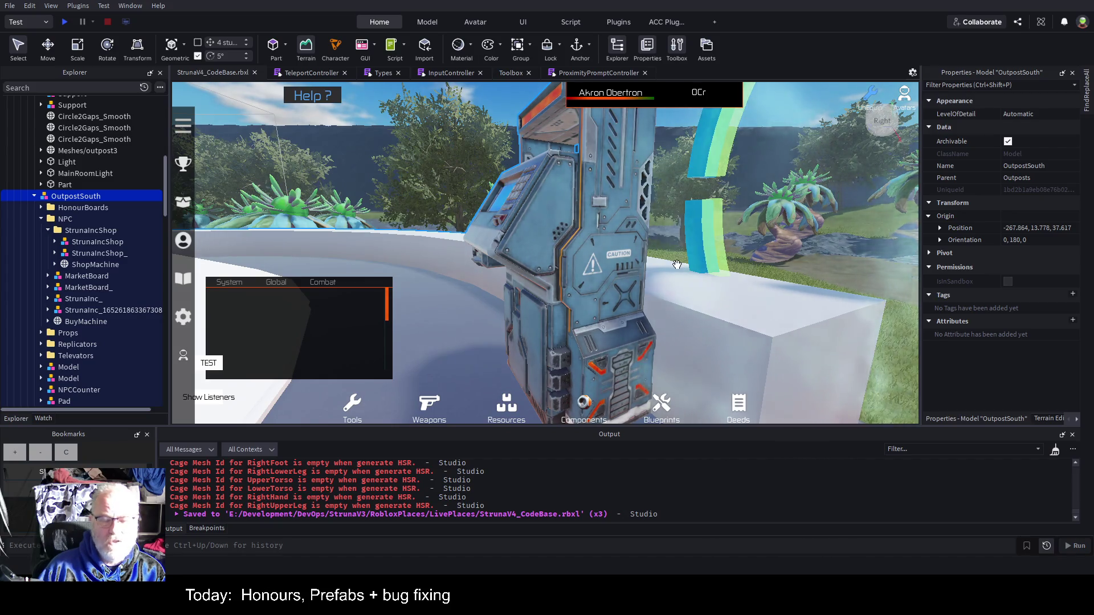
Step: Select RecoveryLocation in the World folder and focus the camera on it near the dome
{"action": "scroll", "coordinate": [610, 253], "scroll_direction": "up", "scroll_amount": 10}
{"action": "scroll", "coordinate": [610, 253], "scroll_direction": "down", "scroll_amount": 10}
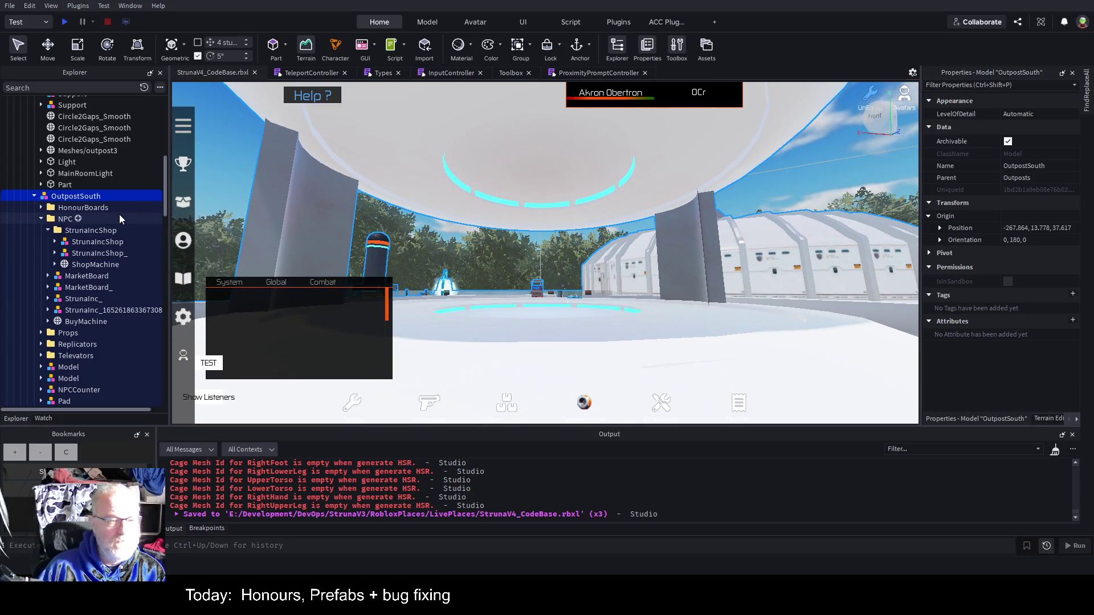
{"action": "scroll", "coordinate": [111, 228], "scroll_direction": "down", "scroll_amount": 10}
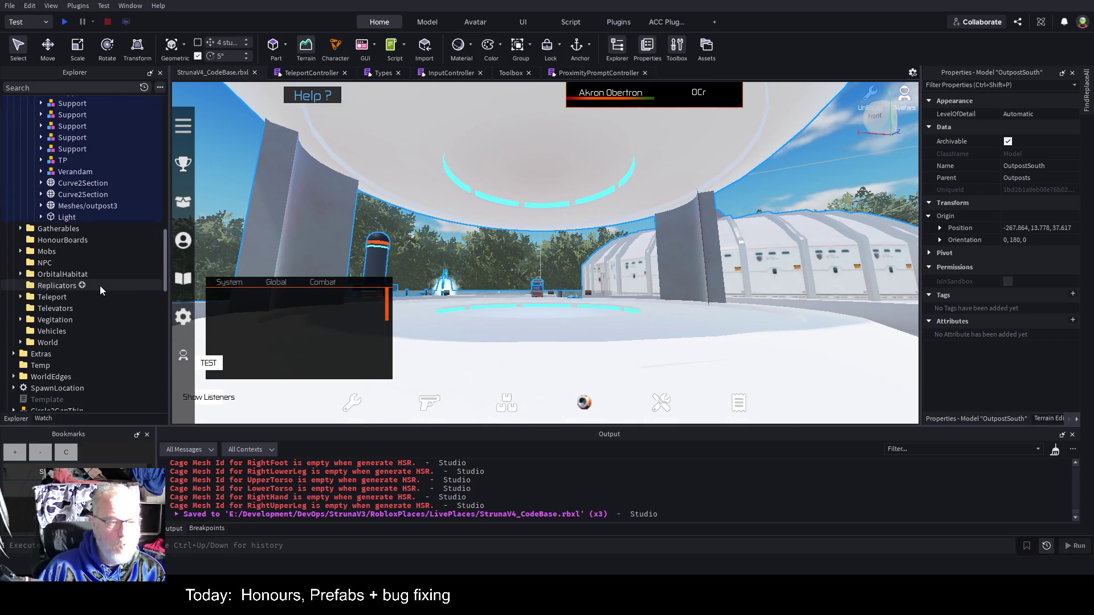
{"action": "scroll", "coordinate": [100, 290], "scroll_direction": "down", "scroll_amount": 2}
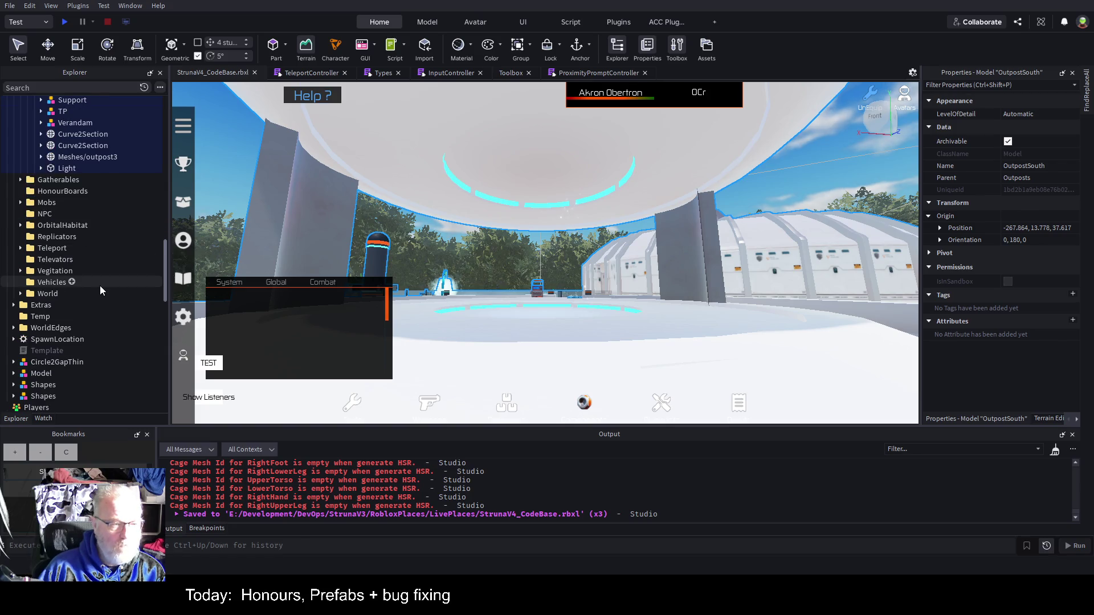
{"action": "scroll", "coordinate": [101, 290], "scroll_direction": "down", "scroll_amount": 1}
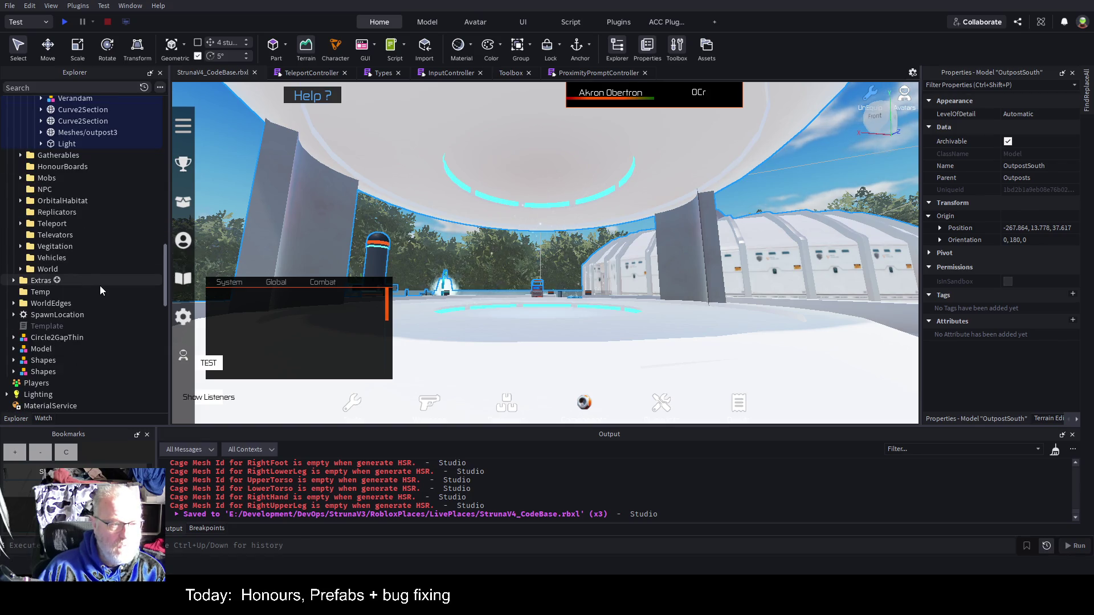
{"action": "left_click", "coordinate": [20, 270]}
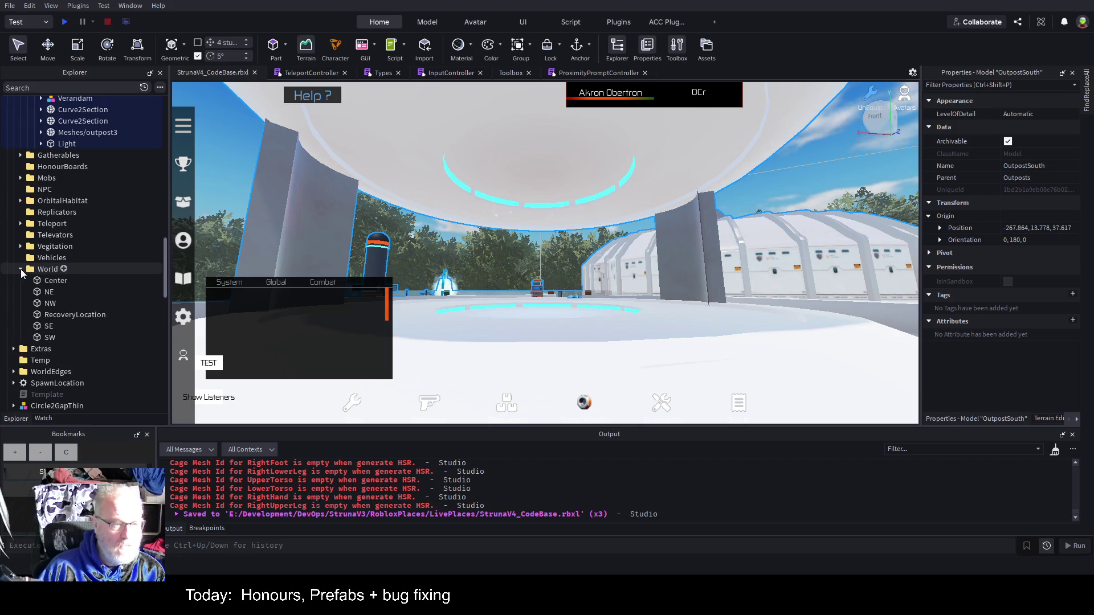
{"action": "left_click", "coordinate": [74, 315]}
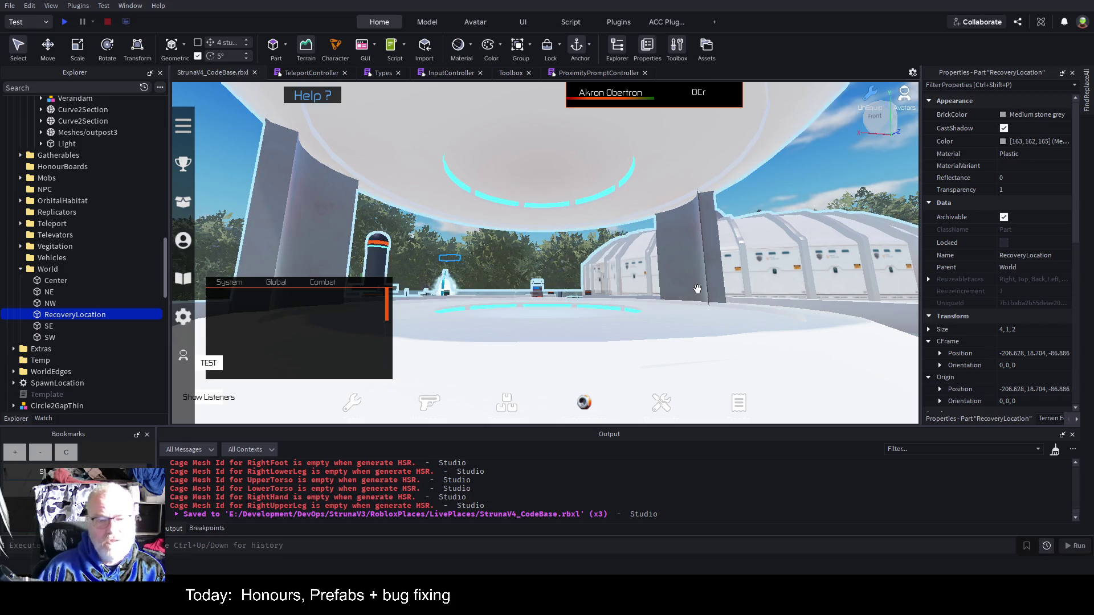
{"action": "key", "text": "f"}
{"action": "key", "text": "w"}
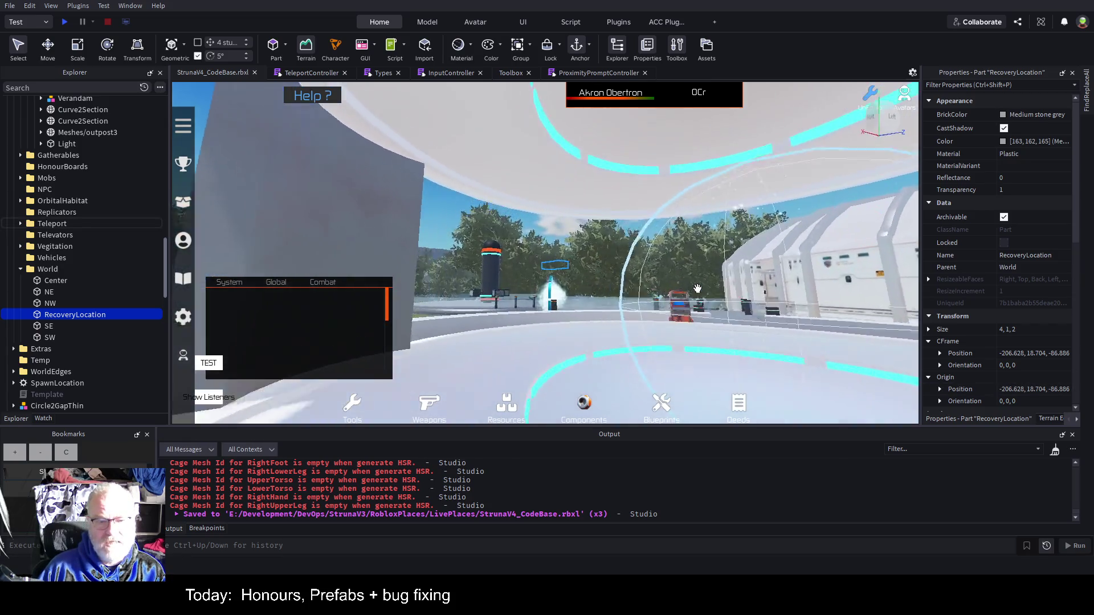
{"action": "key", "text": "Right"}
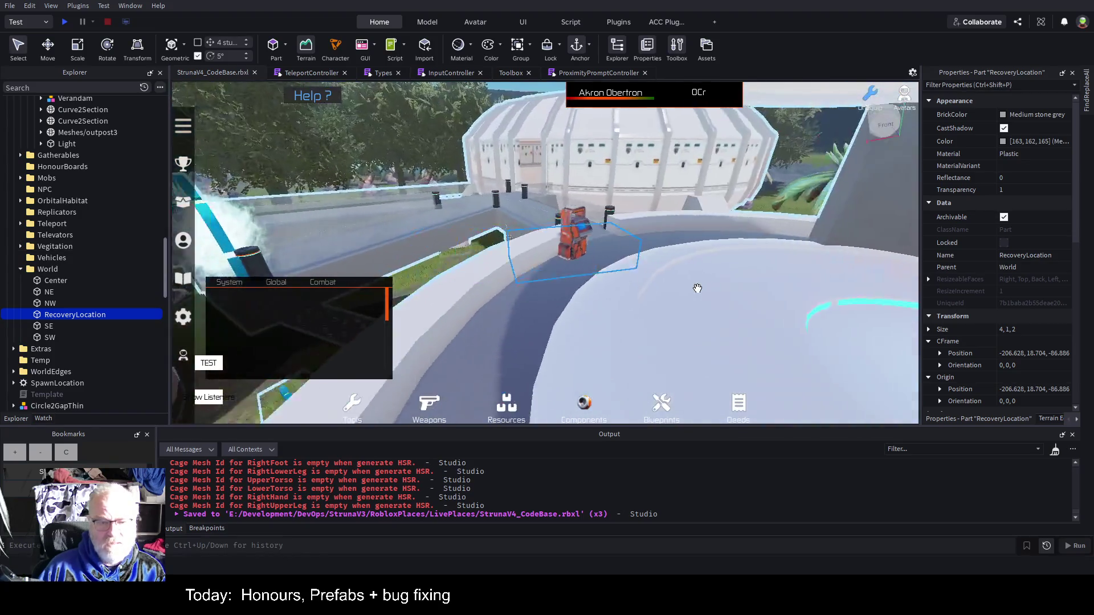
{"action": "key", "text": "Right"}
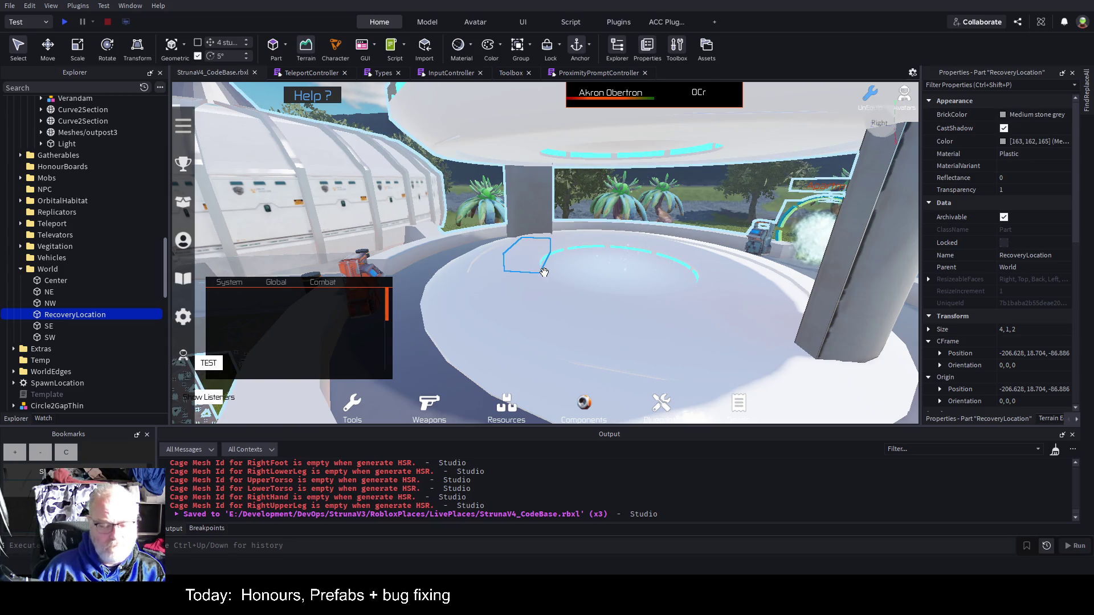
Step: Lower RecoveryLocation about 5.7 studs, shift it 3.5 studs along X, save, and play test
{"action": "key", "text": "ctrl+2"}
{"action": "mouse_move", "coordinate": [532, 200]}
{"action": "left_mouse_down"}
{"action": "mouse_move", "coordinate": [536, 173]}
{"action": "mouse_move", "coordinate": [670, 281]}
{"action": "left_mouse_up"}
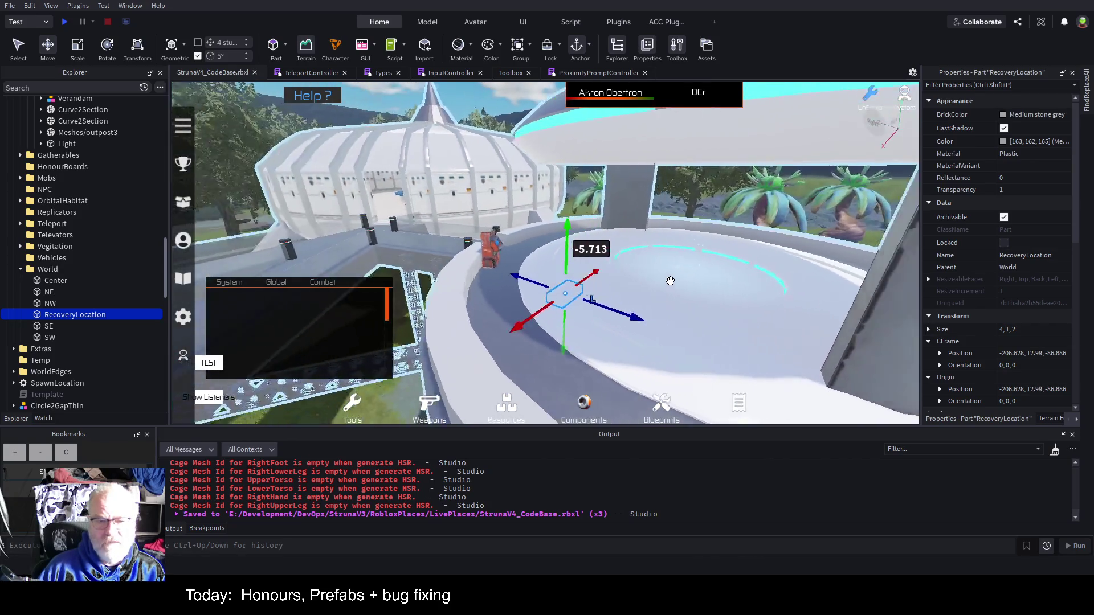
{"action": "left_click_drag", "start_coordinate": [578, 259], "coordinate": [586, 272]}
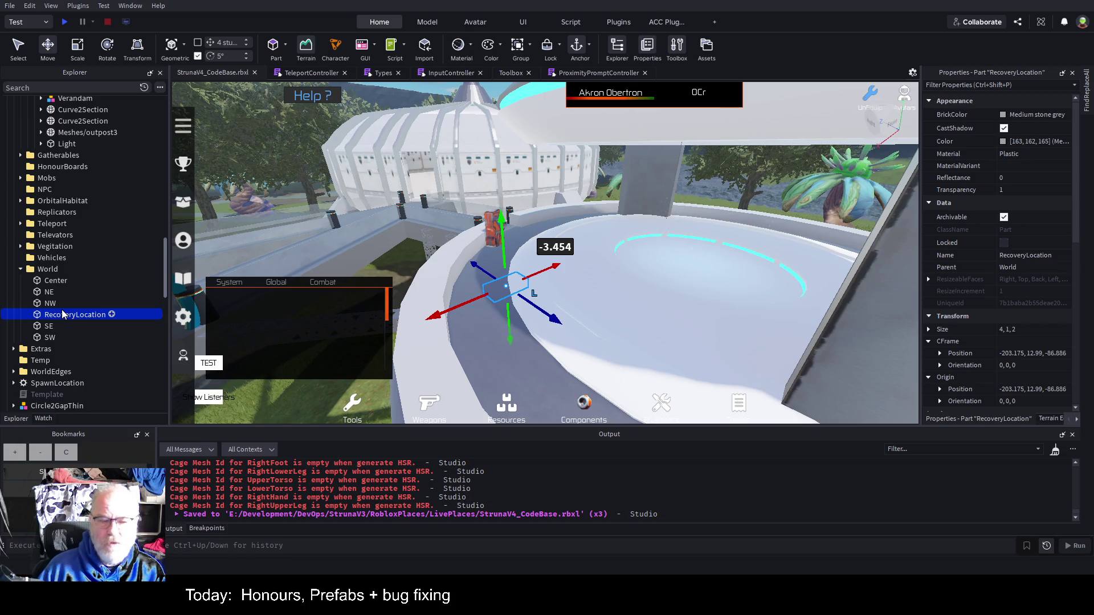
{"action": "key", "text": "ctrl+s"}
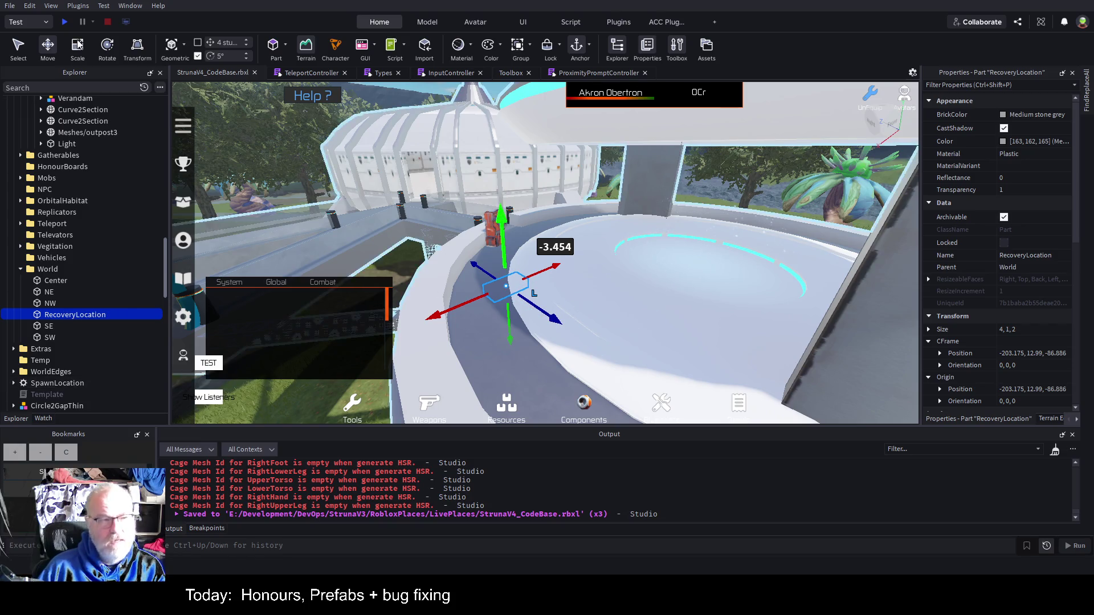
{"action": "left_click", "coordinate": [64, 22]}
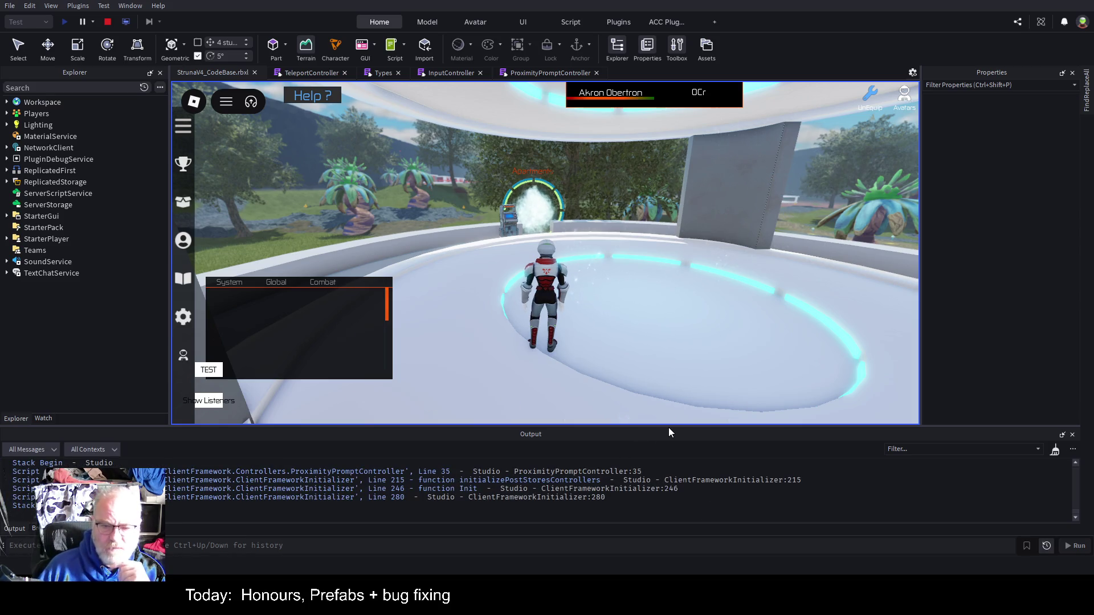
Step: Enlarge the Output panel and open ProximityPromptController at the line 35 ipairs error
{"action": "left_click_drag", "start_coordinate": [682, 426], "coordinate": [712, 282]}
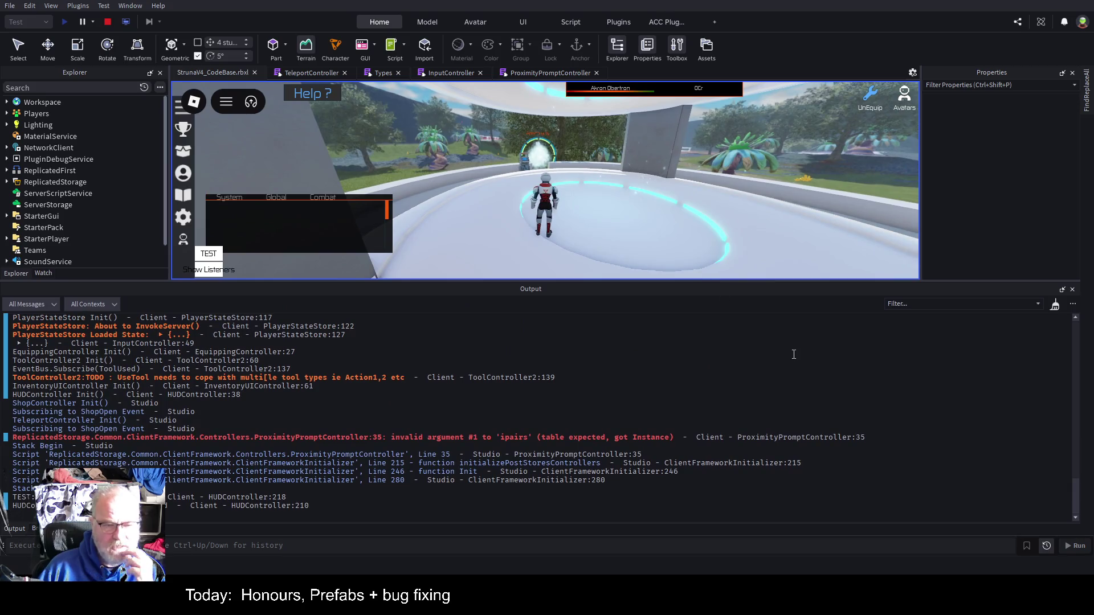
{"action": "left_click", "coordinate": [551, 437]}
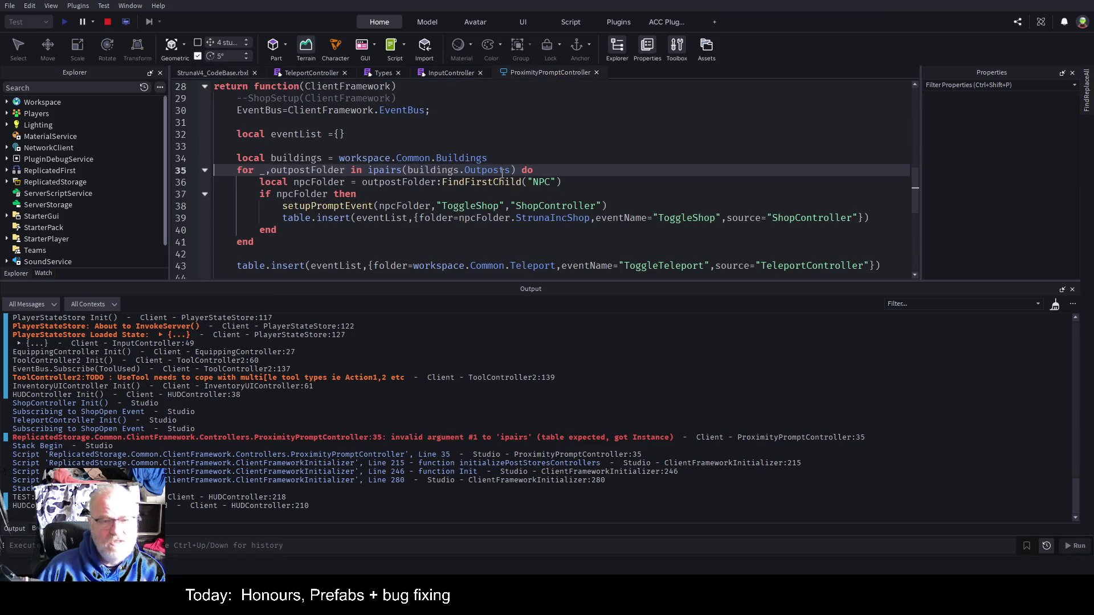
Step: Stop the test and change line 35 to iterate Outposts:GetChildren(), then save
{"action": "left_click", "coordinate": [107, 22]}
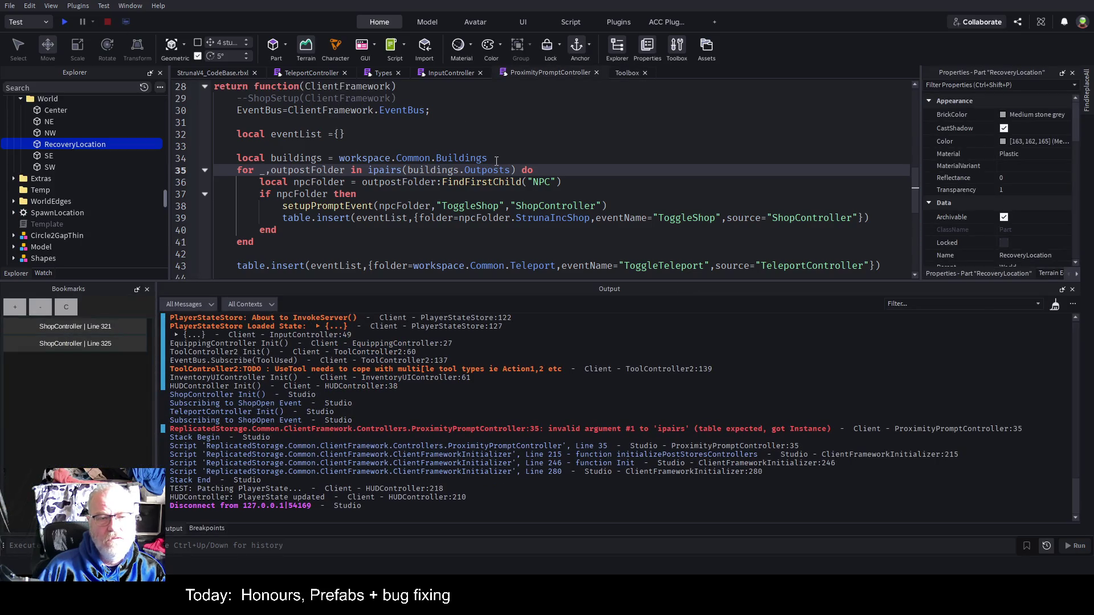
{"action": "left_click", "coordinate": [512, 169]}
{"action": "type", "text": ":GEt"}
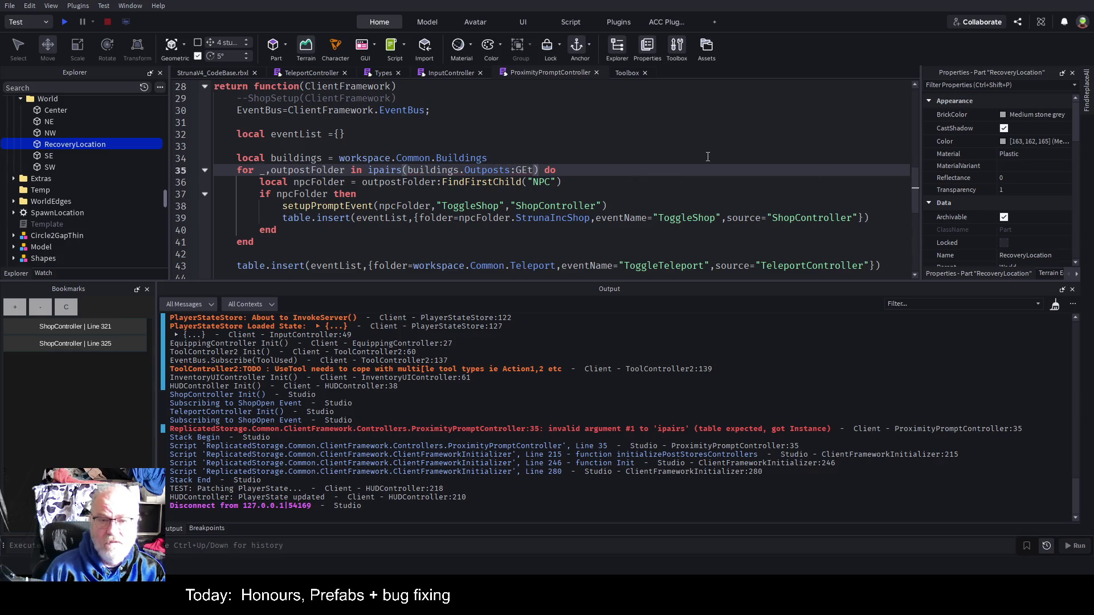
{"action": "key", "text": "Tab"}
{"action": "key", "text": "ctrl+s"}
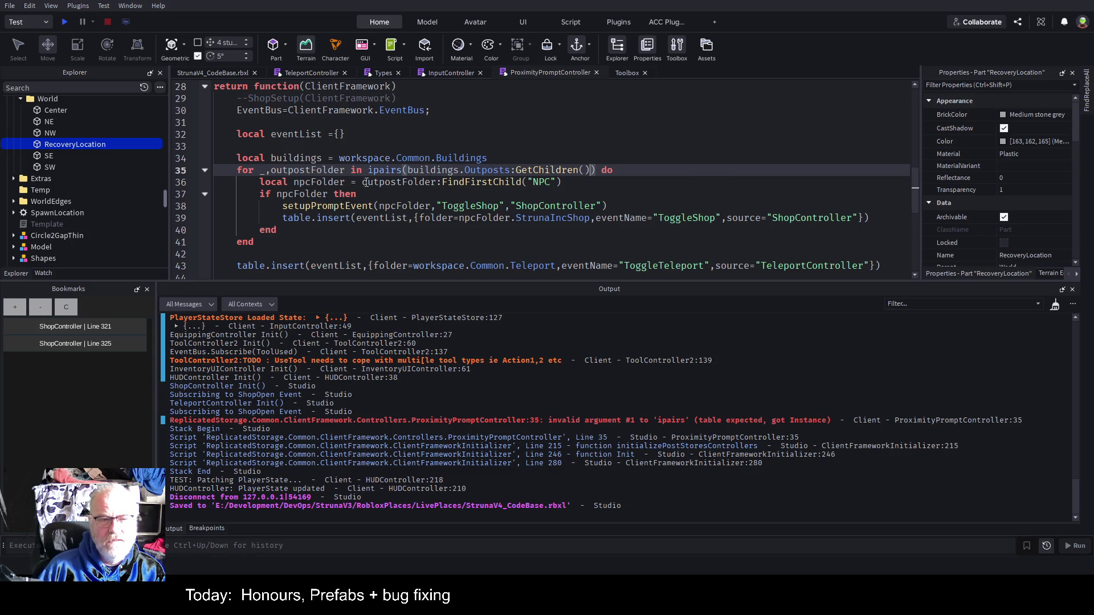
Step: Rename outpostFolder to outpost on lines 35-36, save, rerun, and open the line 16 error
{"action": "double_click", "coordinate": [324, 170]}
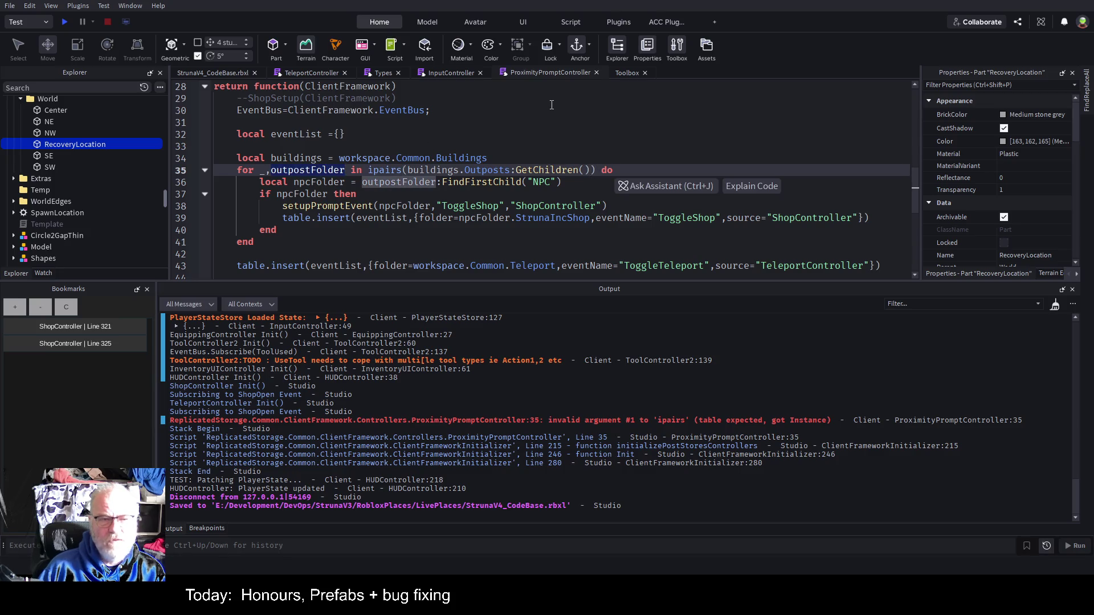
{"action": "key", "text": "Right"}
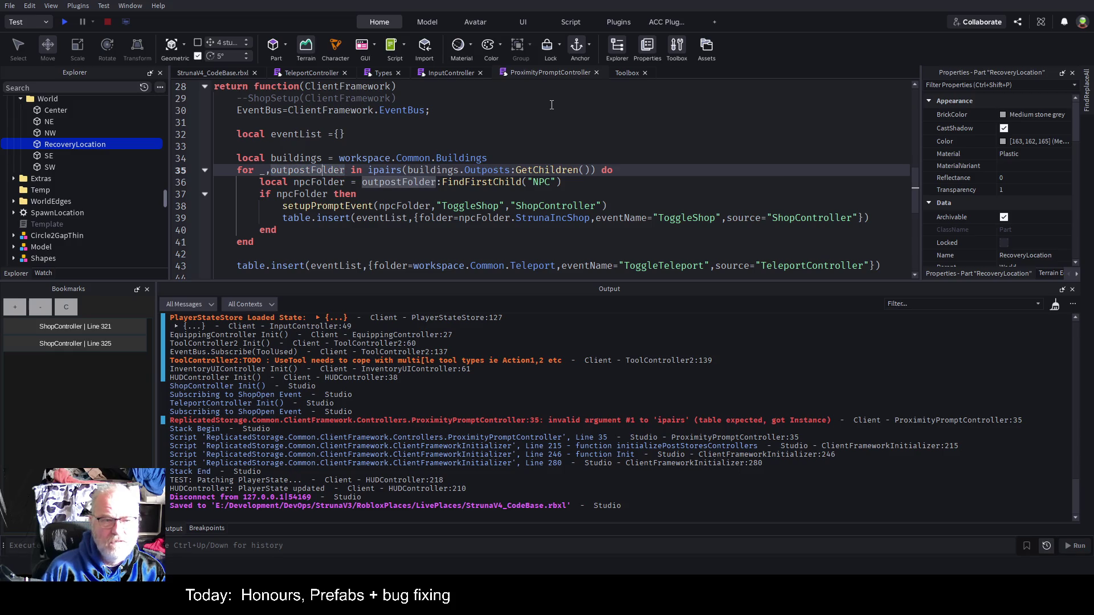
{"action": "key", "text": "Delete"}
{"action": "key", "text": "Delete"}
{"action": "key", "text": "Delete"}
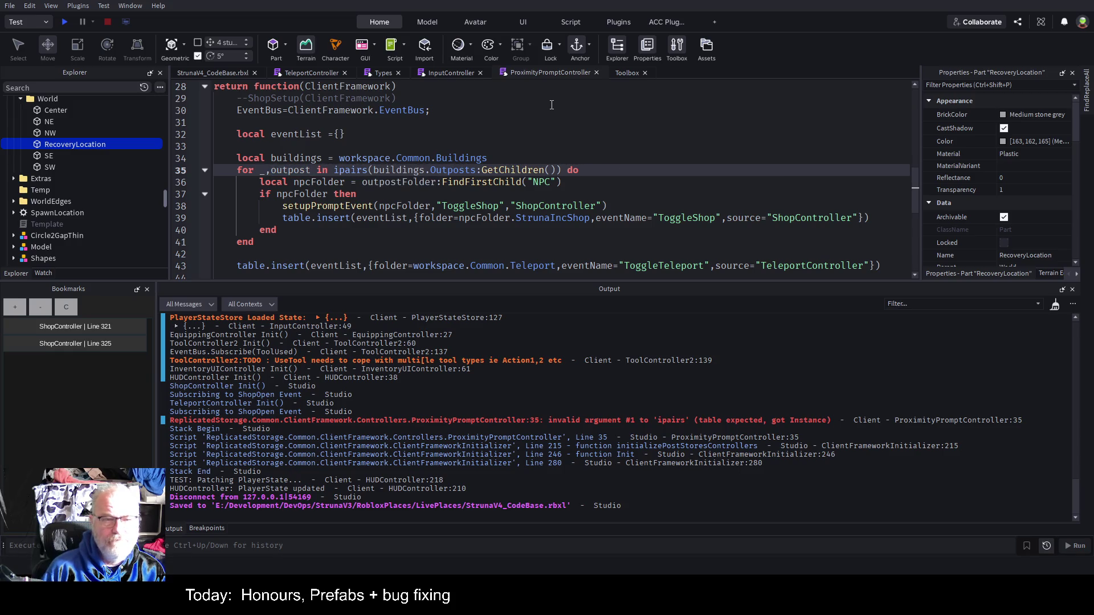
{"action": "key", "text": "Down"}
{"action": "key", "text": "ctrl+Right"}
{"action": "key", "text": "ctrl+Right"}
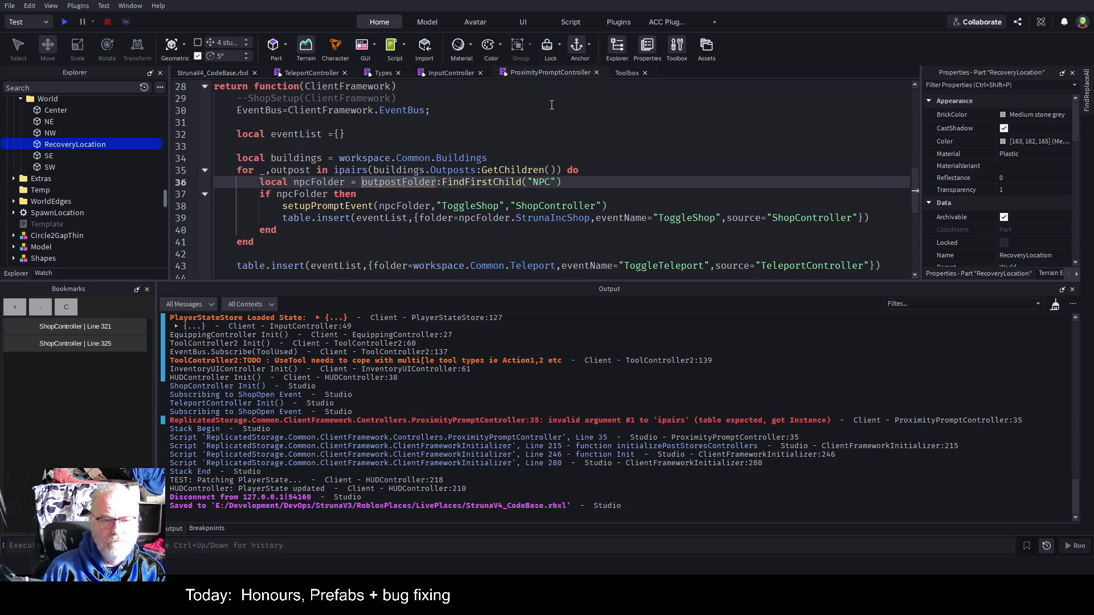
{"action": "key", "text": "Delete"}
{"action": "key", "text": "Delete"}
{"action": "key", "text": "Delete"}
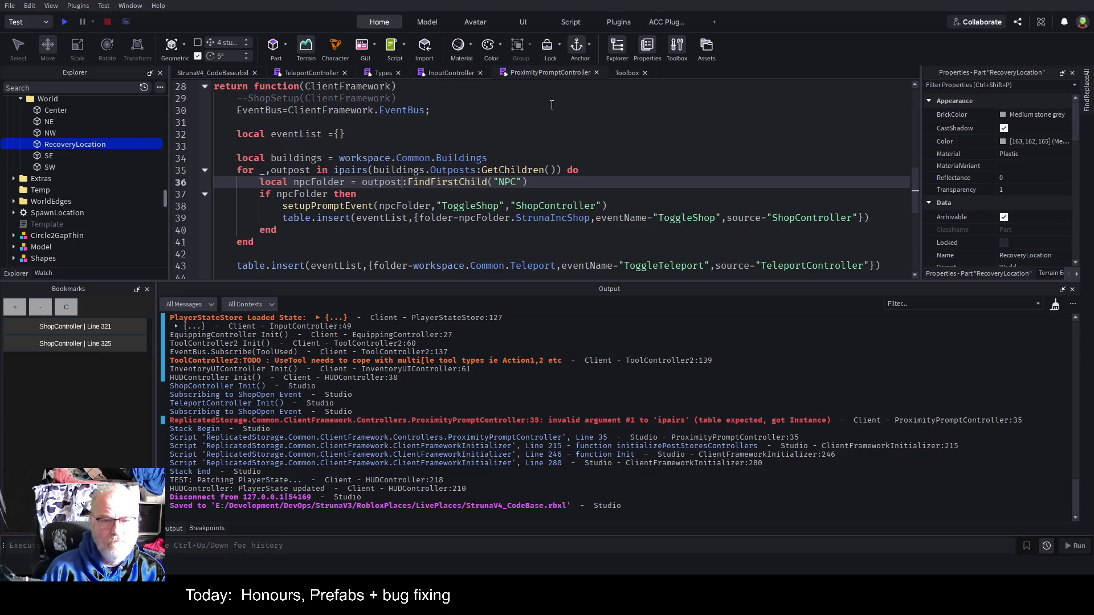
{"action": "key", "text": "ctrl+s"}
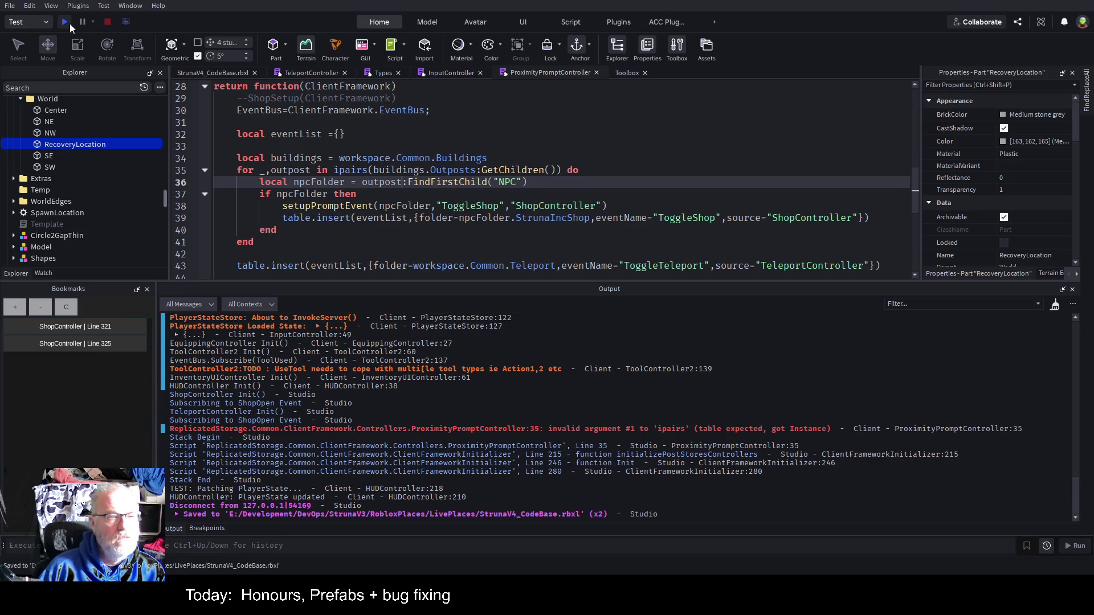
{"action": "left_click", "coordinate": [65, 23]}
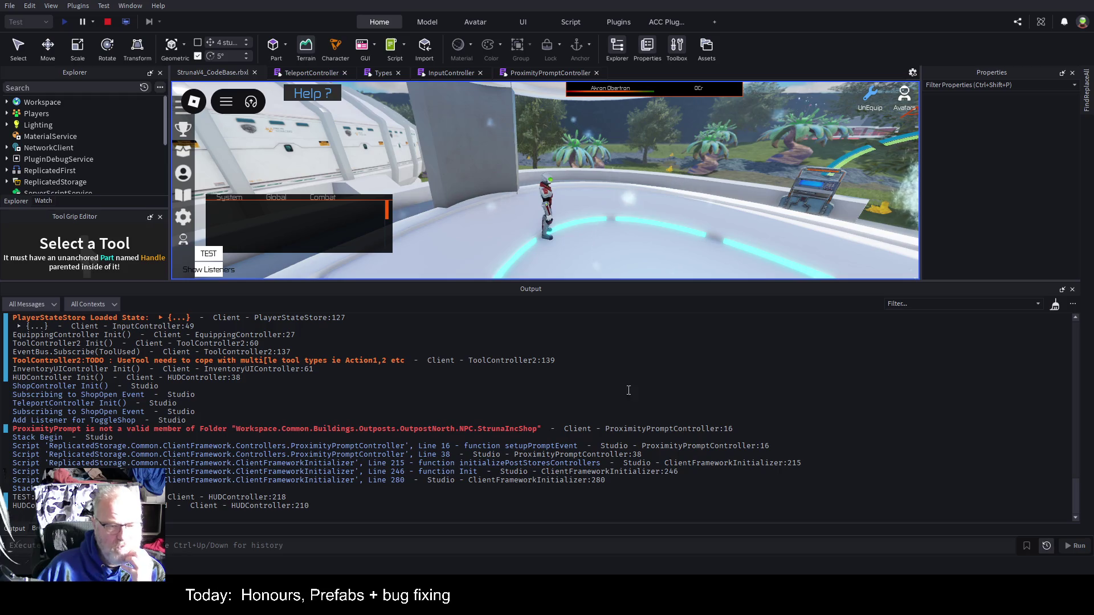
{"action": "left_click", "coordinate": [518, 433]}
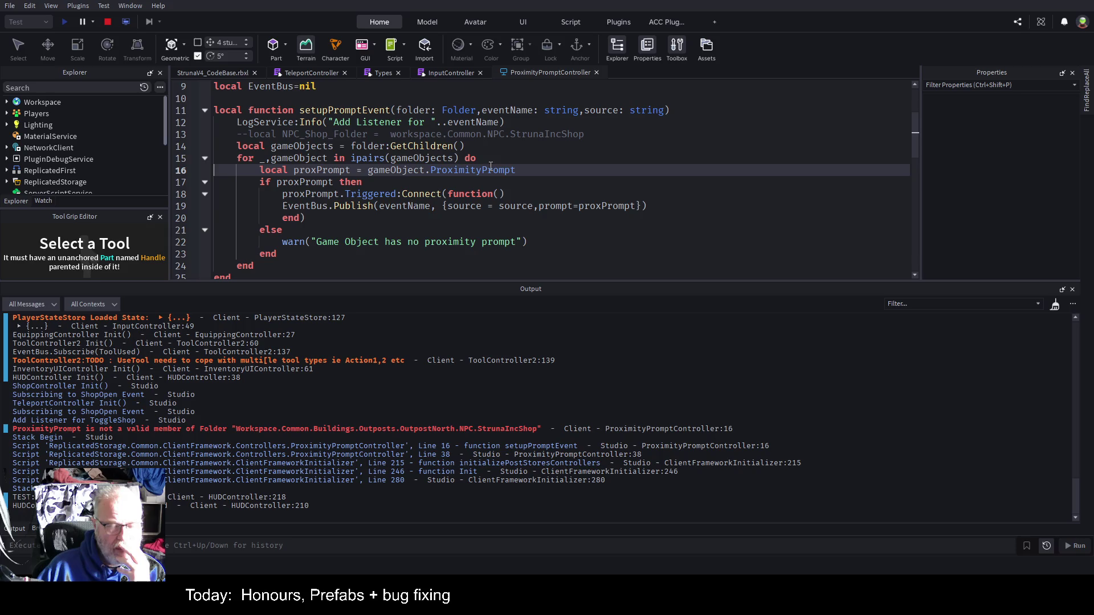
Step: Add a breakpoint on line 39, the table.insert that registers StrunaIncShop's ToggleShop event
{"action": "left_click", "coordinate": [431, 170]}
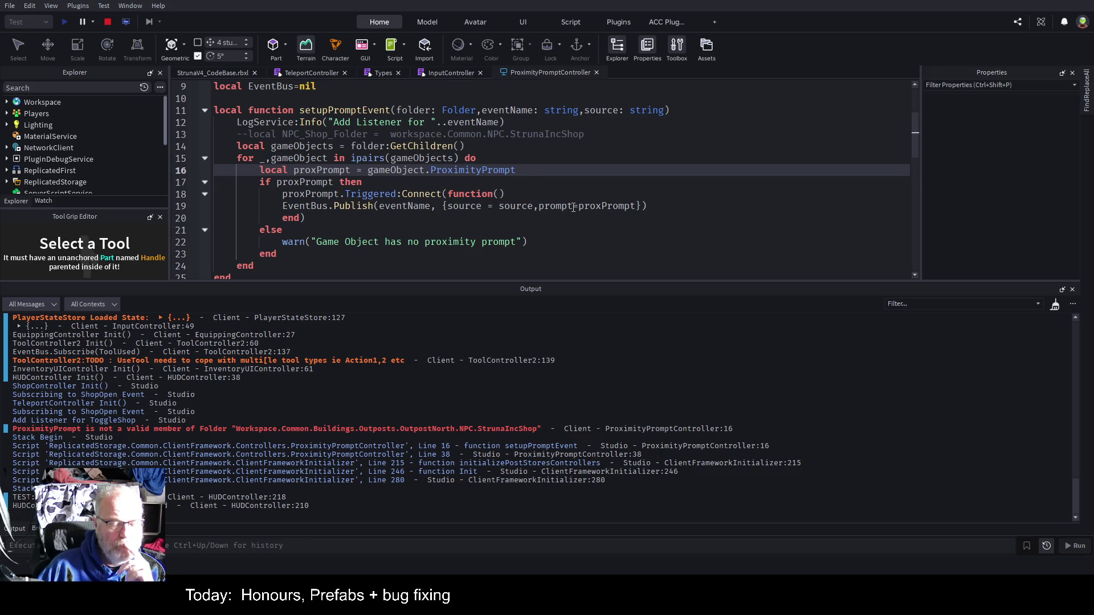
{"action": "scroll", "coordinate": [573, 208], "scroll_direction": "down", "scroll_amount": 3}
{"action": "scroll", "coordinate": [573, 207], "scroll_direction": "down", "scroll_amount": 3}
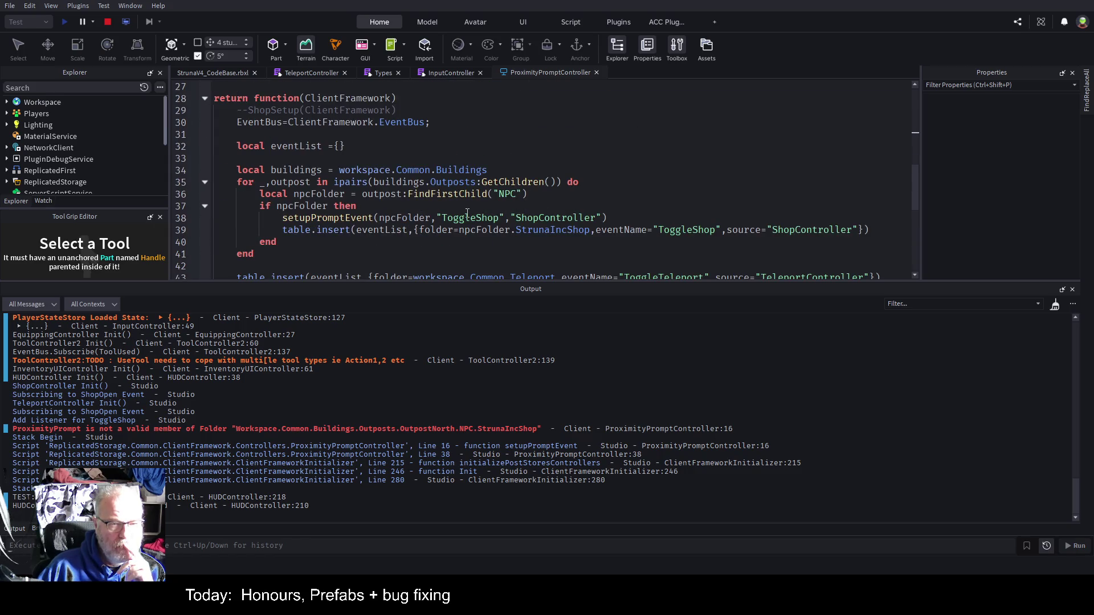
{"action": "double_click", "coordinate": [553, 229]}
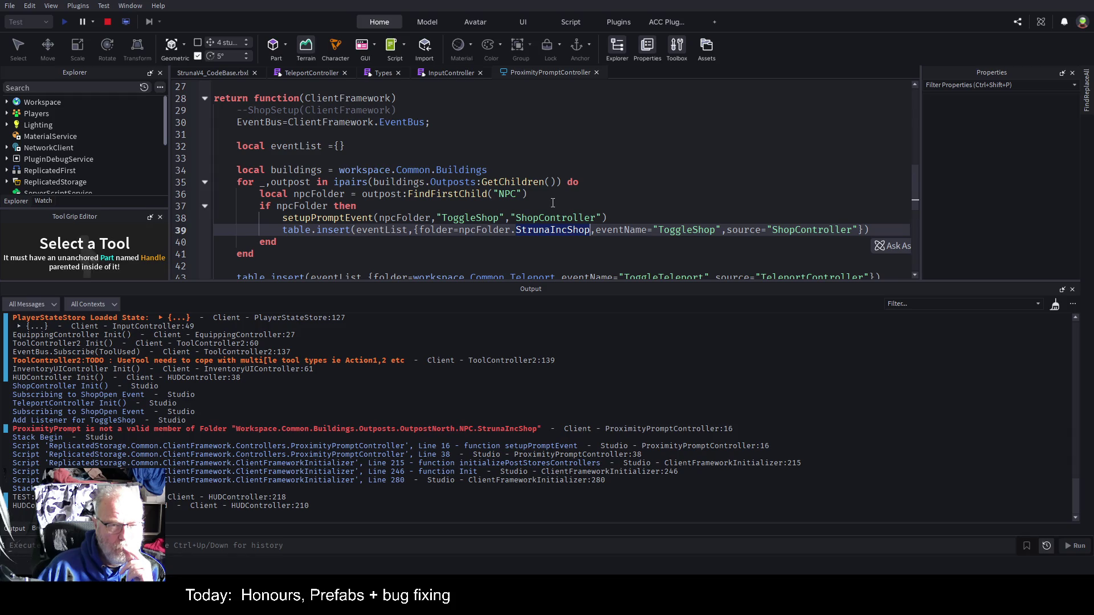
{"action": "left_click", "coordinate": [194, 232]}
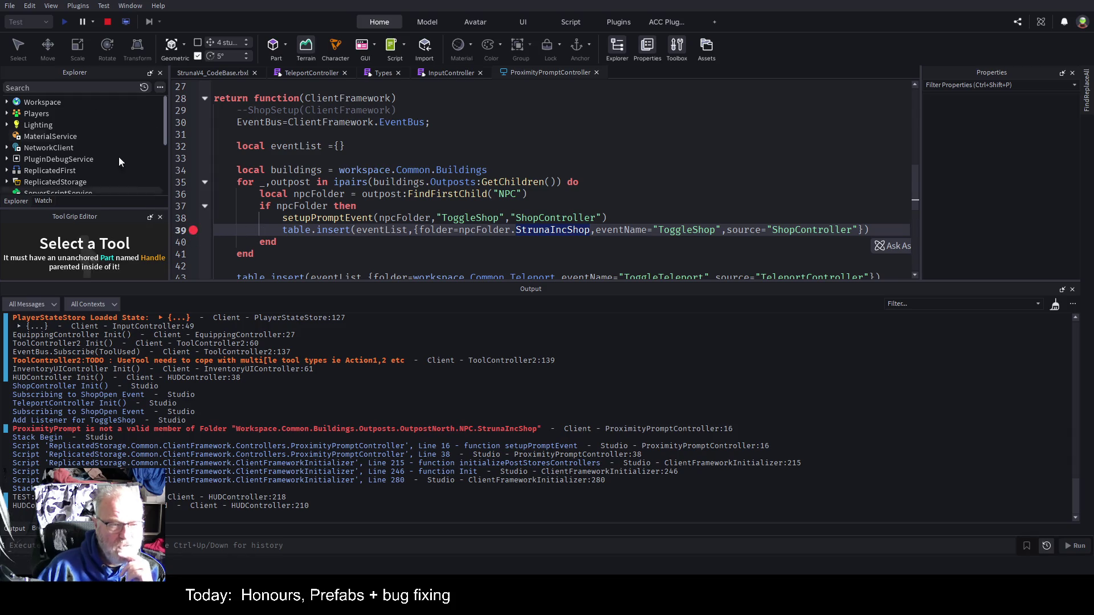
Step: Restart the play test and jump from the StrunaIncShop warning to ProximityPromptController line 16
{"action": "left_click", "coordinate": [108, 21]}
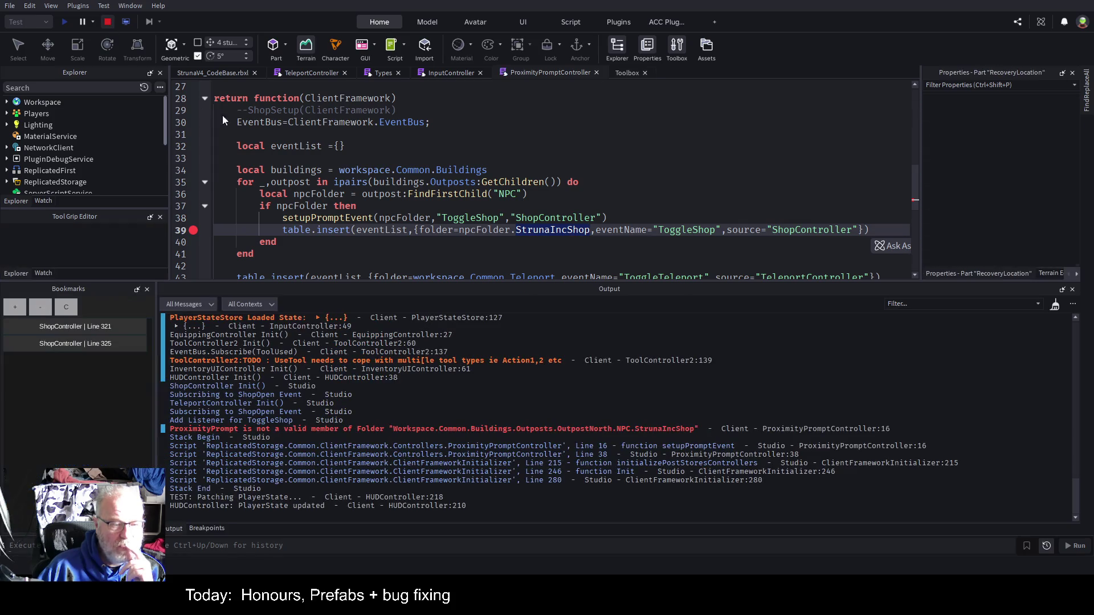
{"action": "left_click", "coordinate": [66, 23]}
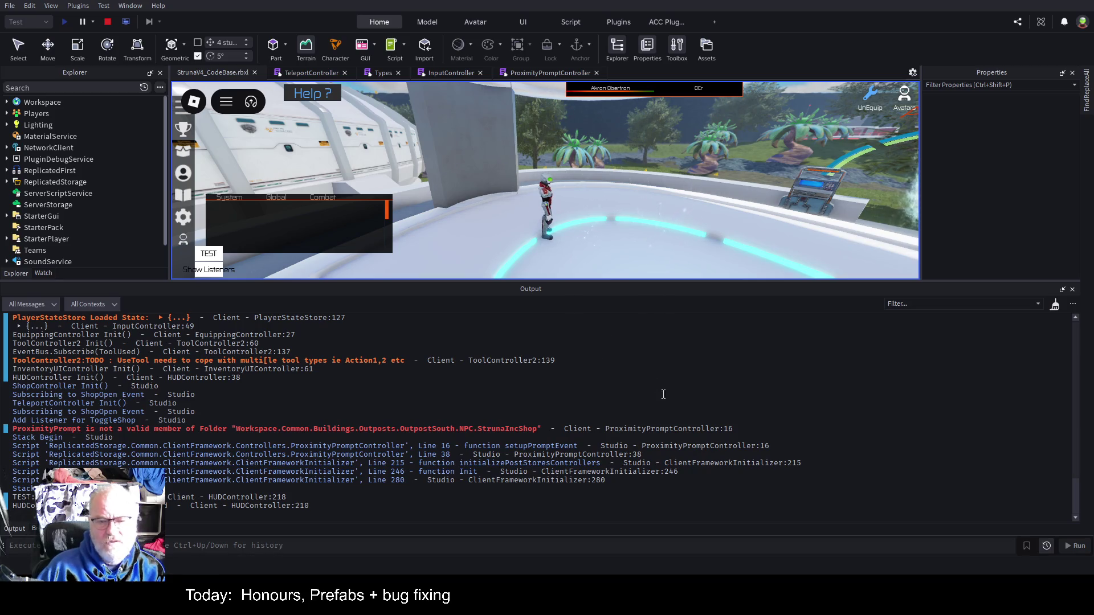
{"action": "left_click", "coordinate": [658, 431]}
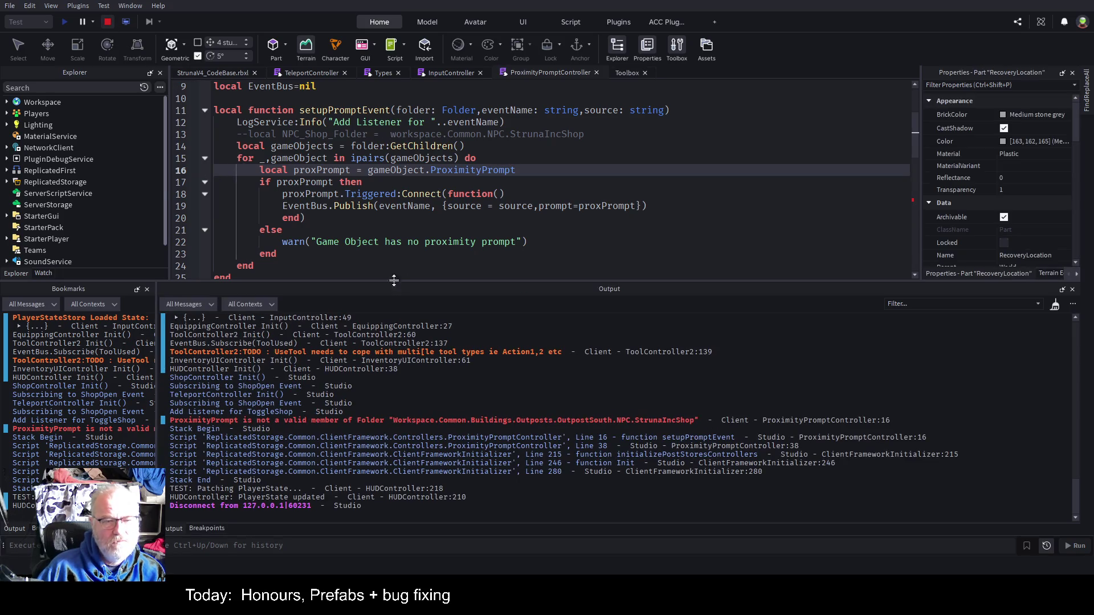
Step: Save the place with Ctrl+S and add a breakpoint on line 15's ipairs loop over gameObjects
{"action": "left_click", "coordinate": [587, 248]}
{"action": "key", "text": "ctrl+s"}
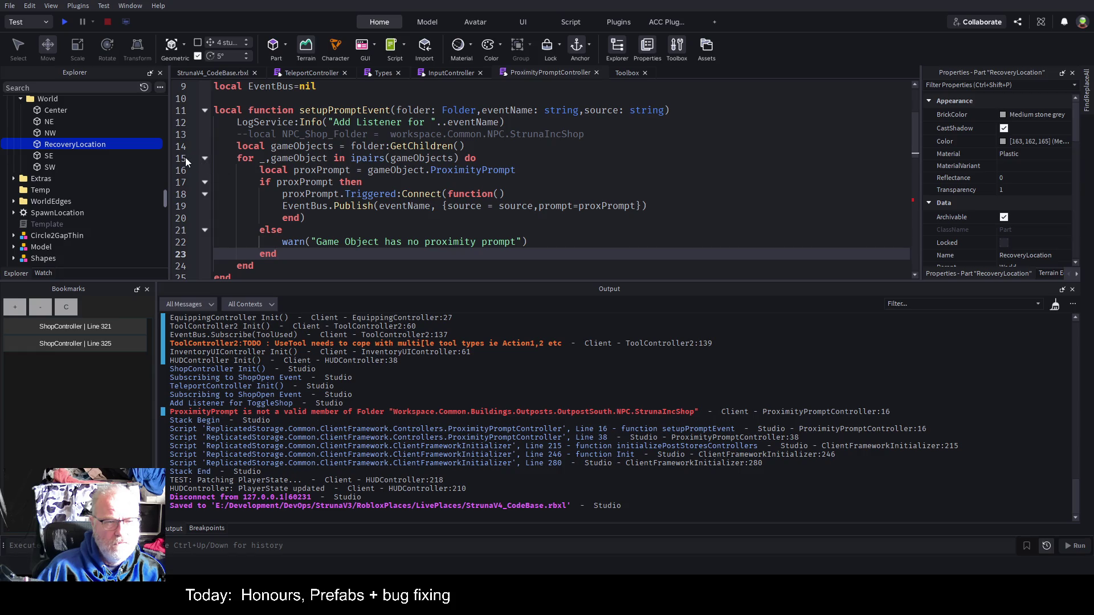
{"action": "left_click", "coordinate": [194, 159]}
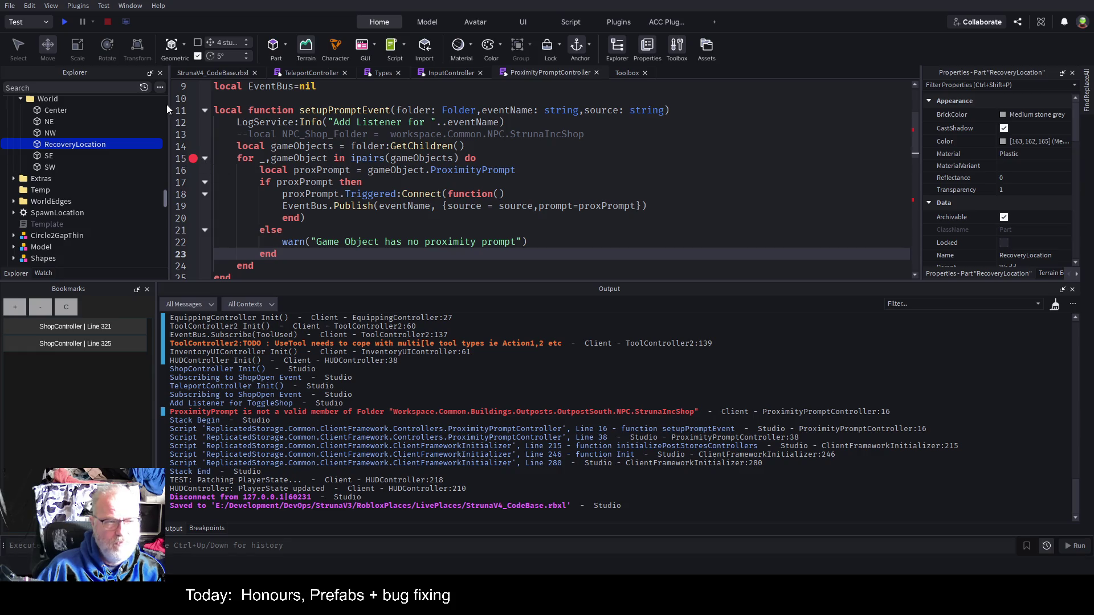
Step: Start a play test and let it run until the debugger stops at line 15
{"action": "left_click", "coordinate": [63, 21]}
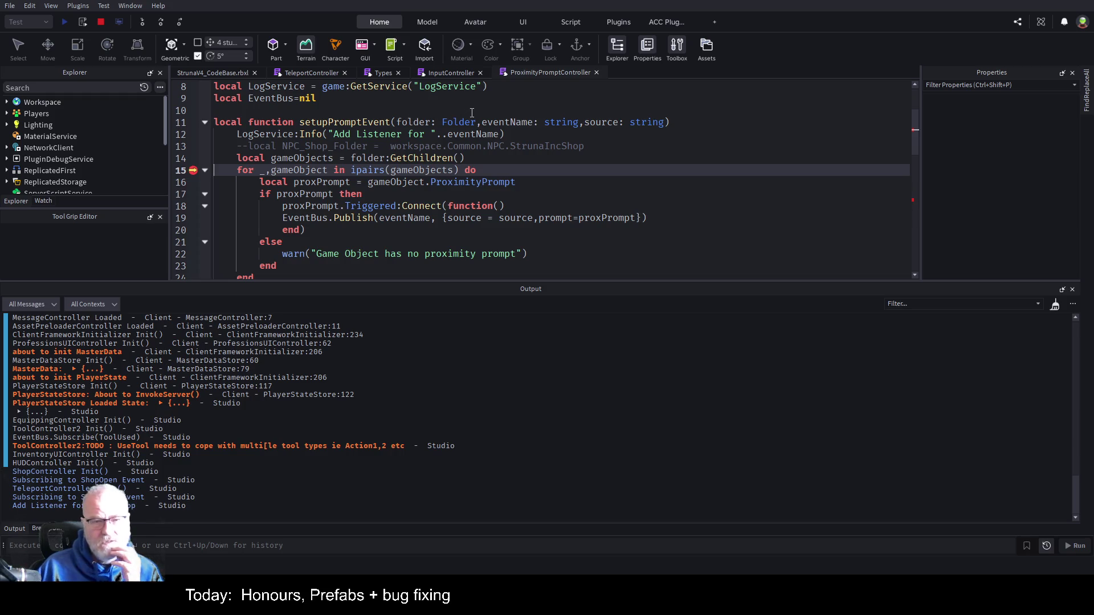
Step: Stop the paused play test and return to edit mode
{"action": "left_click", "coordinate": [432, 111]}
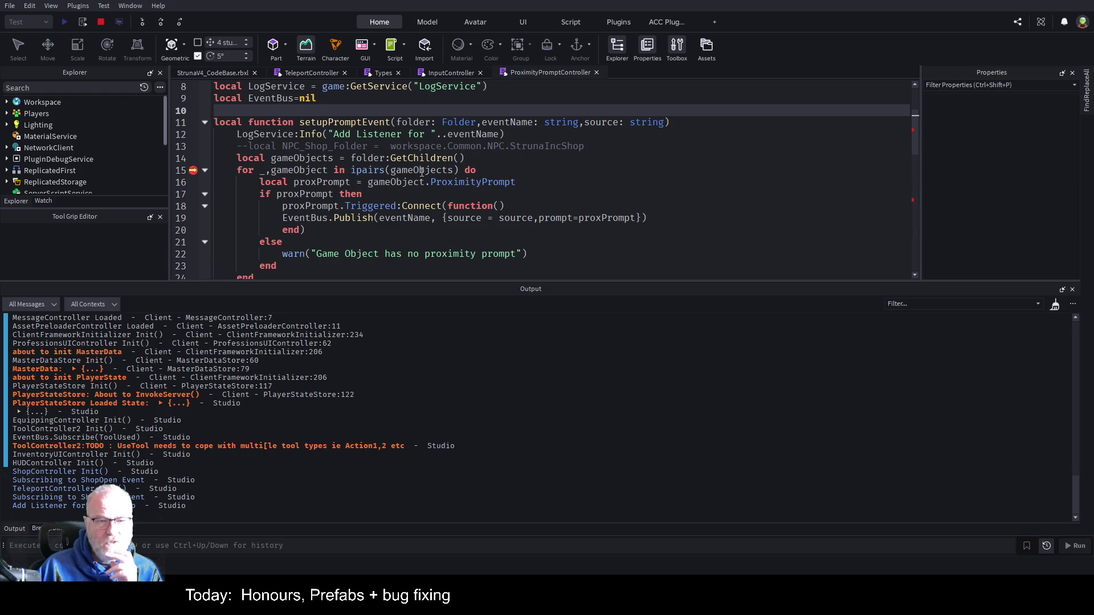
{"action": "left_click", "coordinate": [245, 205]}
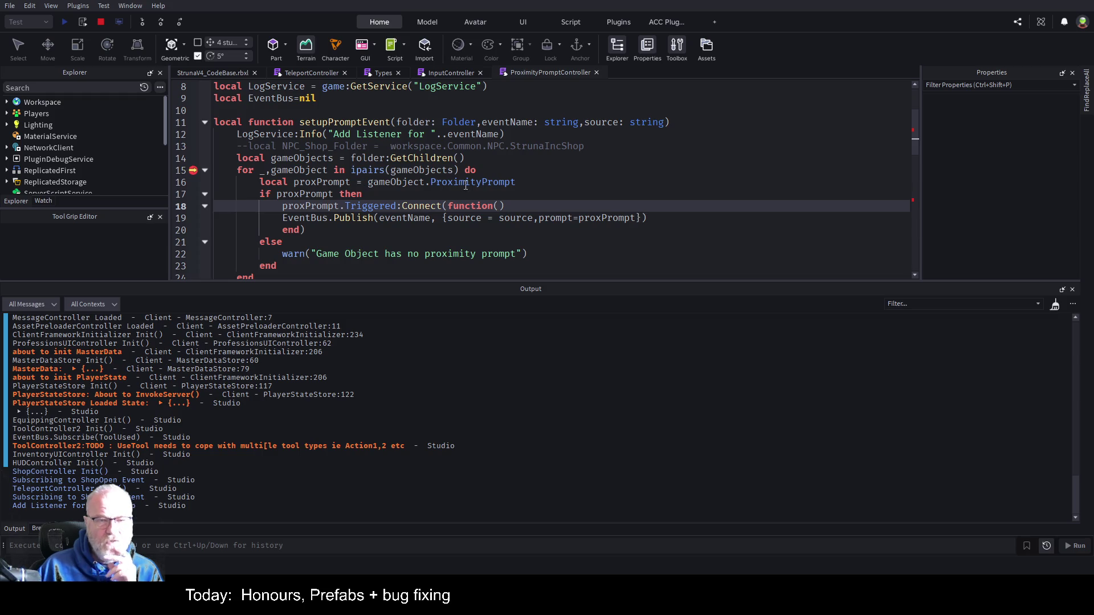
{"action": "left_click", "coordinate": [100, 22]}
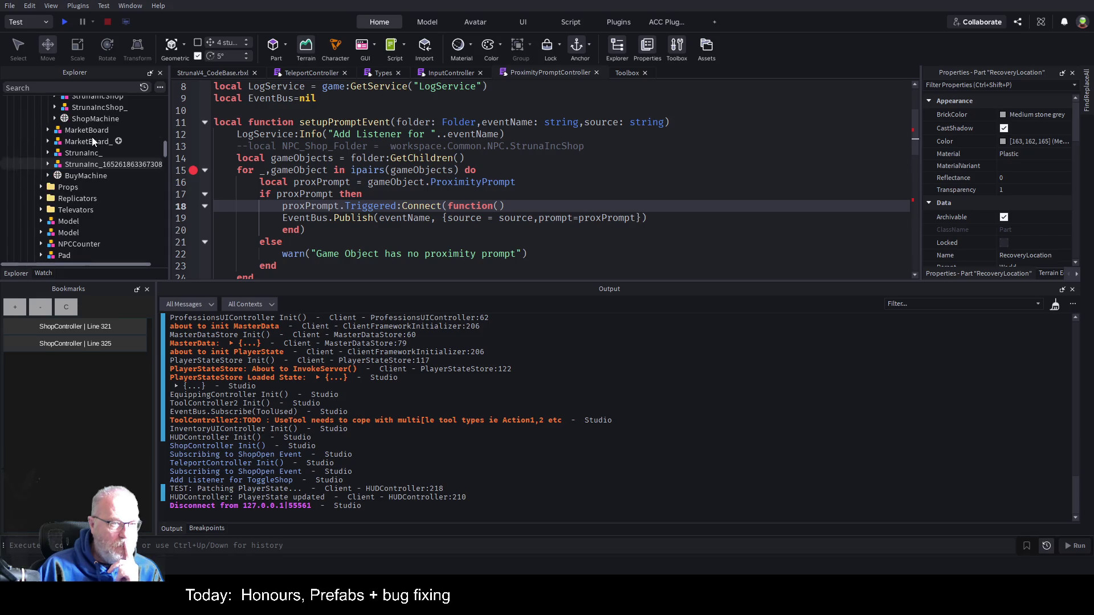
Step: Collapse OutpostSouth and inspect the StrunaIncShop folder and MarketBoard model in the Explorer
{"action": "scroll", "coordinate": [98, 158], "scroll_direction": "up", "scroll_amount": 4}
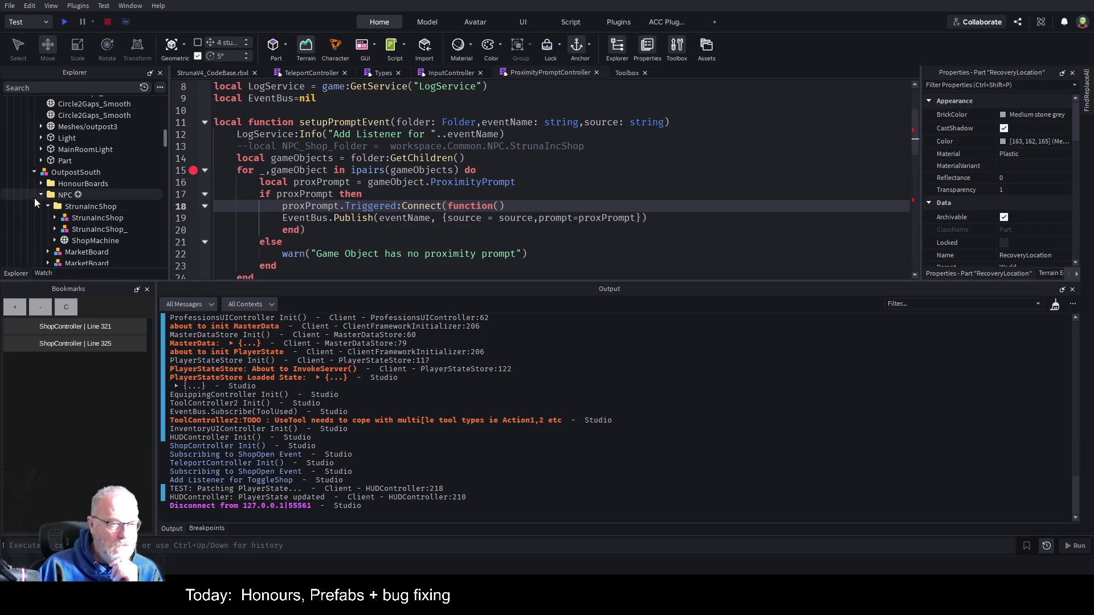
{"action": "left_click", "coordinate": [39, 195]}
{"action": "left_click", "coordinate": [34, 171]}
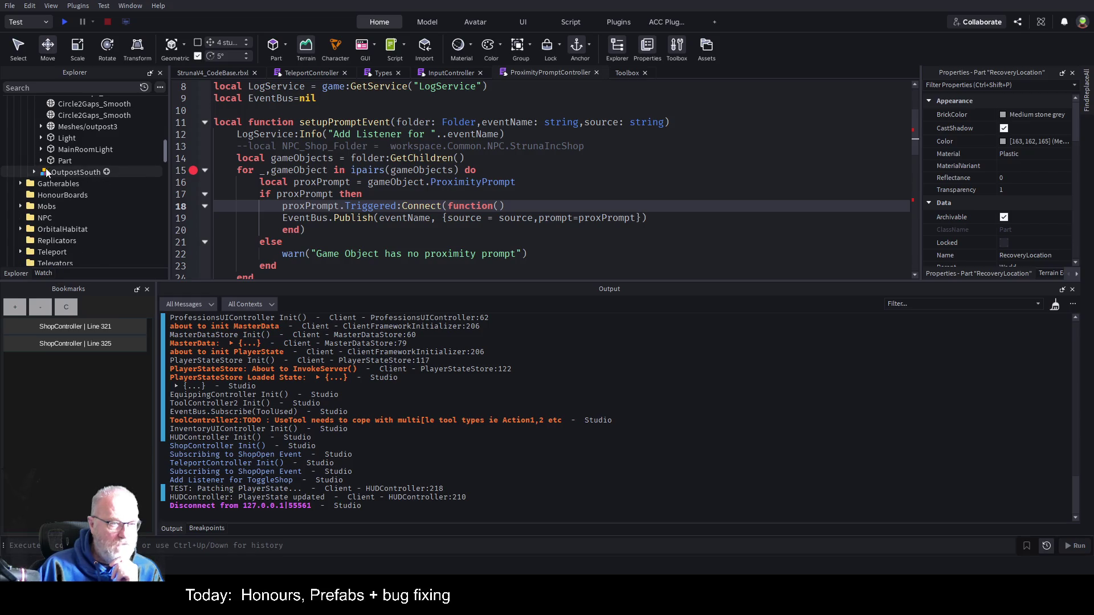
{"action": "scroll", "coordinate": [68, 173], "scroll_direction": "up", "scroll_amount": 6}
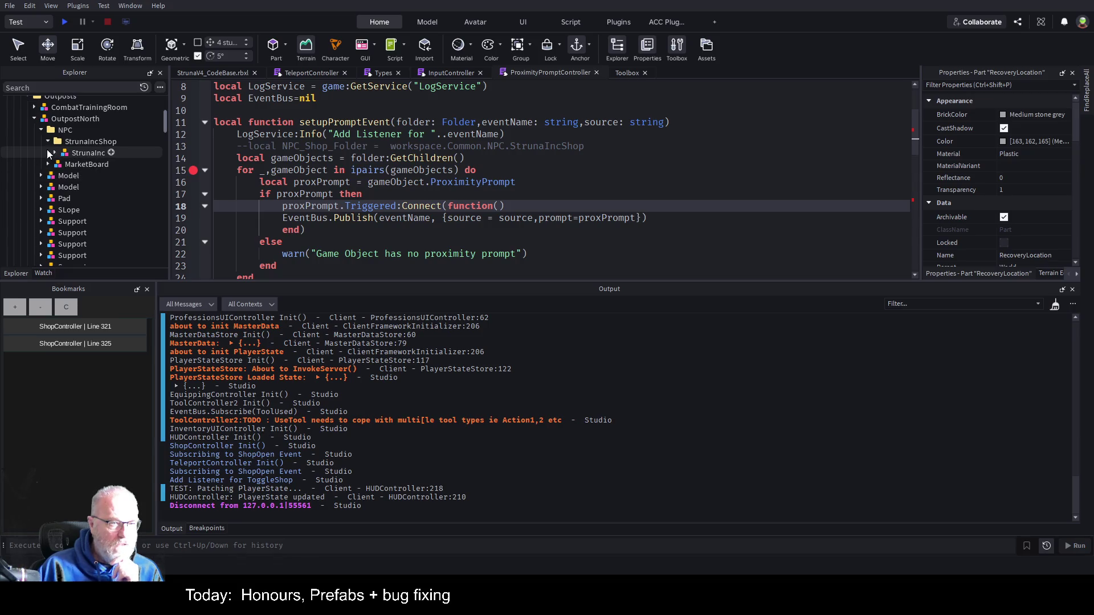
{"action": "left_click", "coordinate": [48, 142]}
{"action": "left_click", "coordinate": [101, 141]}
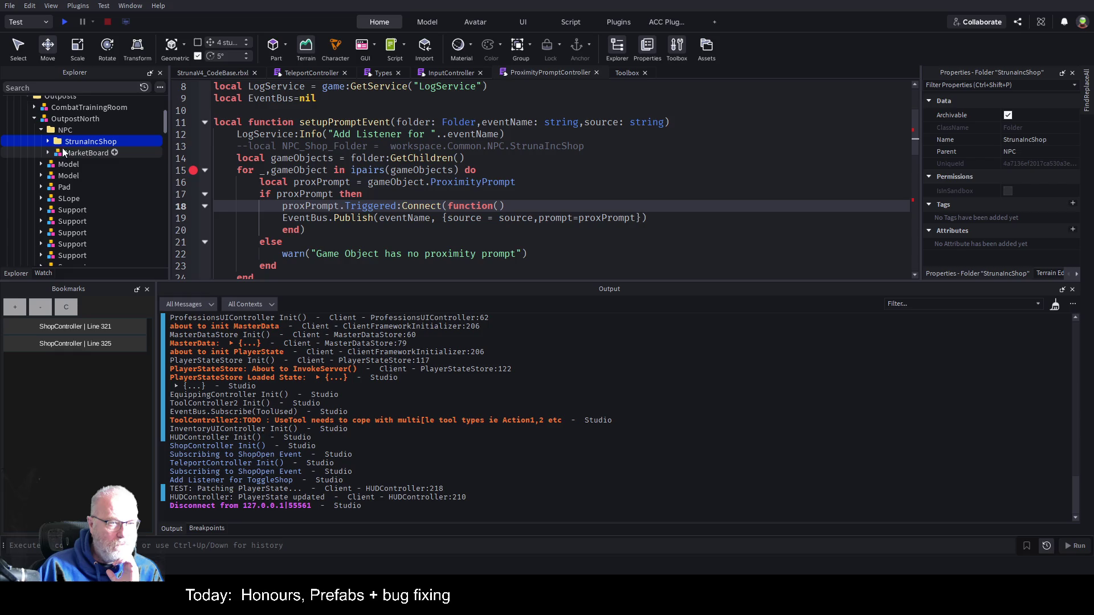
{"action": "left_click", "coordinate": [47, 152]}
{"action": "left_click", "coordinate": [48, 153]}
{"action": "left_click", "coordinate": [86, 153]}
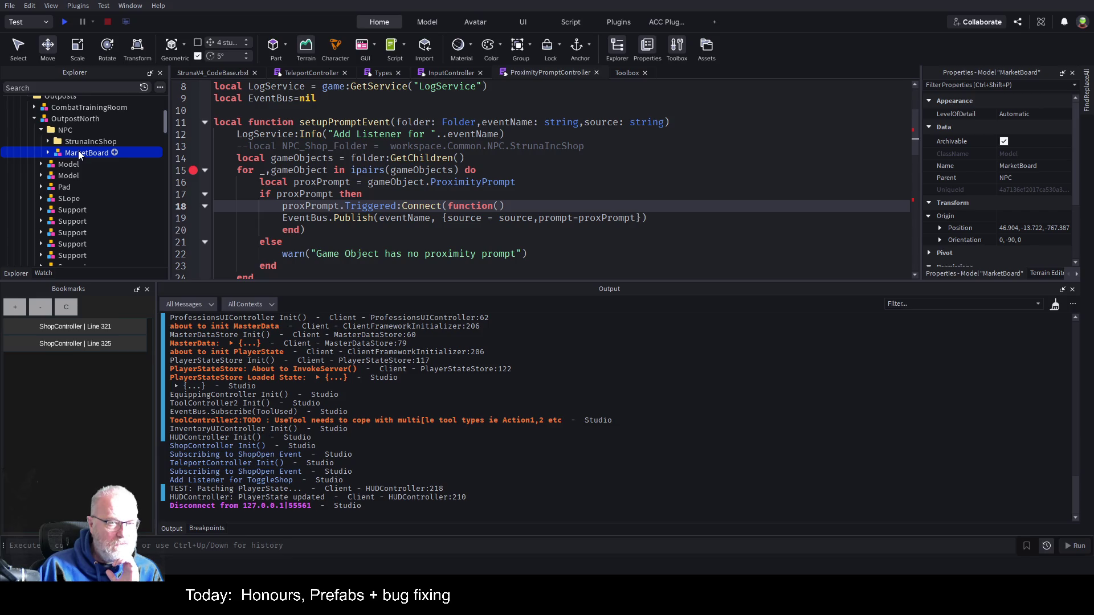
{"action": "left_click_drag", "start_coordinate": [79, 155], "coordinate": [89, 142]}
{"action": "left_click", "coordinate": [90, 141]}
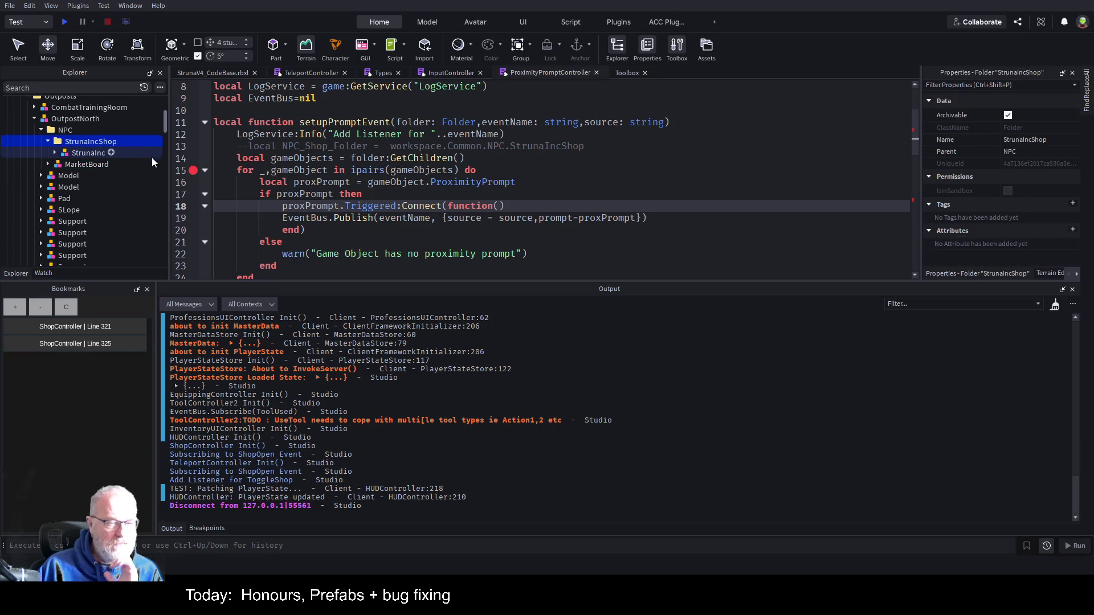
{"action": "left_click", "coordinate": [98, 160]}
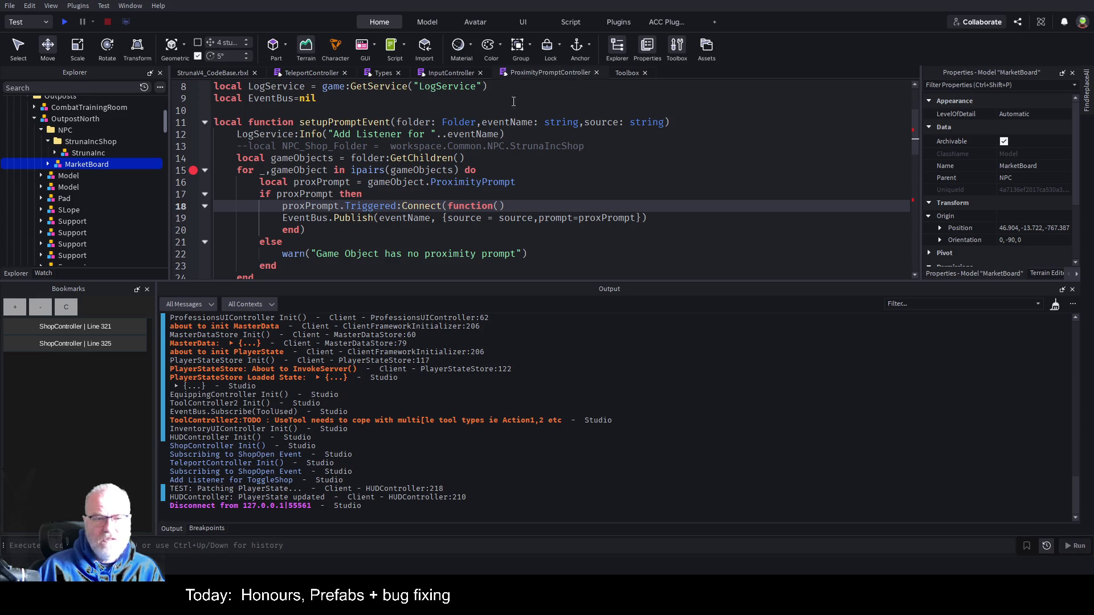
Step: Scroll the script down to highlight every use of npcFolder in the outpost loop
{"action": "scroll", "coordinate": [504, 196], "scroll_direction": "down", "scroll_amount": 4}
{"action": "scroll", "coordinate": [504, 196], "scroll_direction": "down", "scroll_amount": 3}
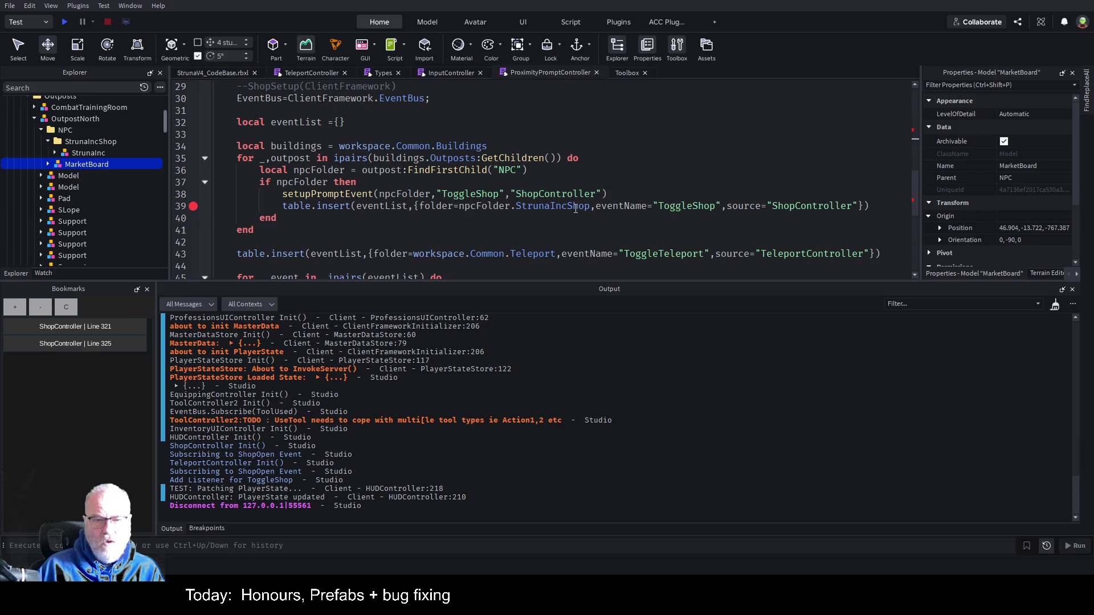
{"action": "double_click", "coordinate": [503, 207]}
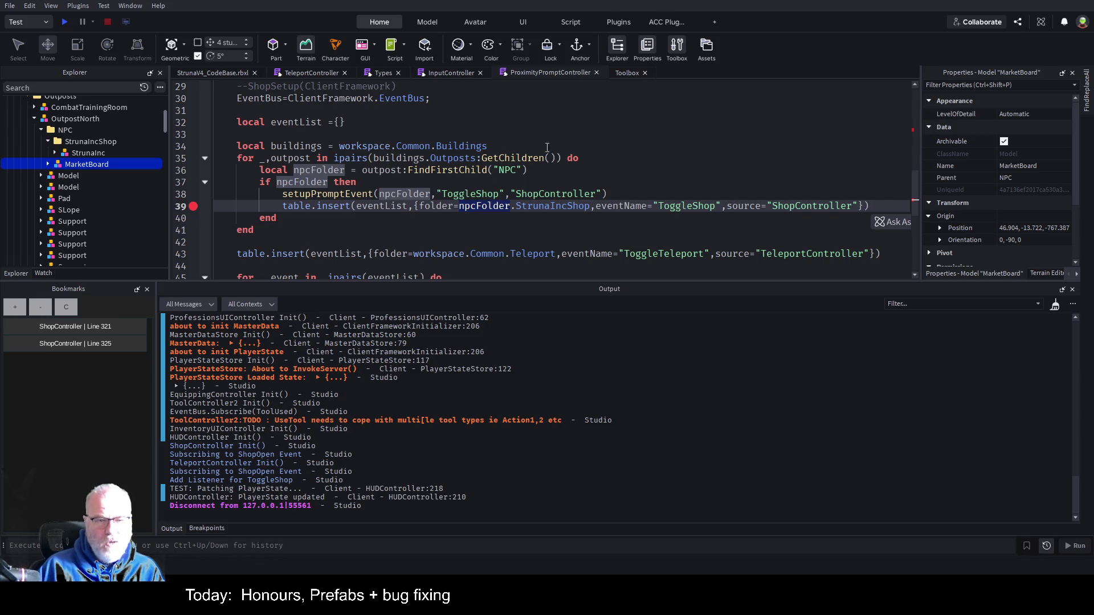
{"action": "left_click", "coordinate": [558, 140]}
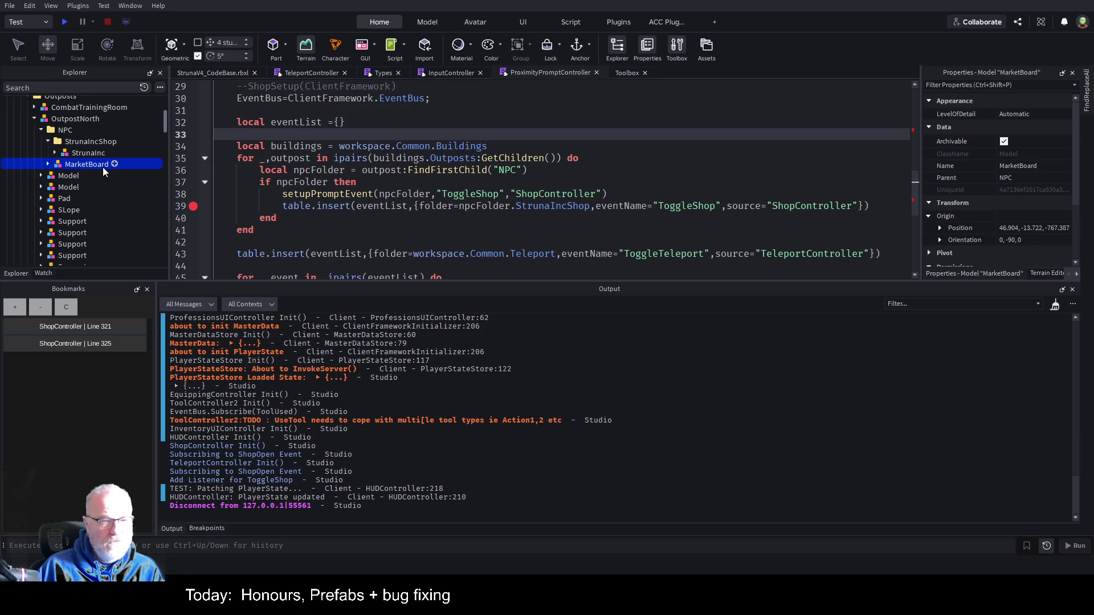
Step: Inspect the Outposts folder and CombatTrainingRoom, then collapse CombatTrainingRoom and OutpostNorth
{"action": "scroll", "coordinate": [94, 161], "scroll_direction": "up", "scroll_amount": 1}
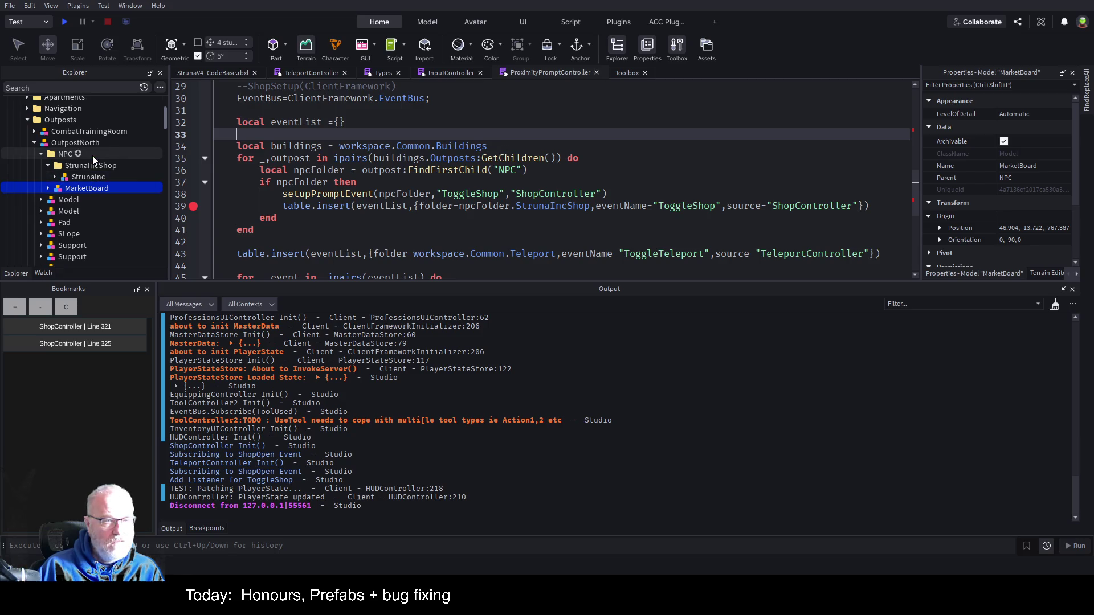
{"action": "left_click", "coordinate": [62, 120]}
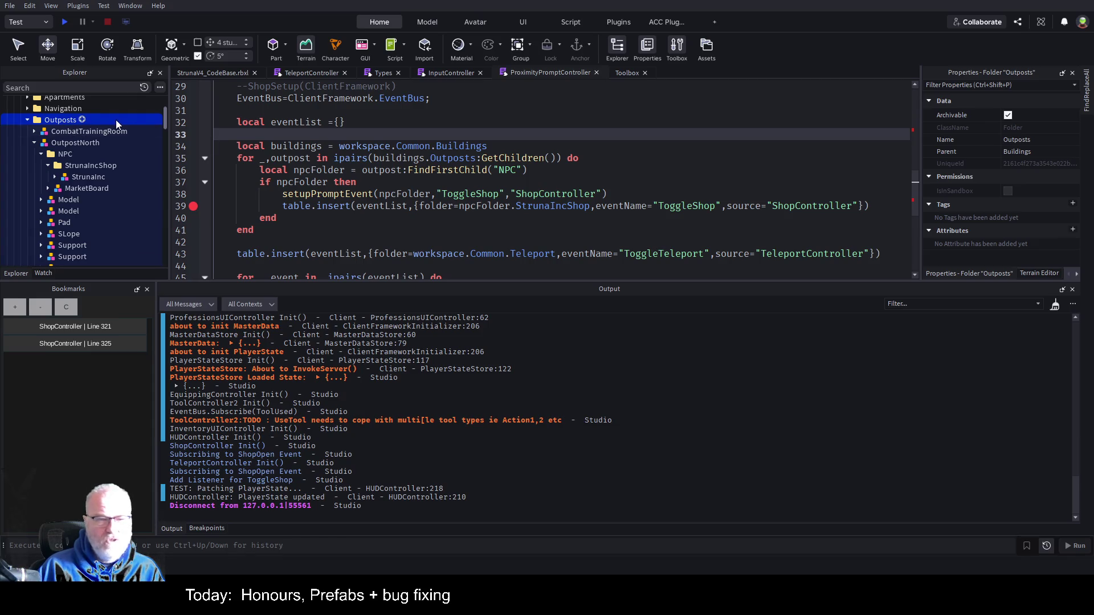
{"action": "left_click", "coordinate": [62, 132]}
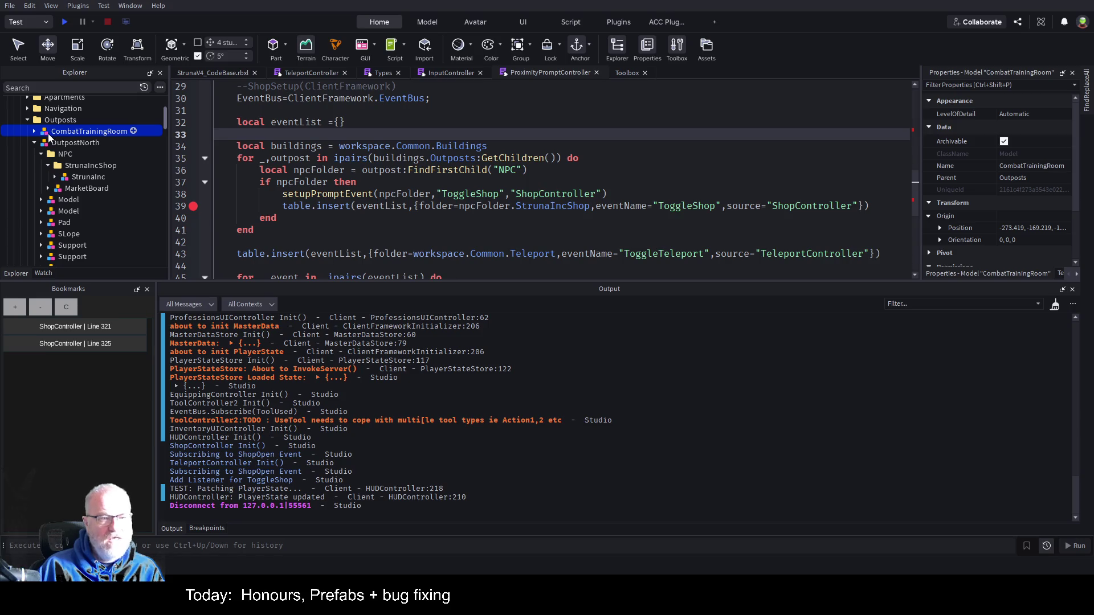
{"action": "left_click", "coordinate": [34, 132]}
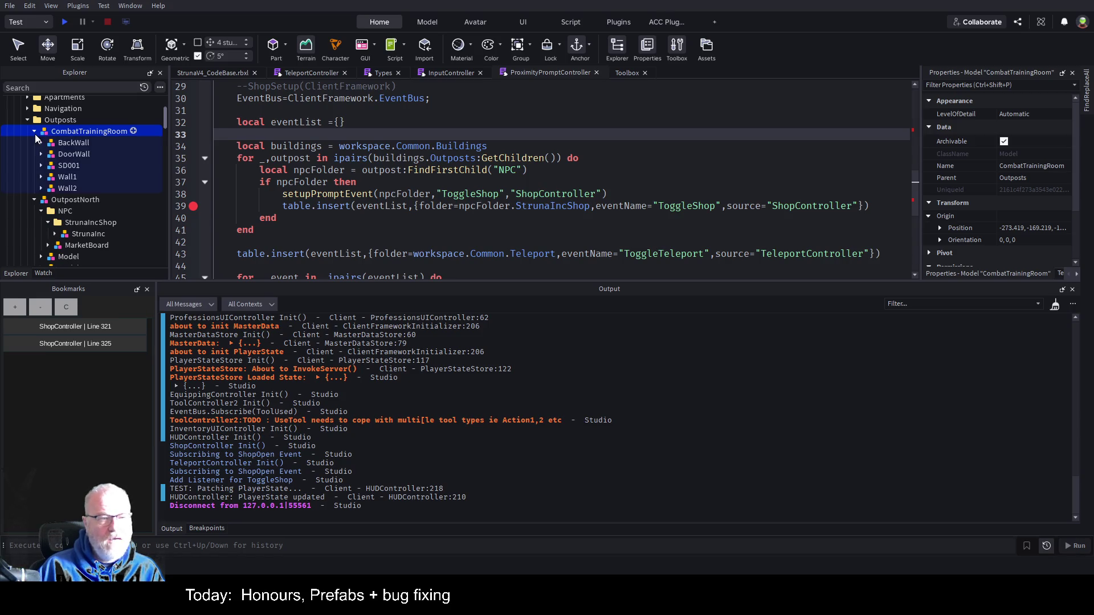
{"action": "left_click", "coordinate": [34, 133]}
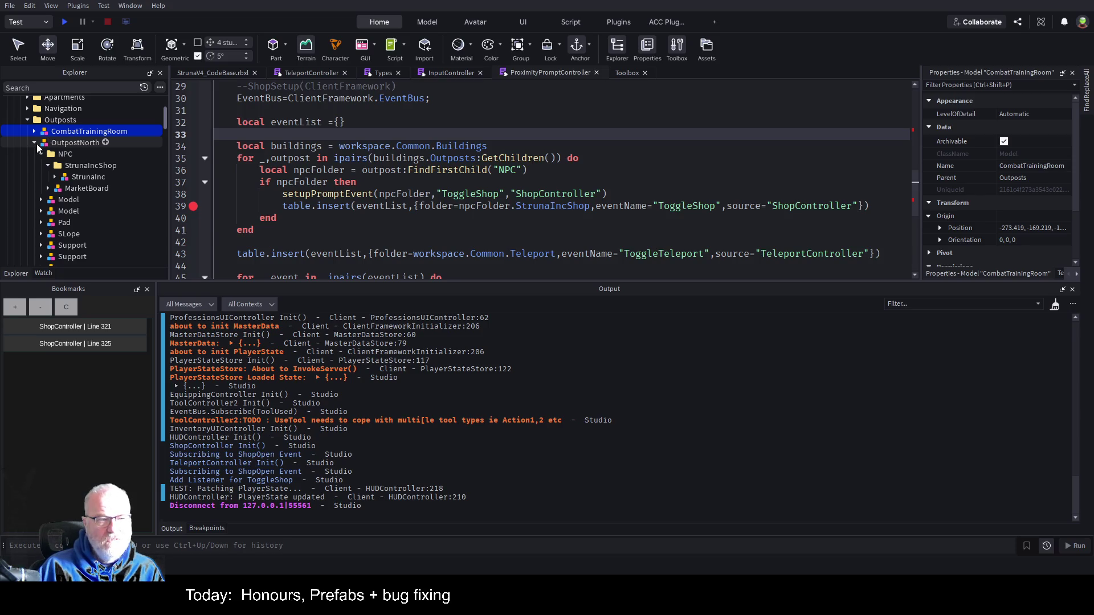
{"action": "left_click", "coordinate": [34, 142]}
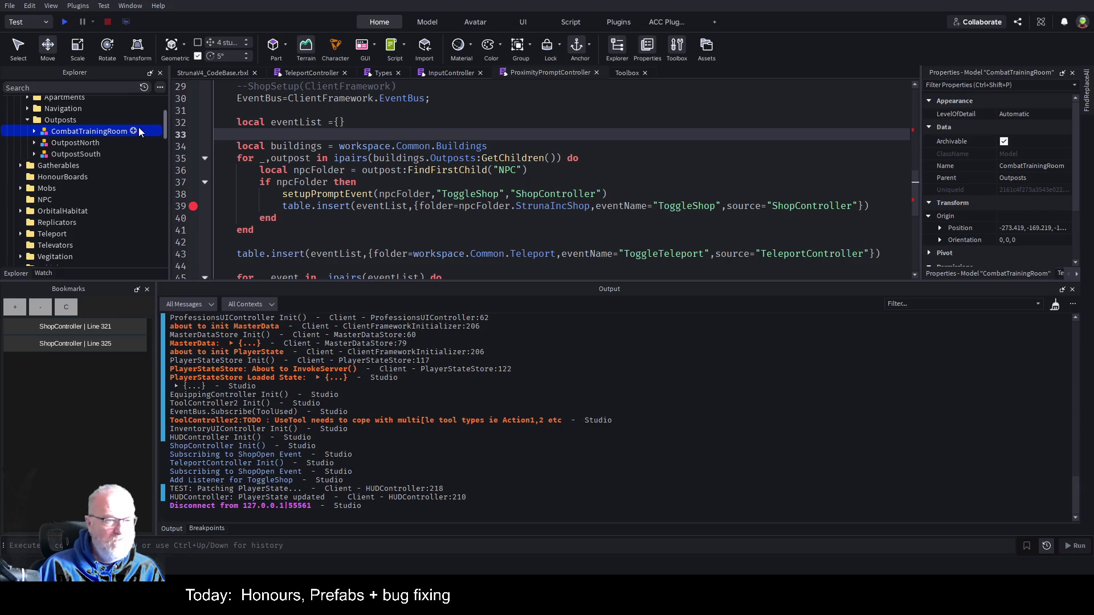
{"action": "scroll", "coordinate": [137, 141], "scroll_direction": "up", "scroll_amount": 2}
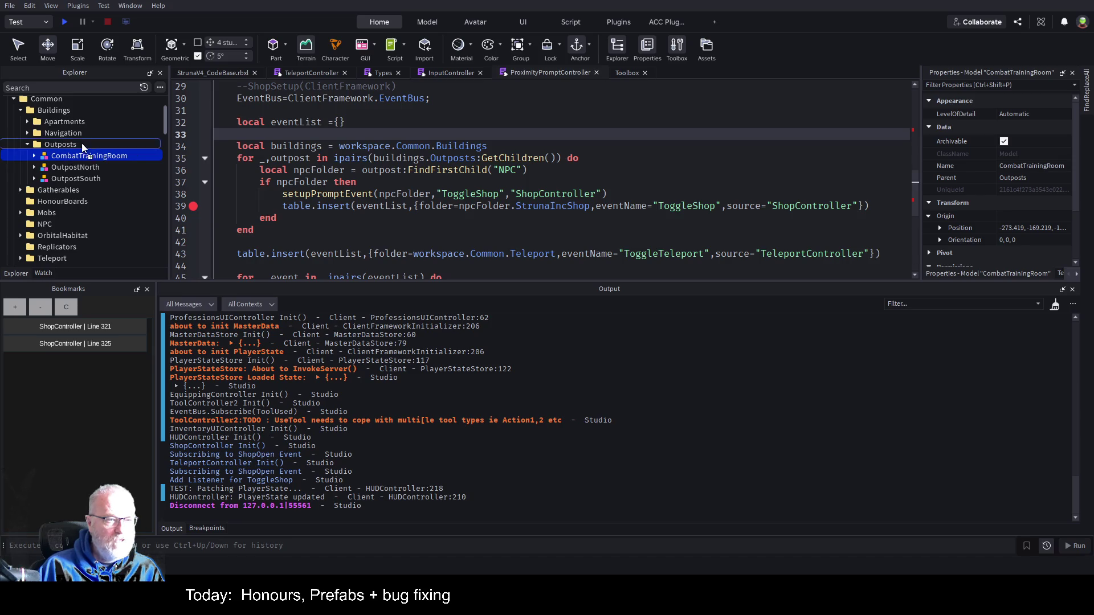
Step: Drag CombatTrainingRoom into Buildings, then select OutpostSouth and expand OutpostNorth
{"action": "left_click_drag", "start_coordinate": [57, 115], "coordinate": [59, 114]}
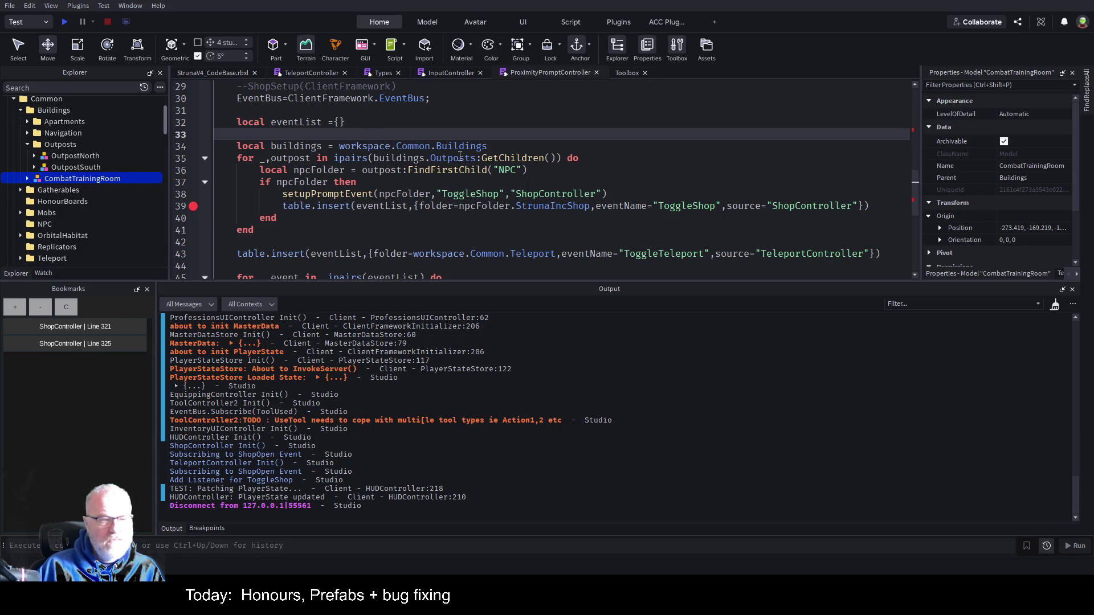
{"action": "left_click", "coordinate": [79, 167]}
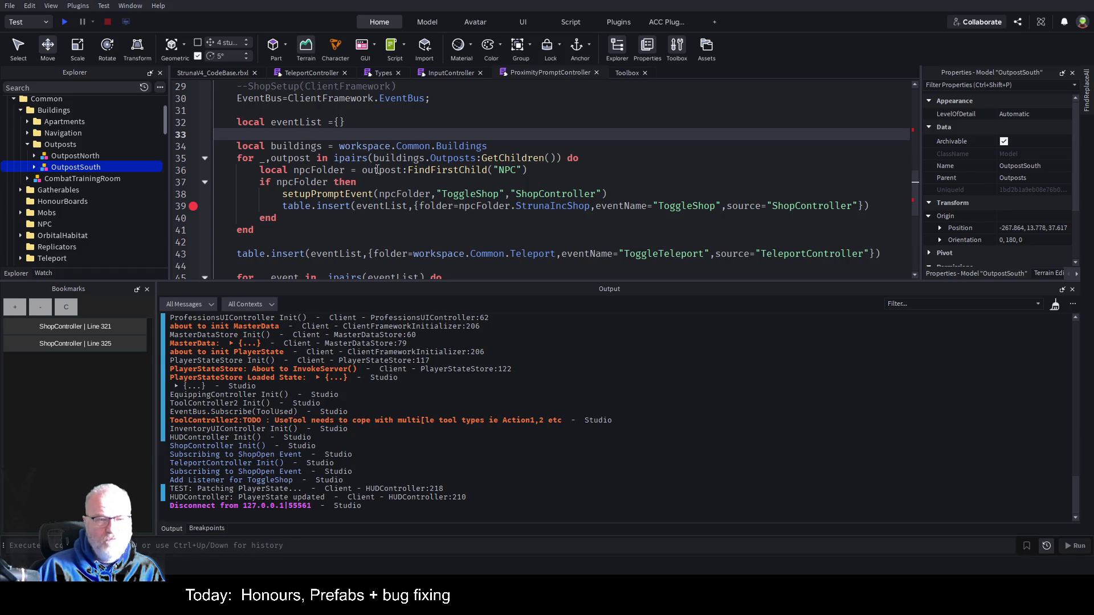
{"action": "left_click", "coordinate": [35, 156]}
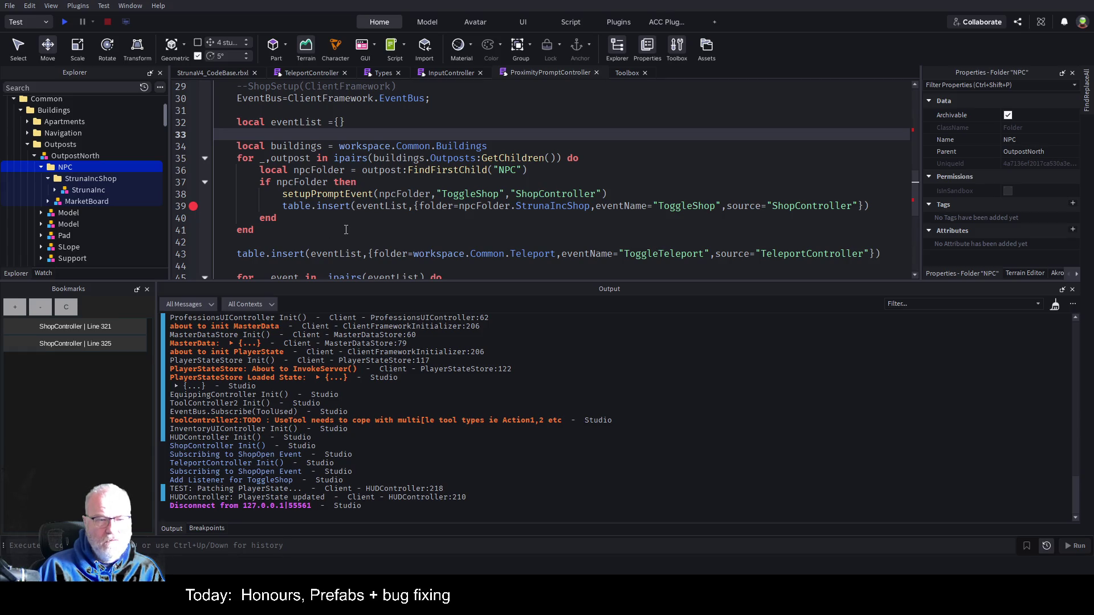
Step: Delete the ToggleShop setupPromptEvent call on line 38 and save the place
{"action": "scroll", "coordinate": [354, 227], "scroll_direction": "down", "scroll_amount": 2}
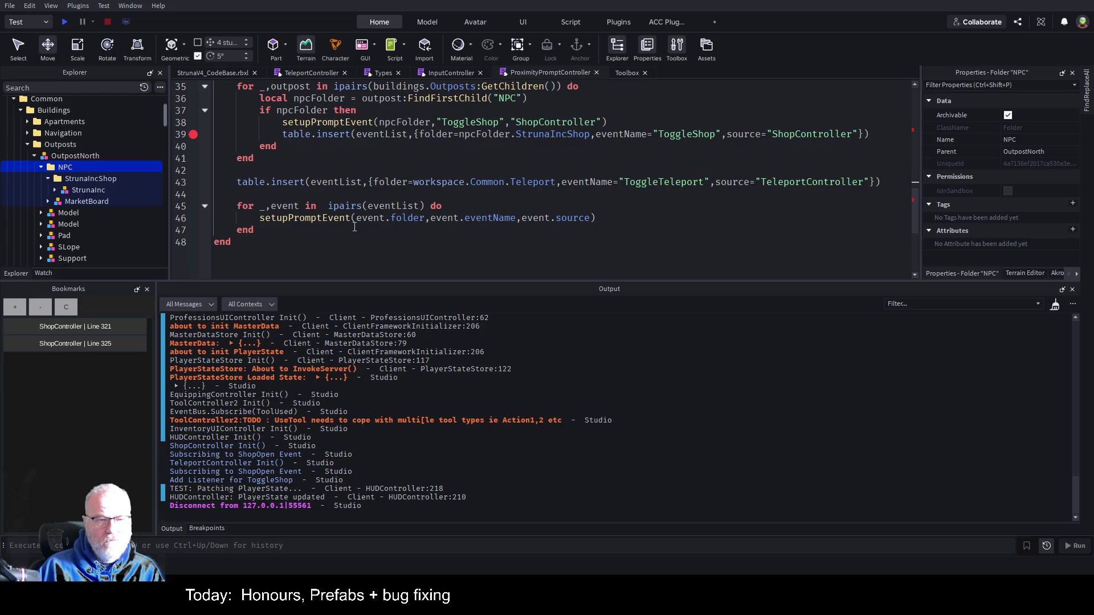
{"action": "left_click", "coordinate": [357, 123]}
{"action": "key", "text": "Home"}
{"action": "key", "text": "shift+End"}
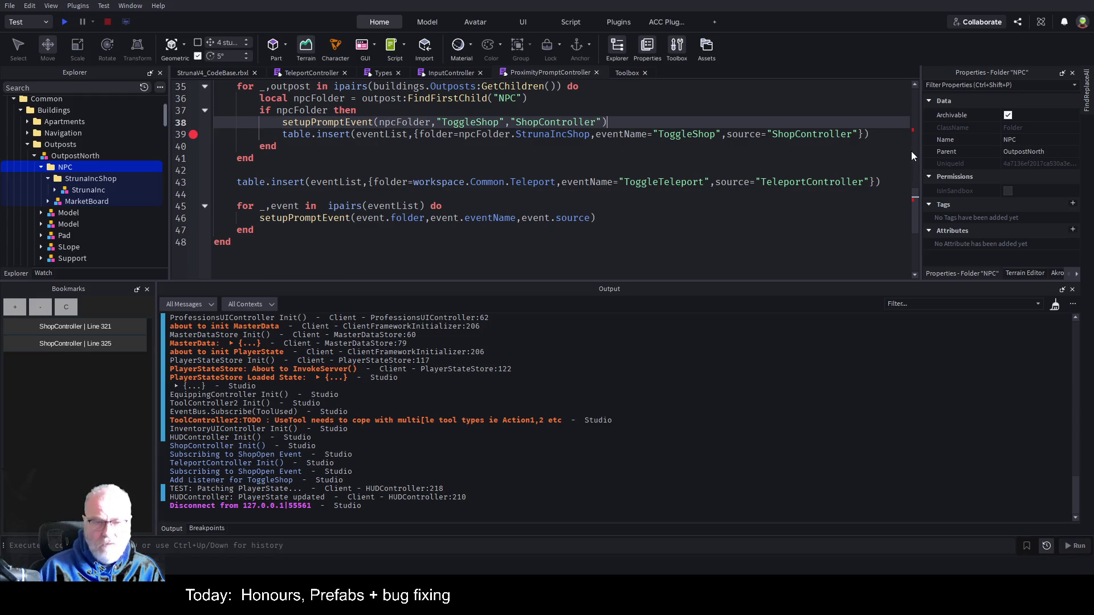
{"action": "key", "text": "Delete"}
{"action": "key", "text": "ctrl+s"}
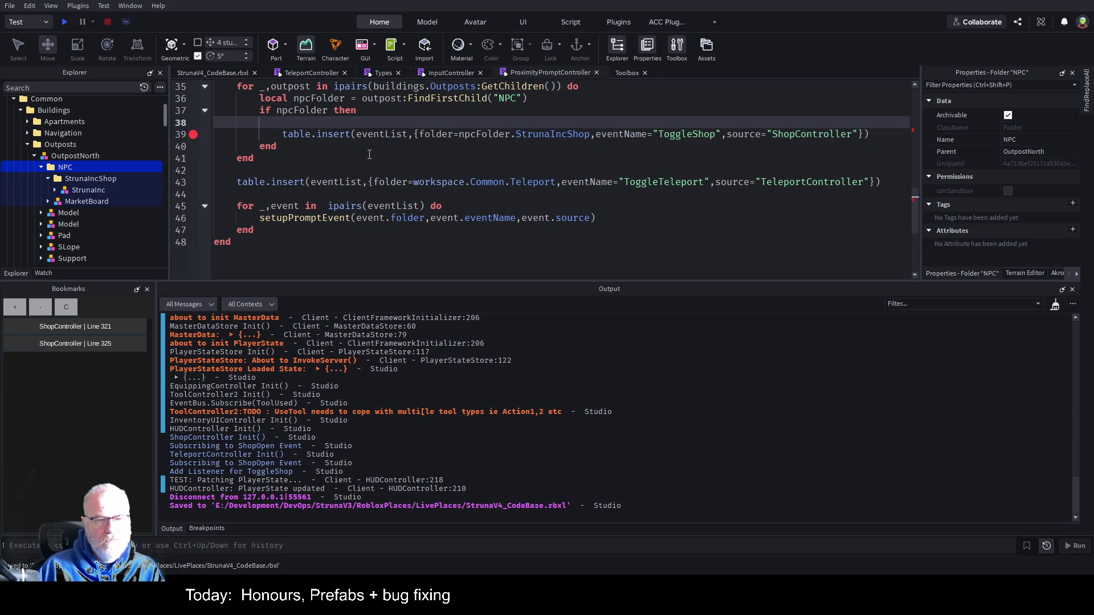
Step: Start a new play test, which pauses at the line 39 StrunaIncShop breakpoint
{"action": "scroll", "coordinate": [369, 154], "scroll_direction": "up", "scroll_amount": 1}
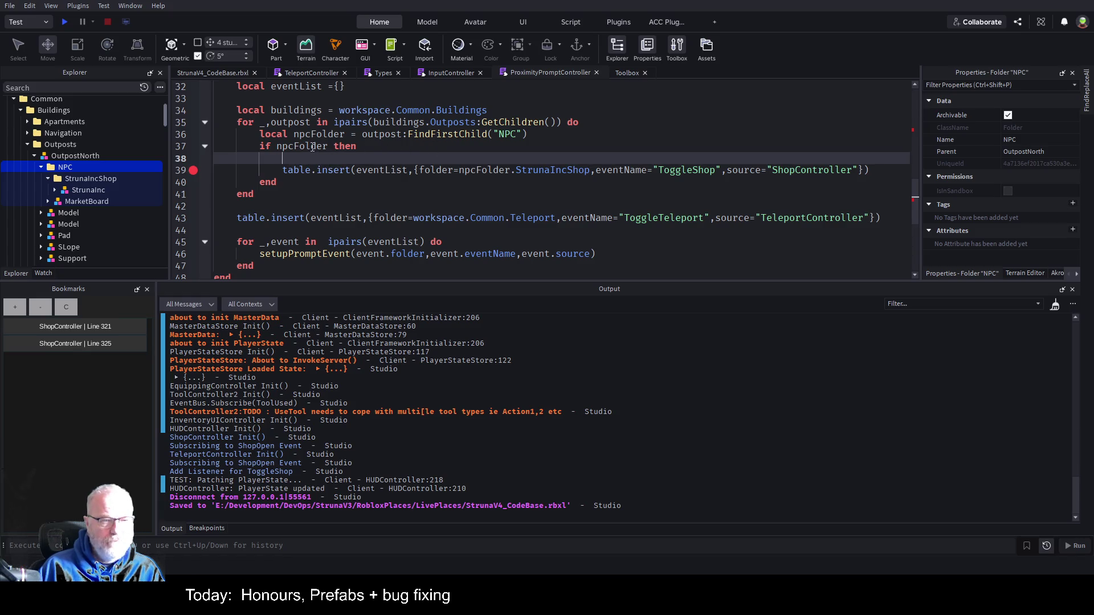
{"action": "double_click", "coordinate": [558, 169]}
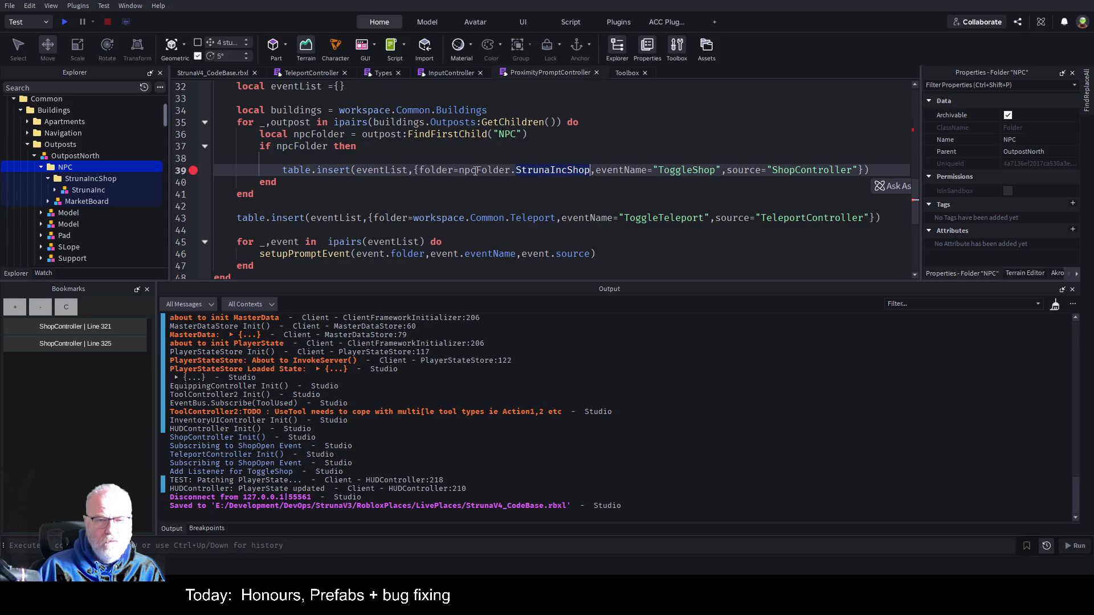
{"action": "left_click", "coordinate": [65, 23]}
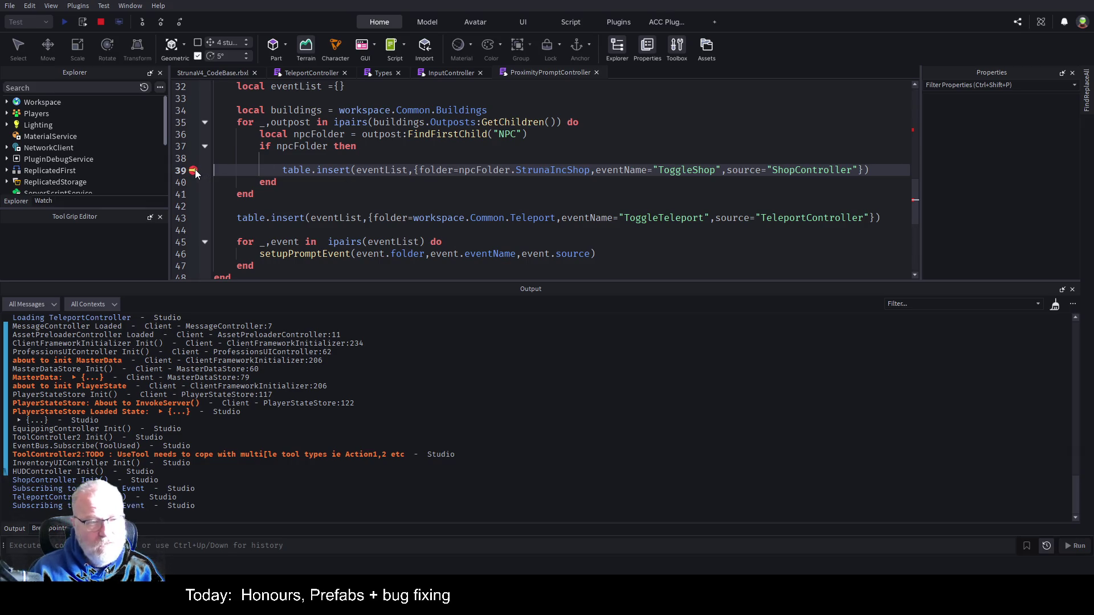
Step: Resume past the setupPromptEvent breakpoints with F5 and return to the StrunaV4_CodeBase.rbxl game view
{"action": "key", "text": "F5"}
{"action": "left_click", "coordinate": [220, 75]}
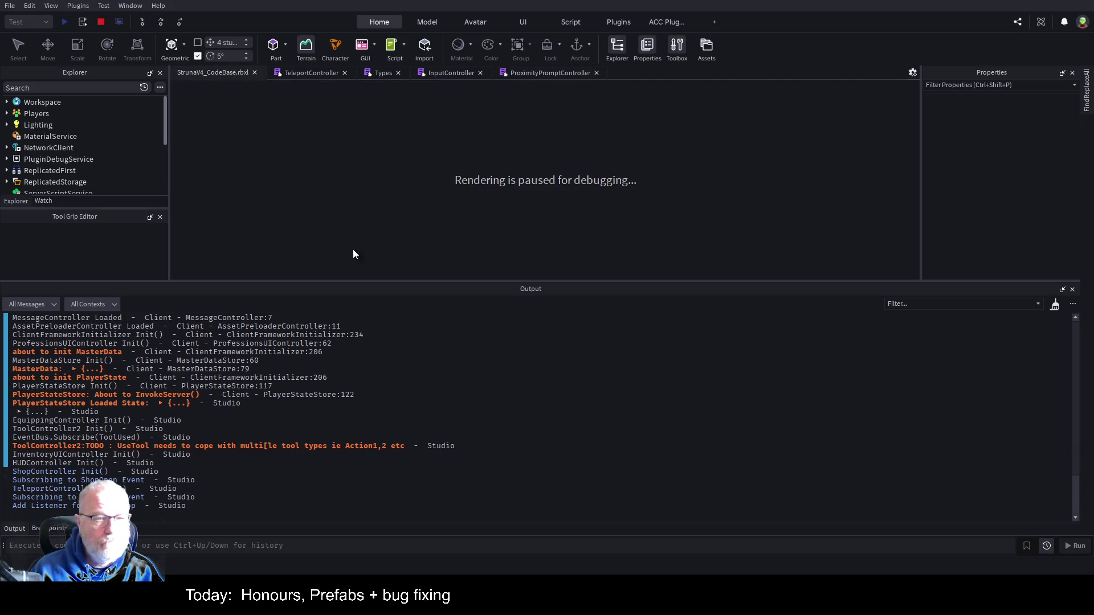
{"action": "key", "text": "F5"}
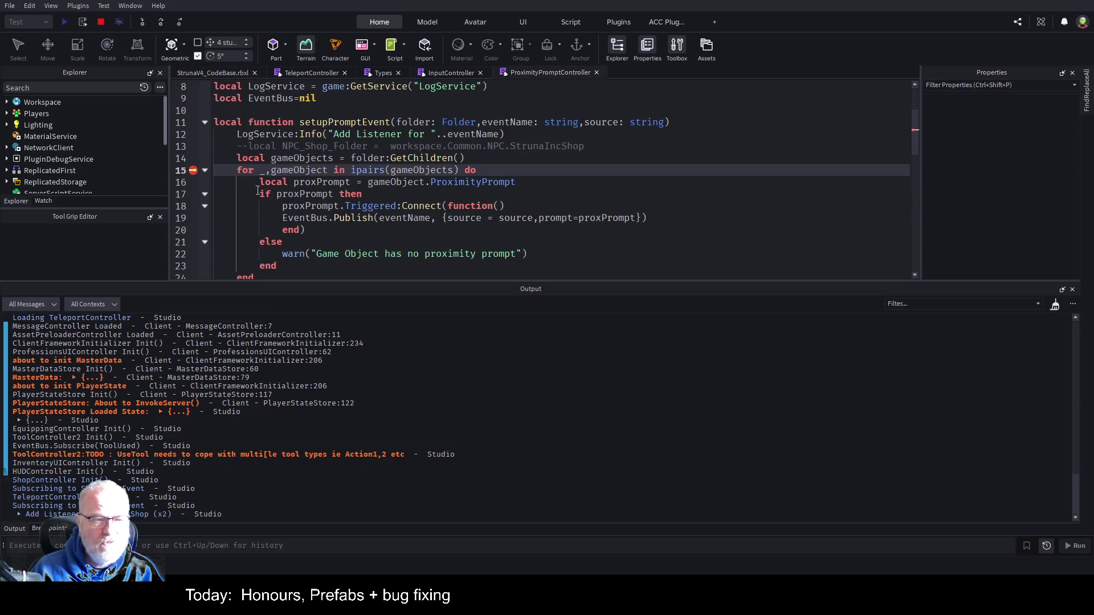
{"action": "key", "text": "F5"}
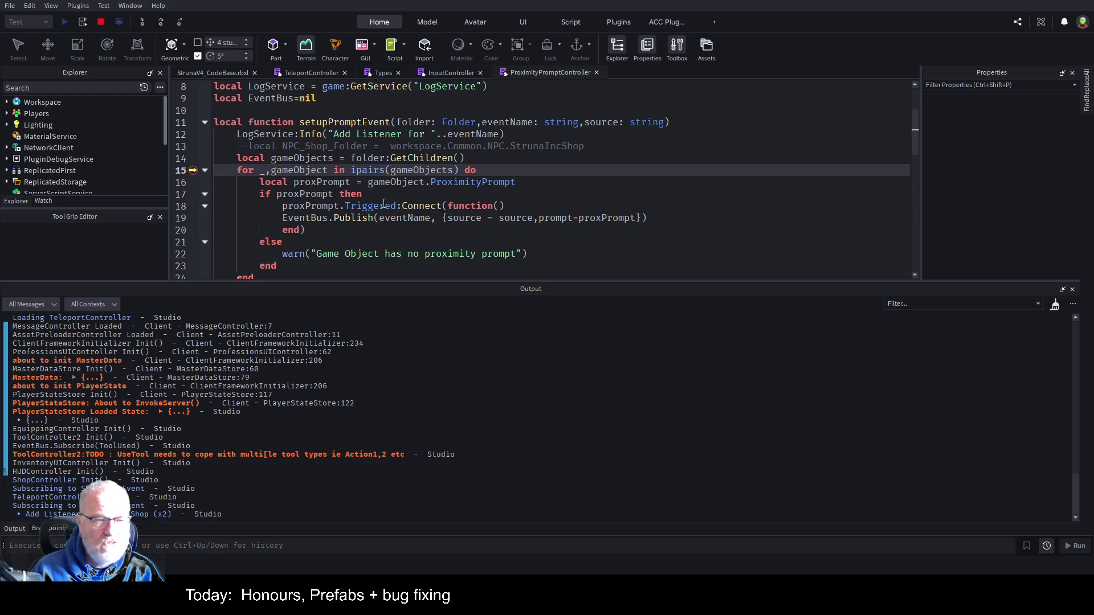
{"action": "left_click", "coordinate": [234, 73]}
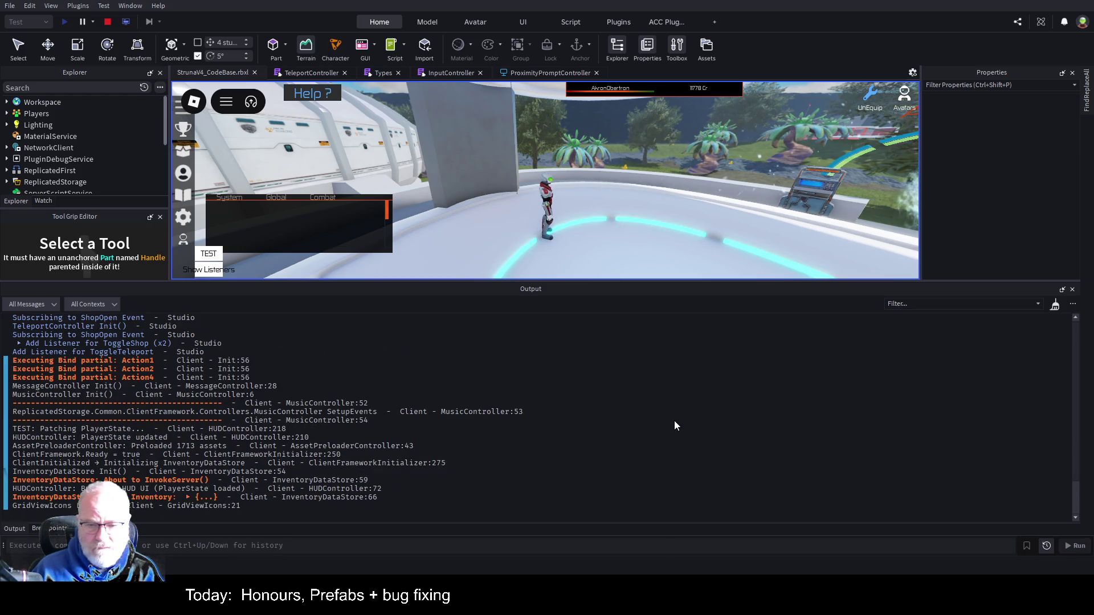
Step: Clear Output, enlarge the game view, and test the kiosk's Struna Inc Shop prompt
{"action": "key", "text": "ctrl+k"}
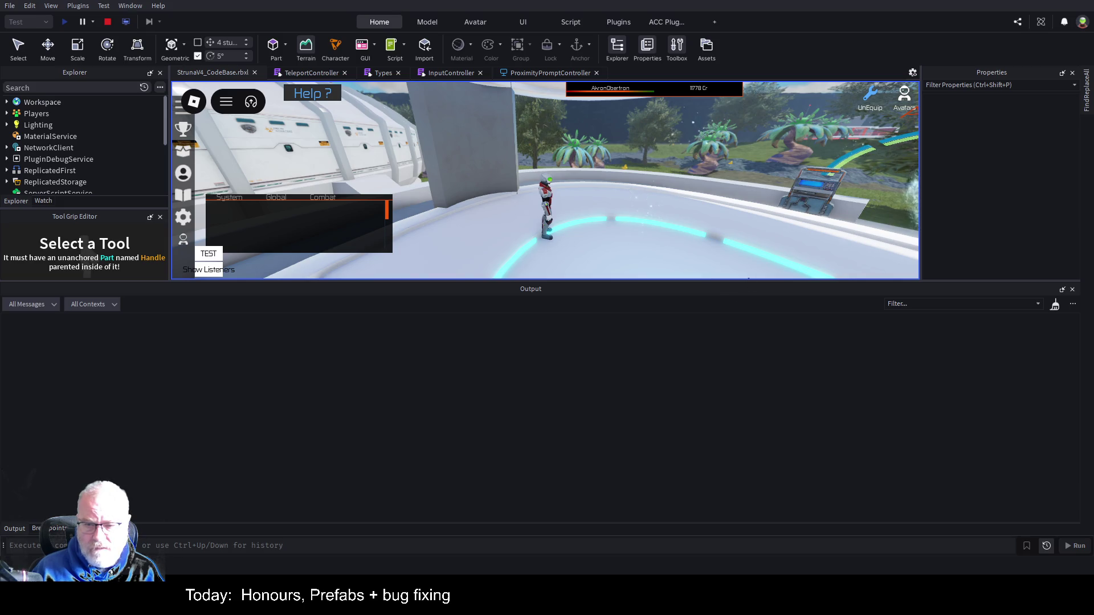
{"action": "left_click_drag", "start_coordinate": [748, 280], "coordinate": [748, 440]}
{"action": "key", "text": "w"}
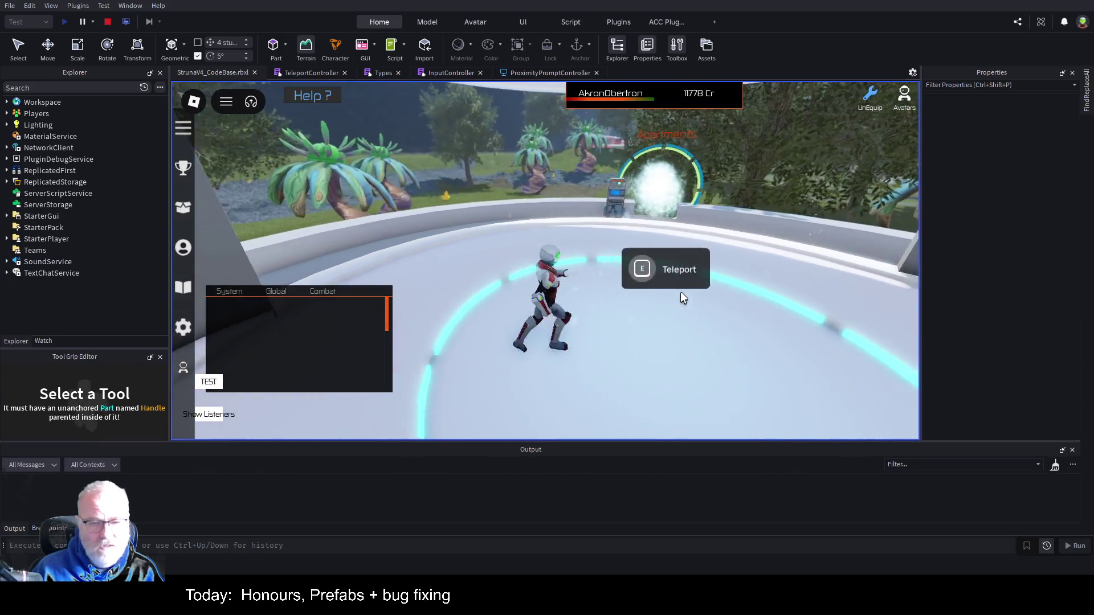
{"action": "key", "text": "w"}
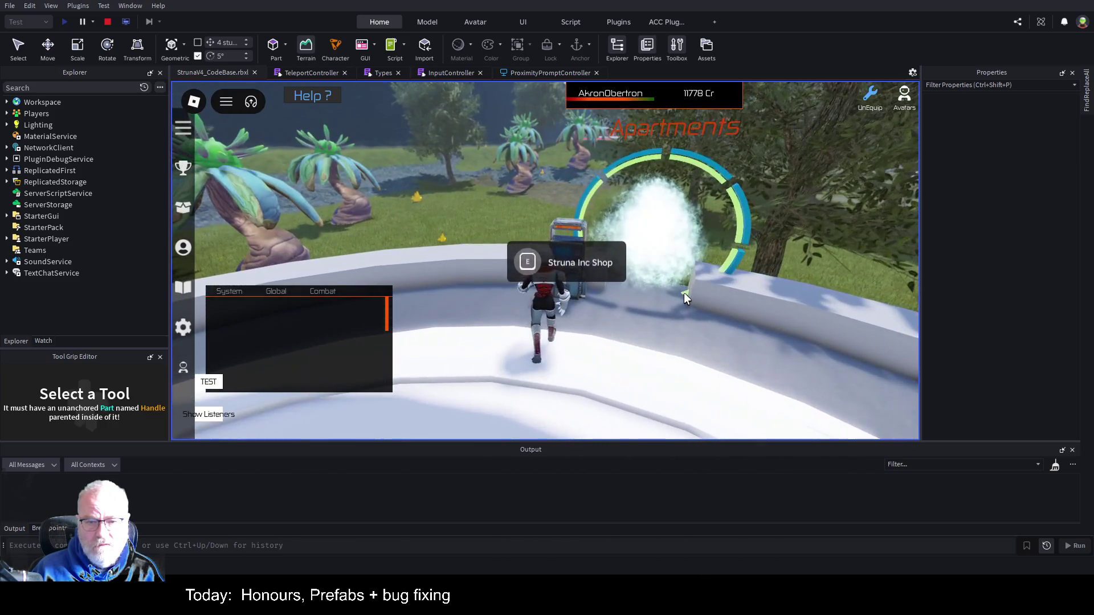
{"action": "key", "text": "e"}
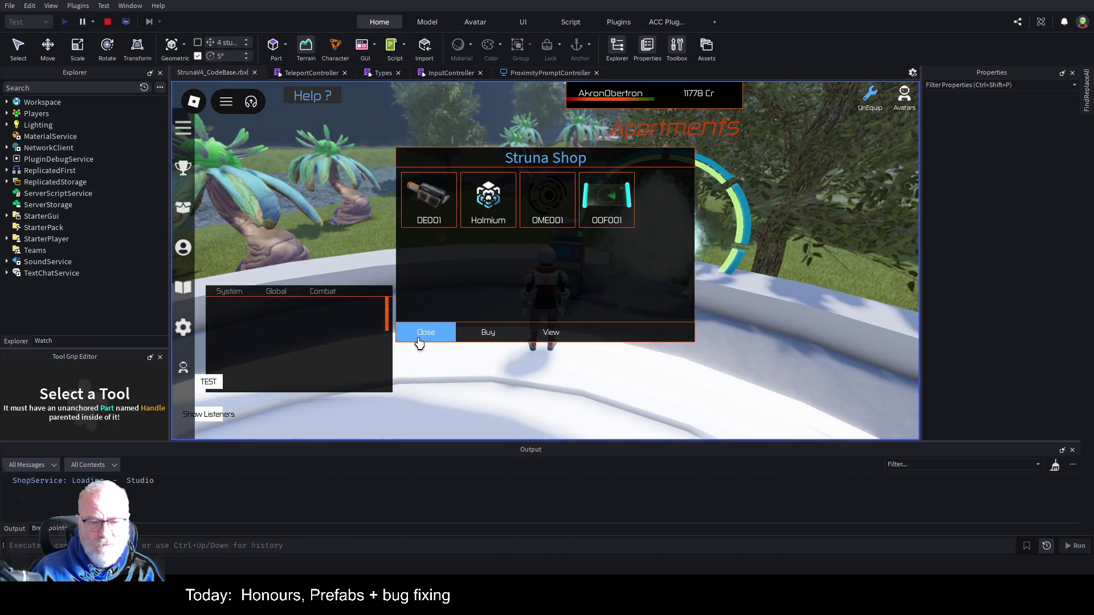
{"action": "left_click", "coordinate": [421, 335]}
Step: Walk onto the teleport pad and check its teleport destination window opens
{"action": "key", "text": "w"}
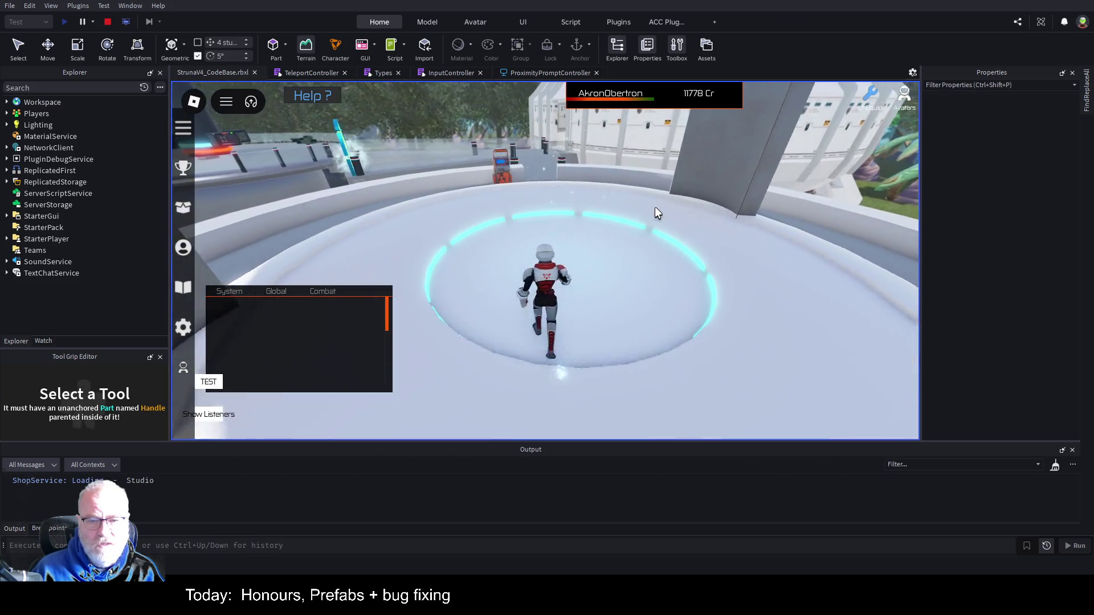
{"action": "key", "text": "e"}
{"action": "left_click", "coordinate": [430, 341]}
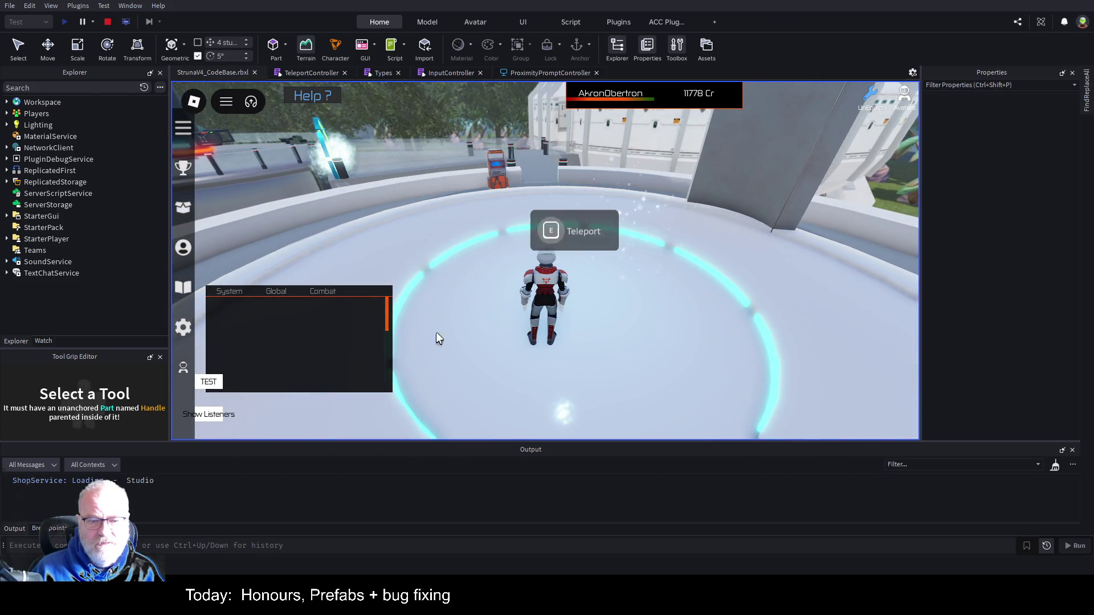
Step: Open the Struna Shop from the market-hall Struna Inc Buyer, then walk toward the Mining Hall of Fame
{"action": "key", "text": "w"}
{"action": "key", "text": "w"}
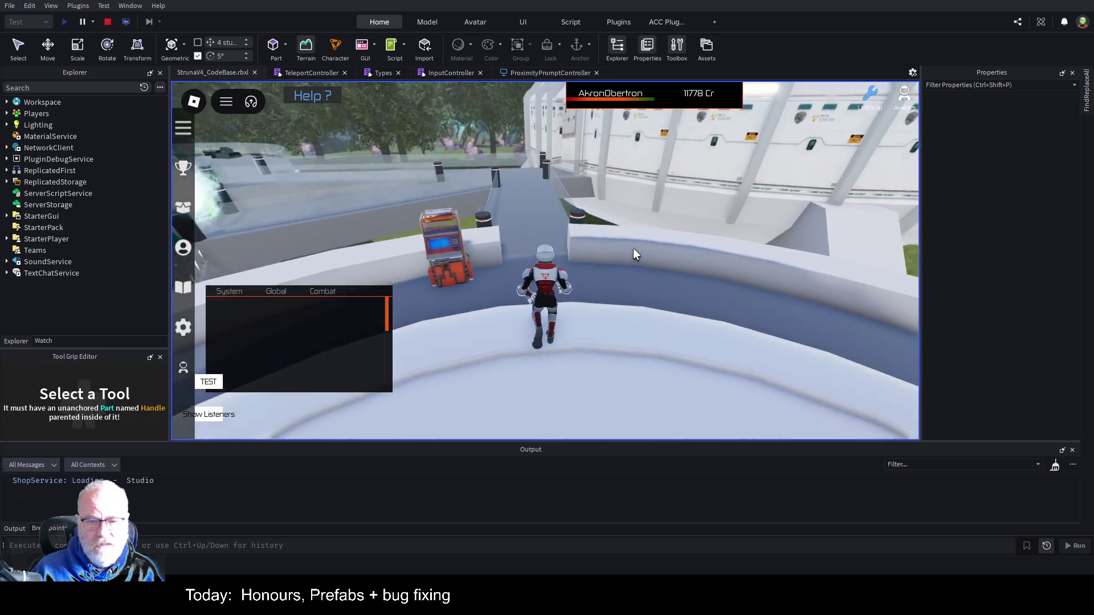
{"action": "key", "text": "w"}
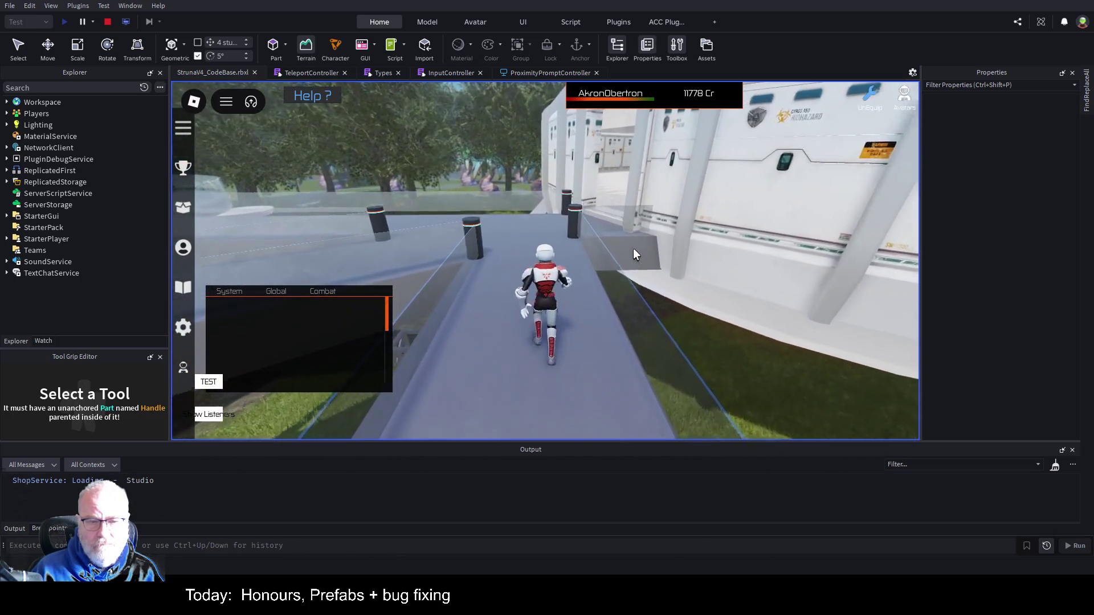
{"action": "key", "text": "w"}
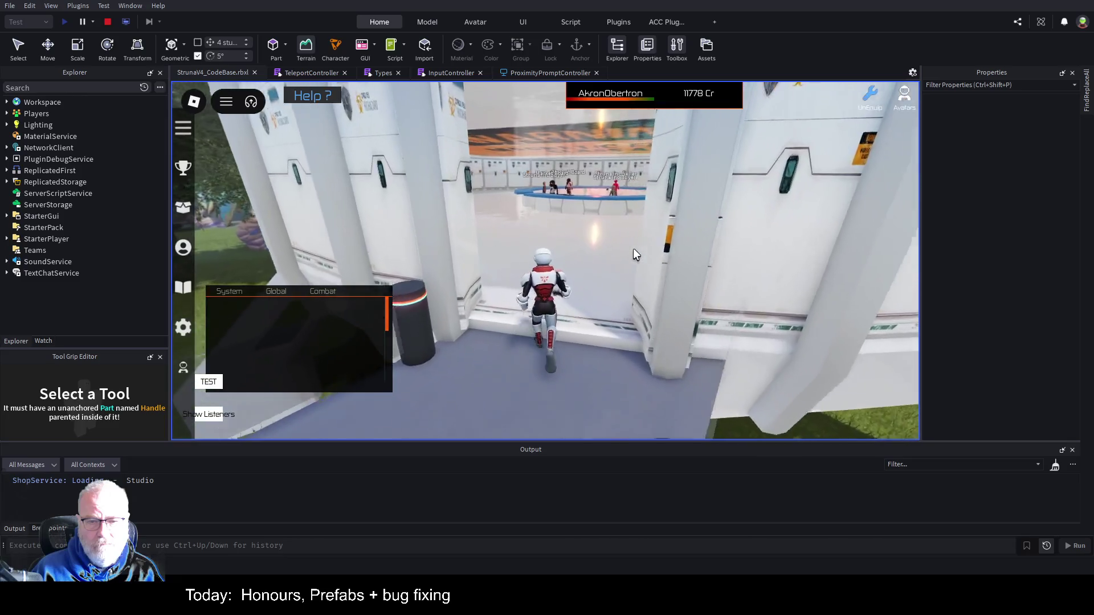
{"action": "key", "text": "a"}
{"action": "key", "text": "w"}
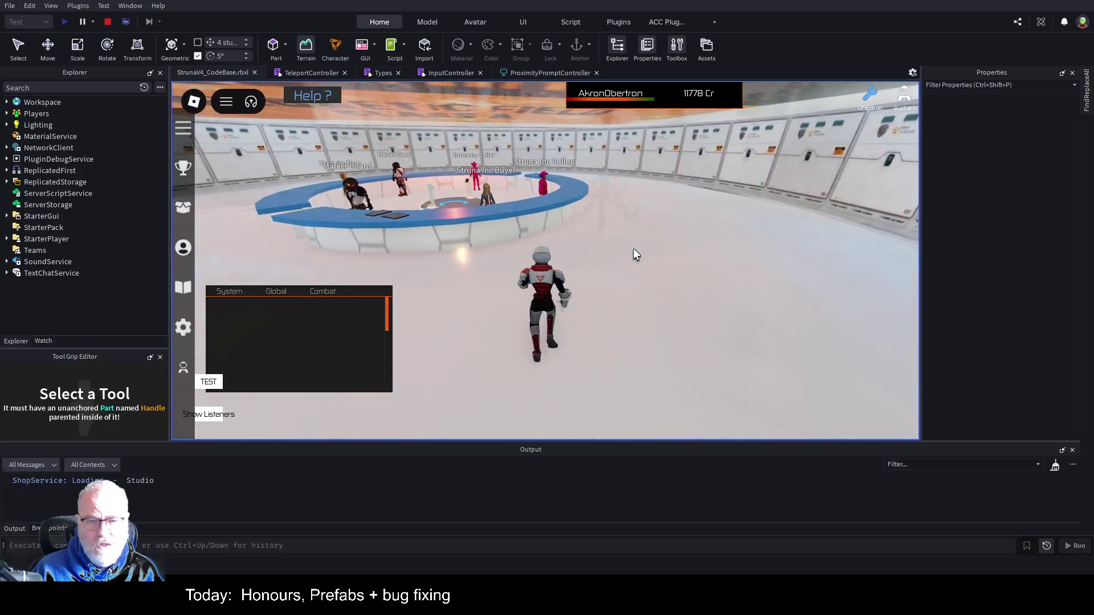
{"action": "key", "text": "w"}
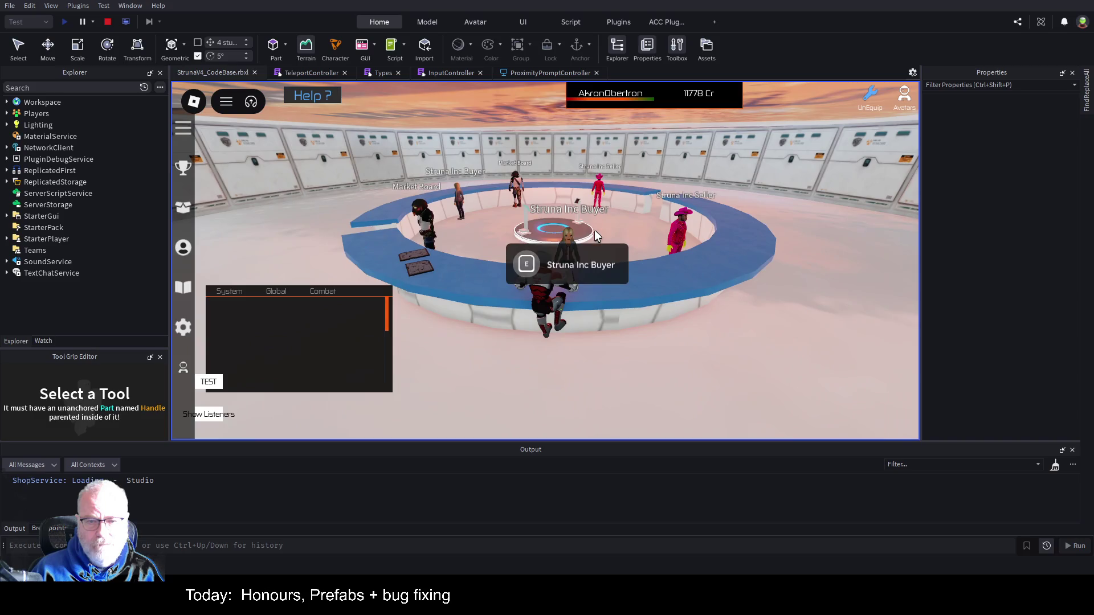
{"action": "key", "text": "w"}
{"action": "key", "text": "d"}
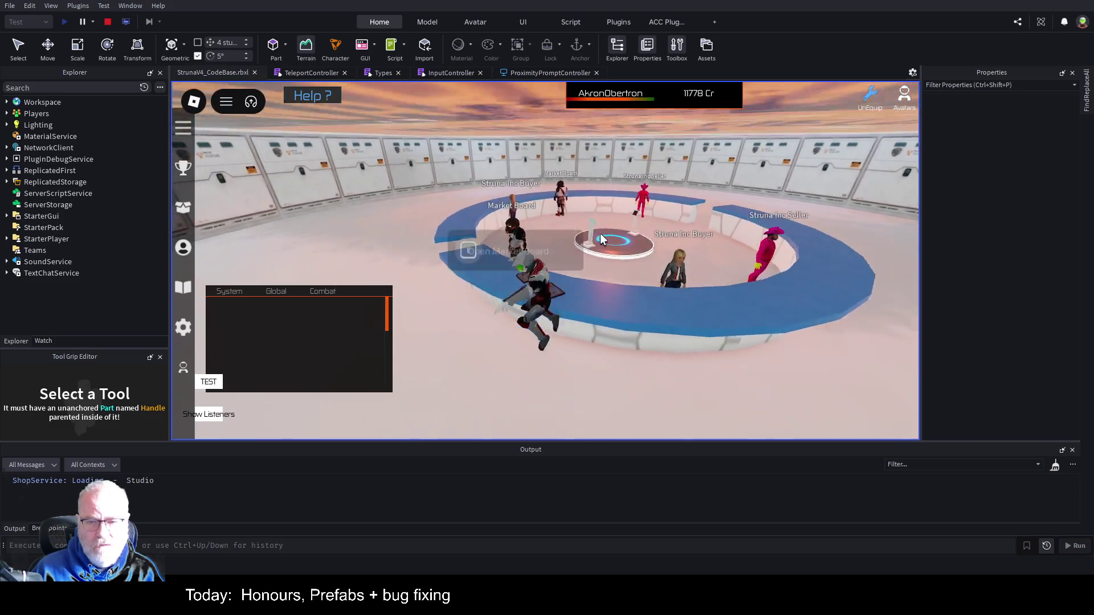
{"action": "key", "text": "w"}
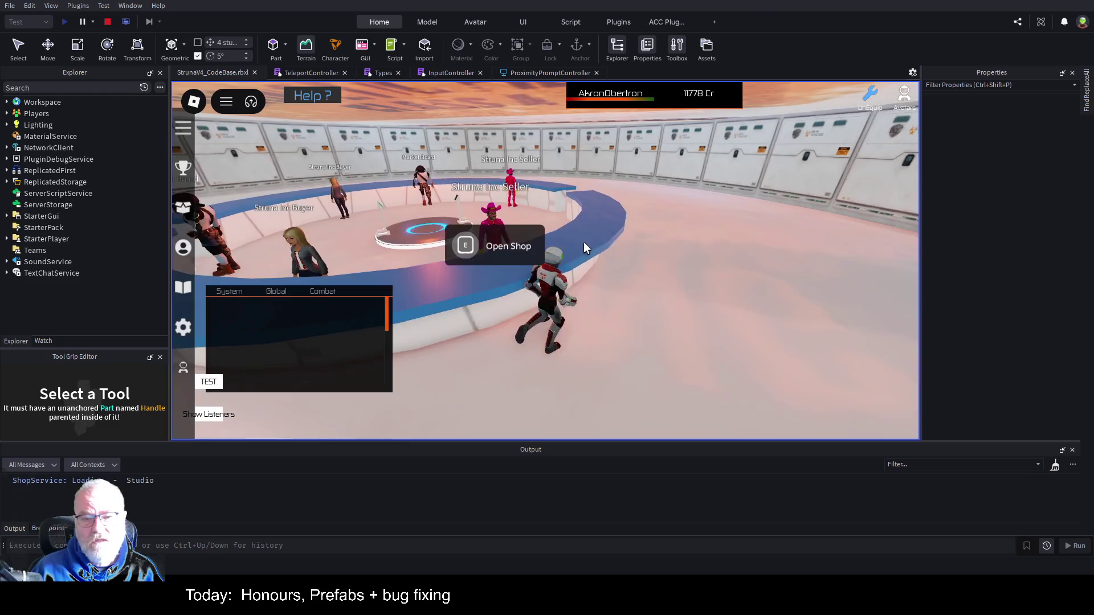
{"action": "key", "text": "e"}
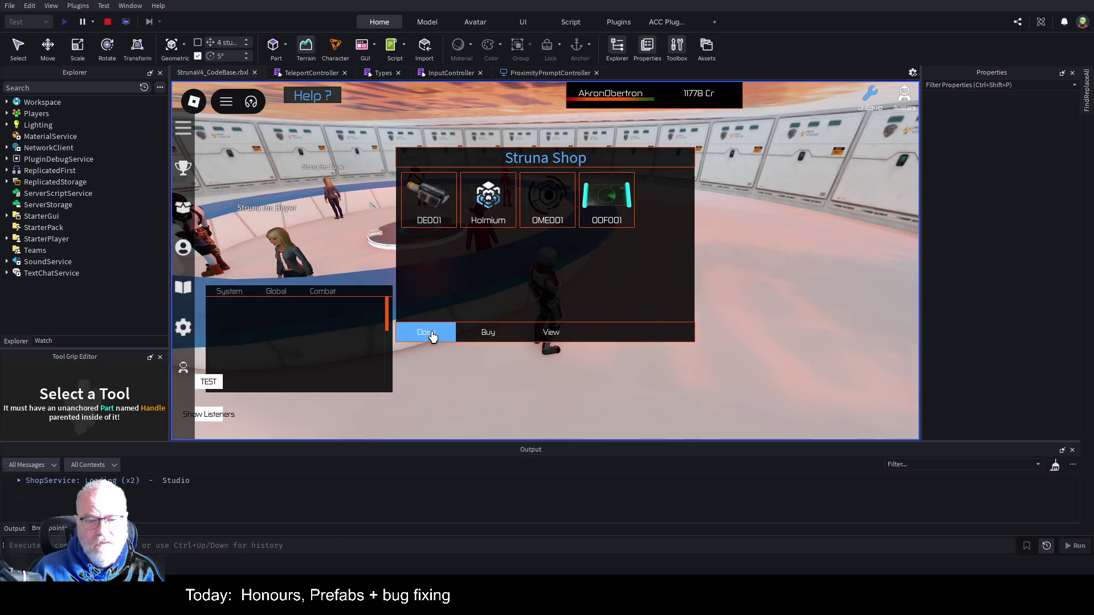
{"action": "left_click", "coordinate": [432, 333]}
{"action": "key", "text": "a"}
{"action": "key", "text": "w"}
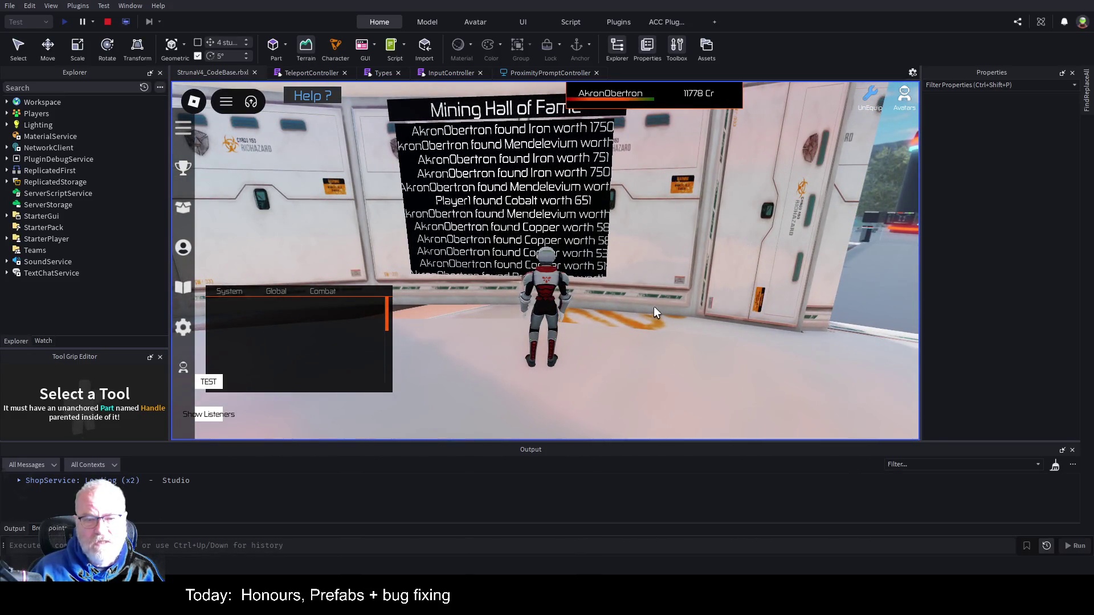
Step: Run out through the corridor and portal onto the cobblestone forest path
{"action": "key", "text": "w"}
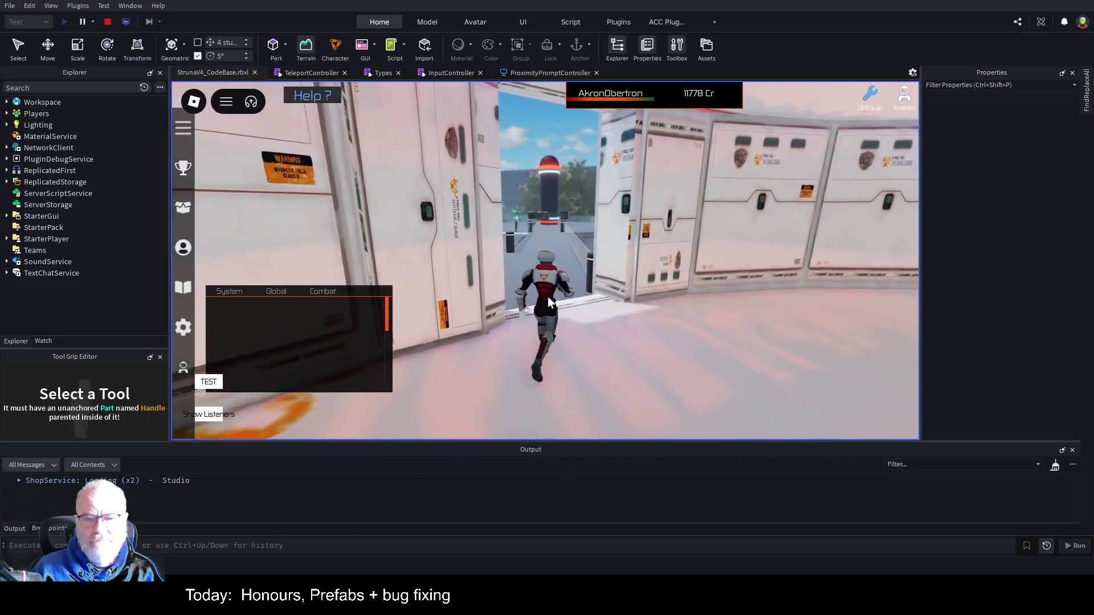
{"action": "key", "text": "w"}
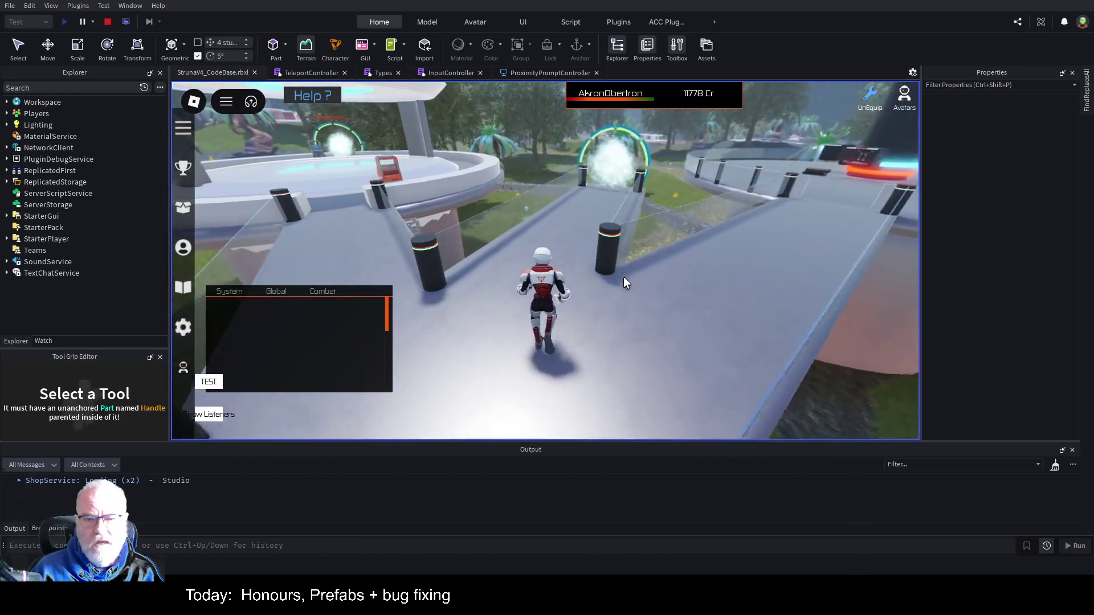
{"action": "key", "text": "w"}
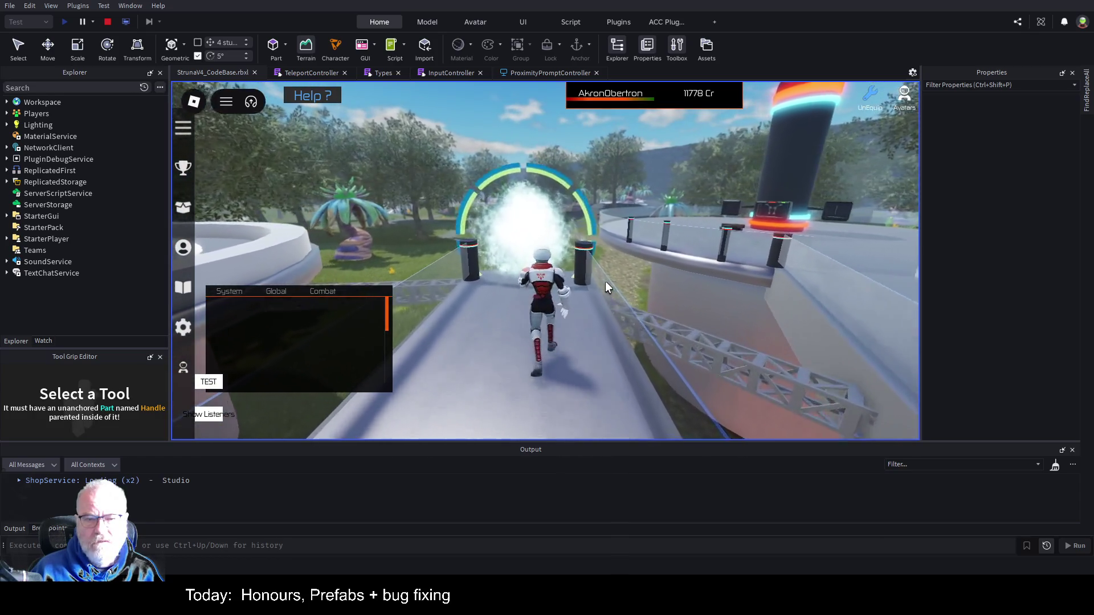
{"action": "key", "text": "w"}
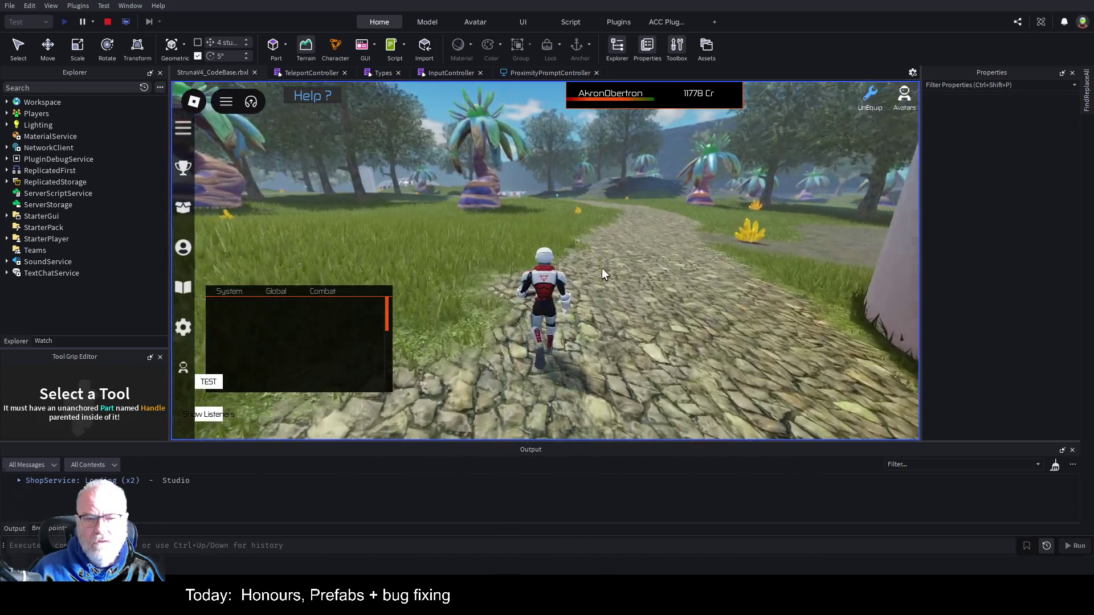
{"action": "key", "text": "w"}
{"action": "scroll", "coordinate": [637, 270], "scroll_direction": "down", "scroll_amount": 3}
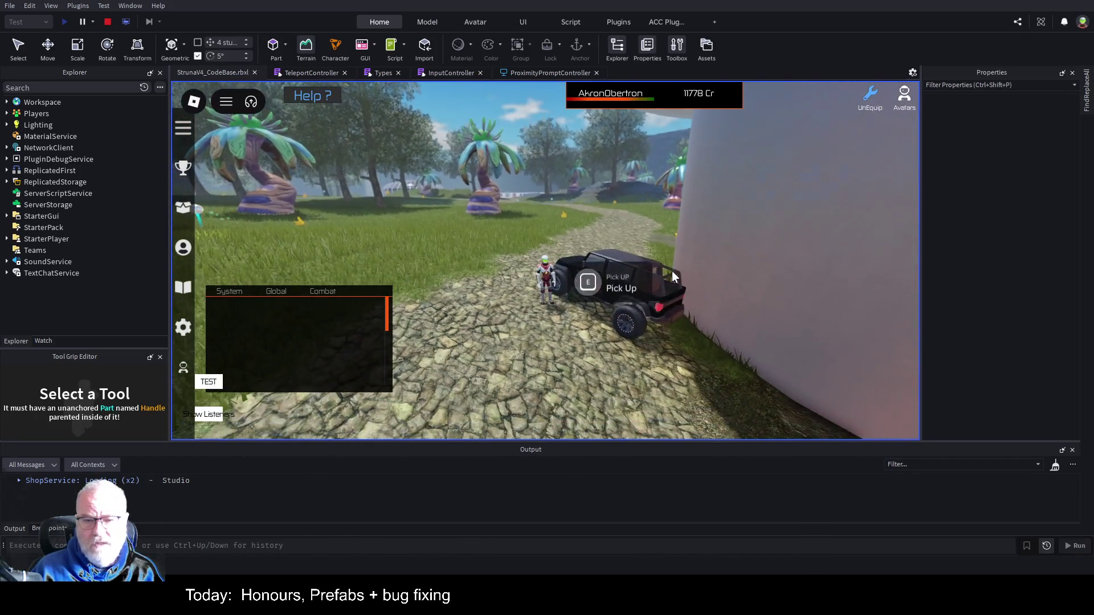
Step: Get into the black jeep and drive it along the dirt path, steering left and right
{"action": "key", "text": "e"}
{"action": "key", "text": "w"}
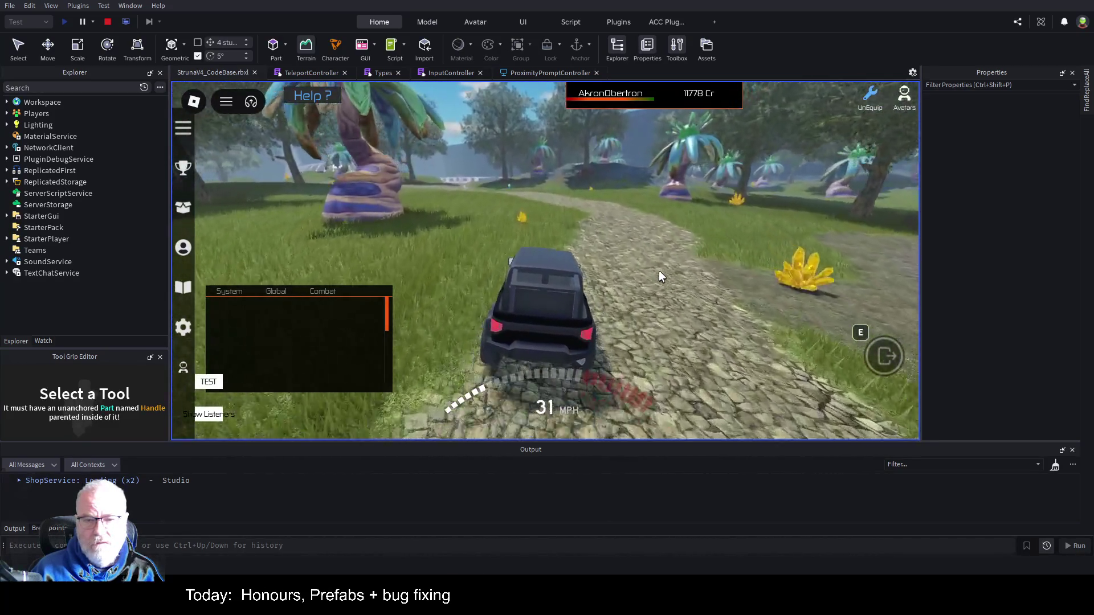
{"action": "key", "text": "d"}
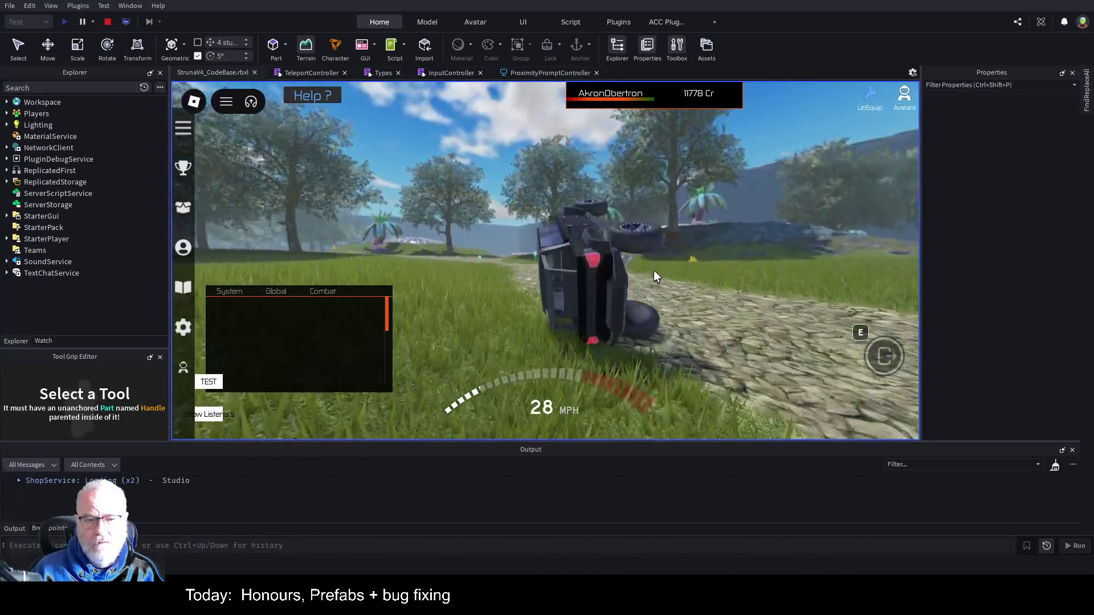
{"action": "key", "text": "w"}
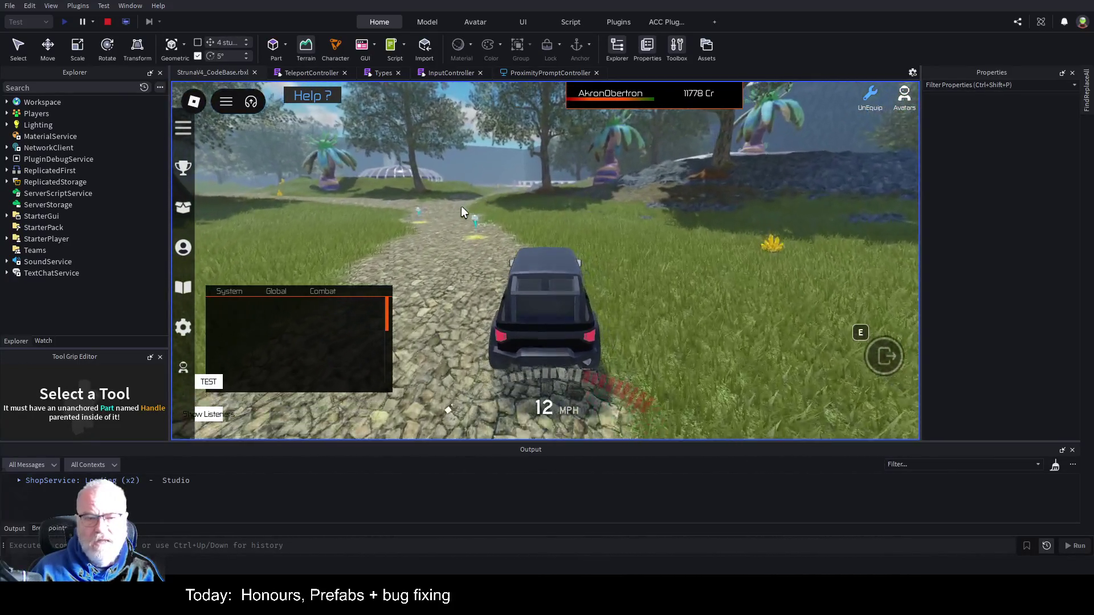
{"action": "key", "text": "w"}
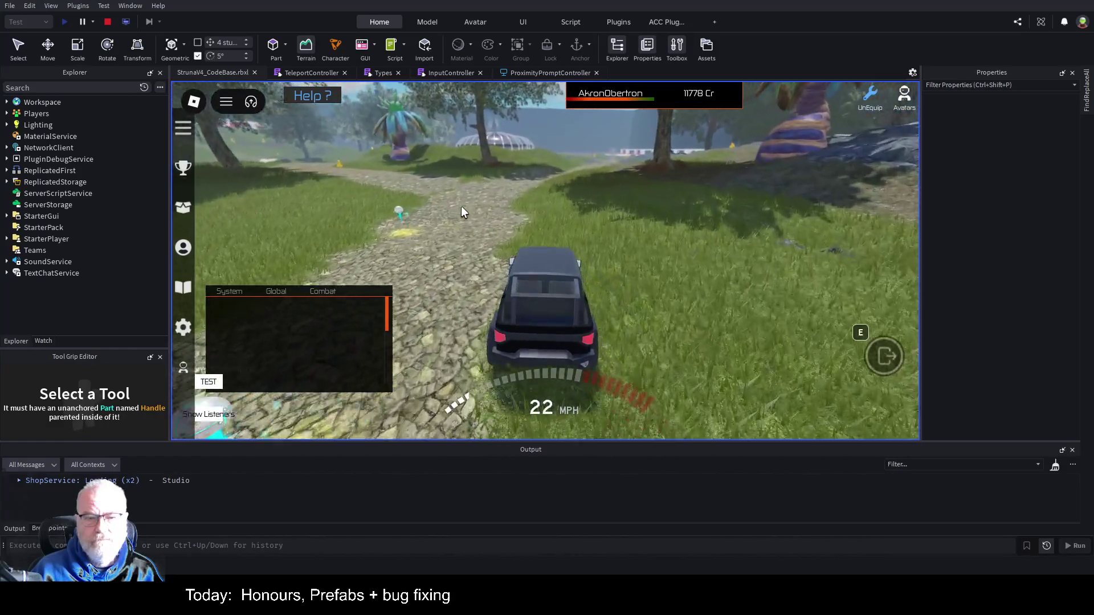
{"action": "key", "text": "w"}
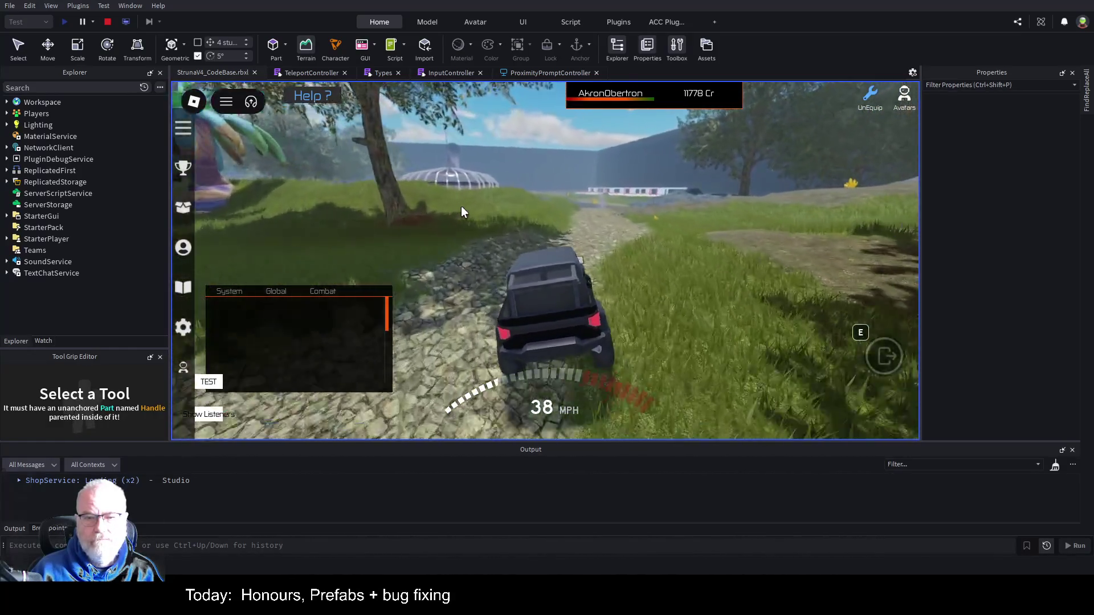
{"action": "key", "text": "d"}
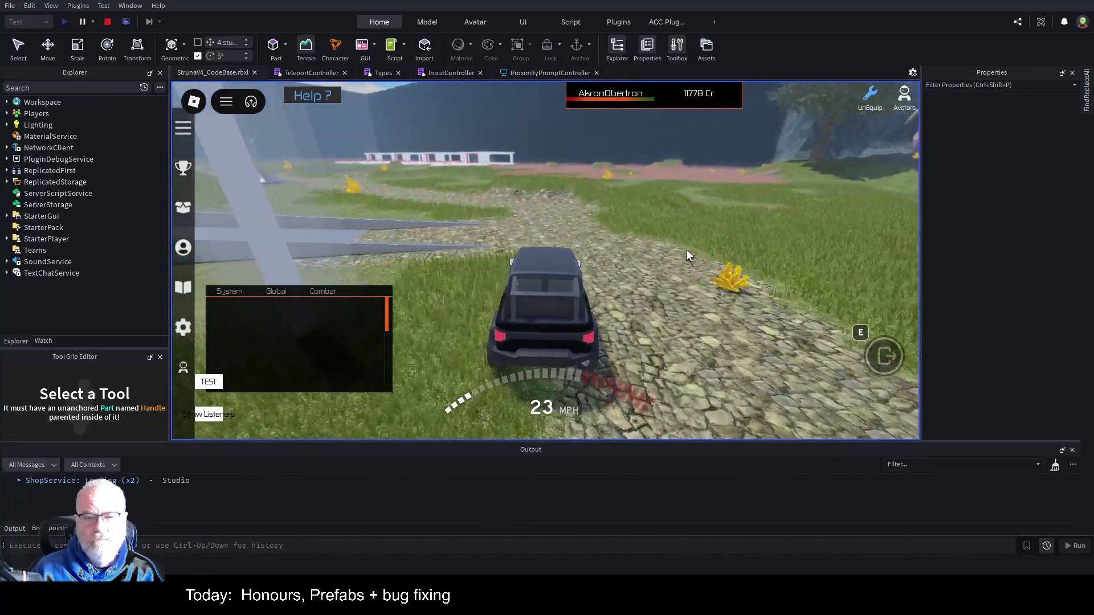
Step: Leave the jeep and run up the walkway into the domed building
{"action": "key", "text": "e"}
{"action": "key", "text": "w"}
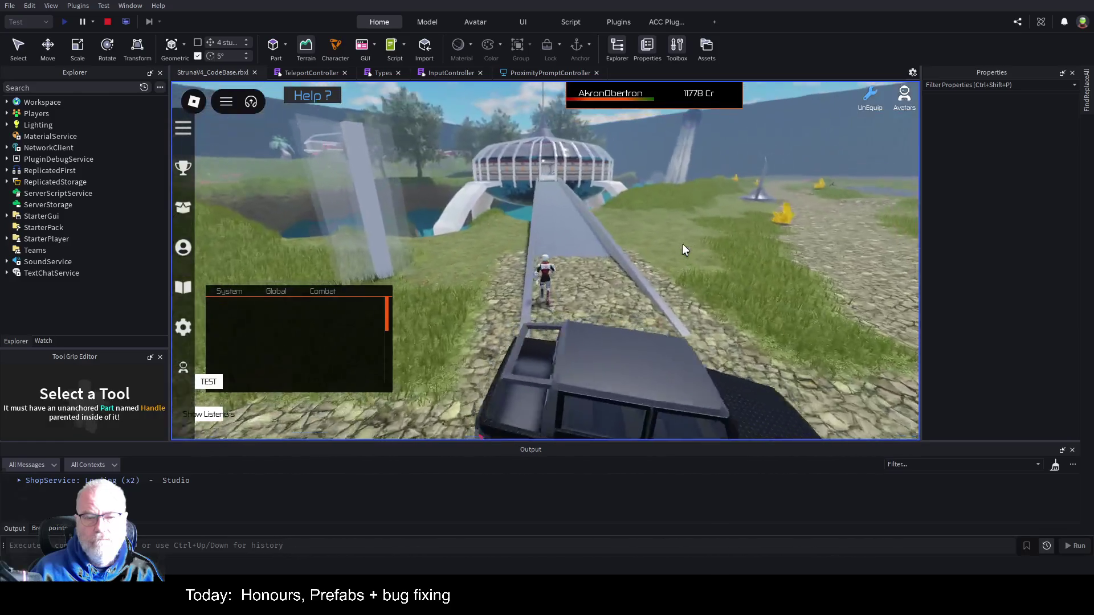
{"action": "key", "text": "w"}
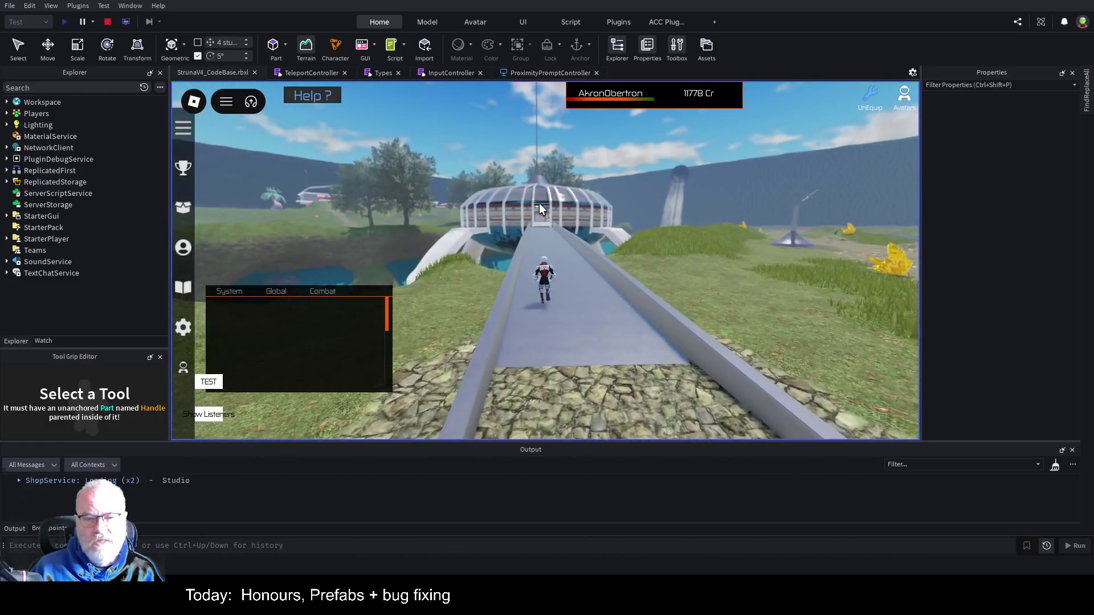
{"action": "key", "text": "w"}
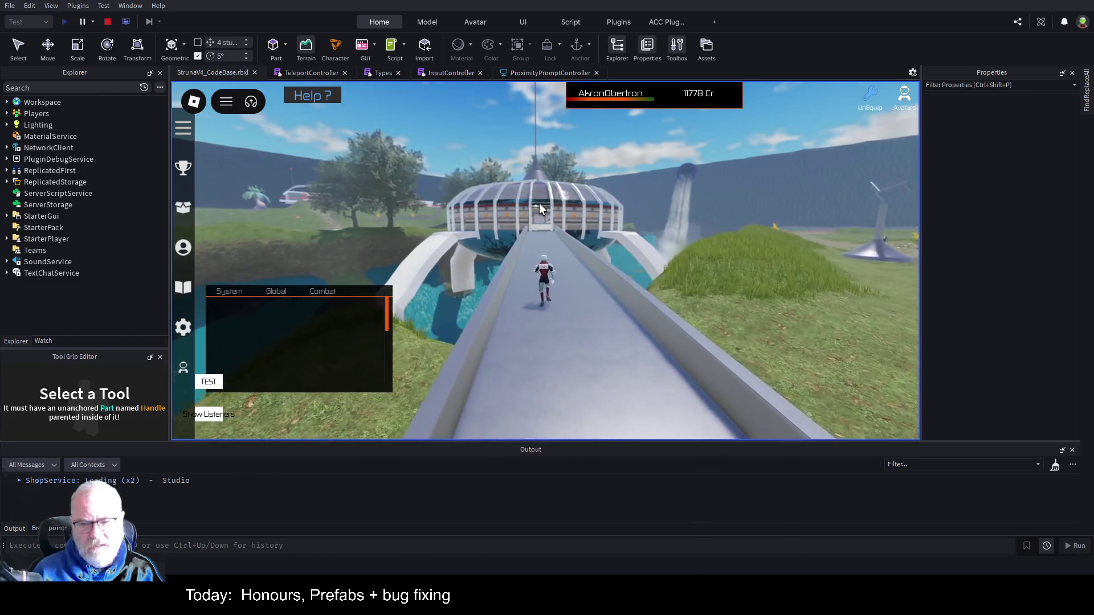
{"action": "key", "text": "w"}
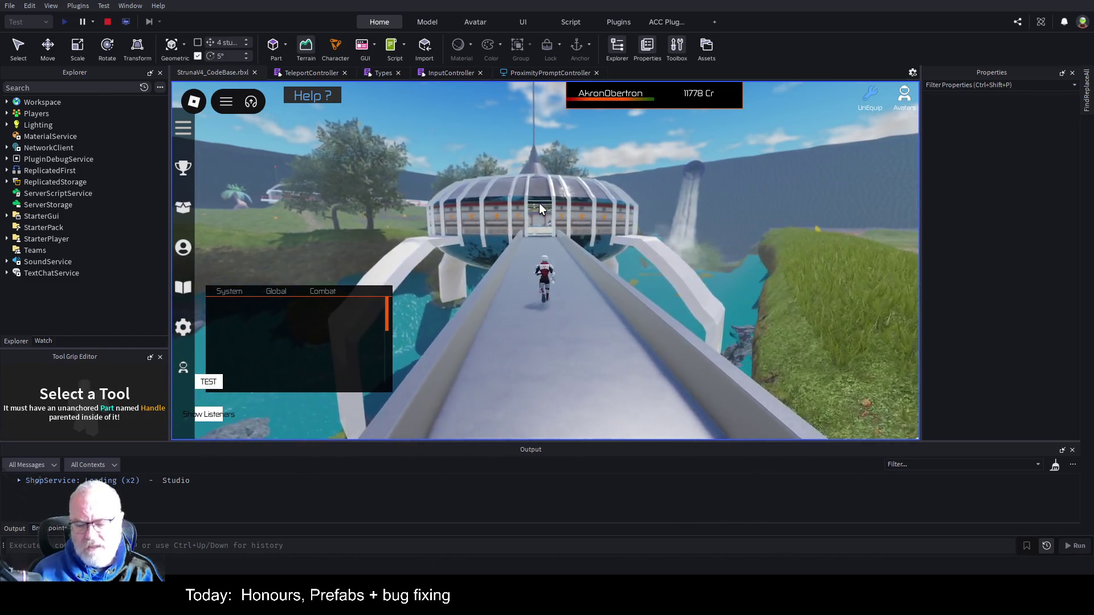
{"action": "key", "text": "w"}
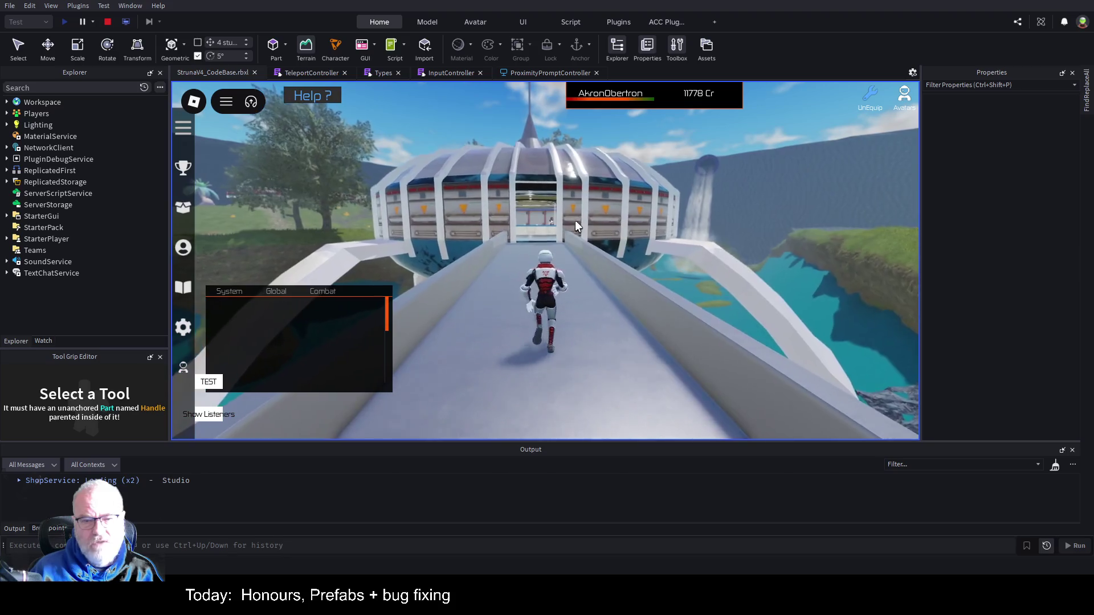
{"action": "key", "text": "w"}
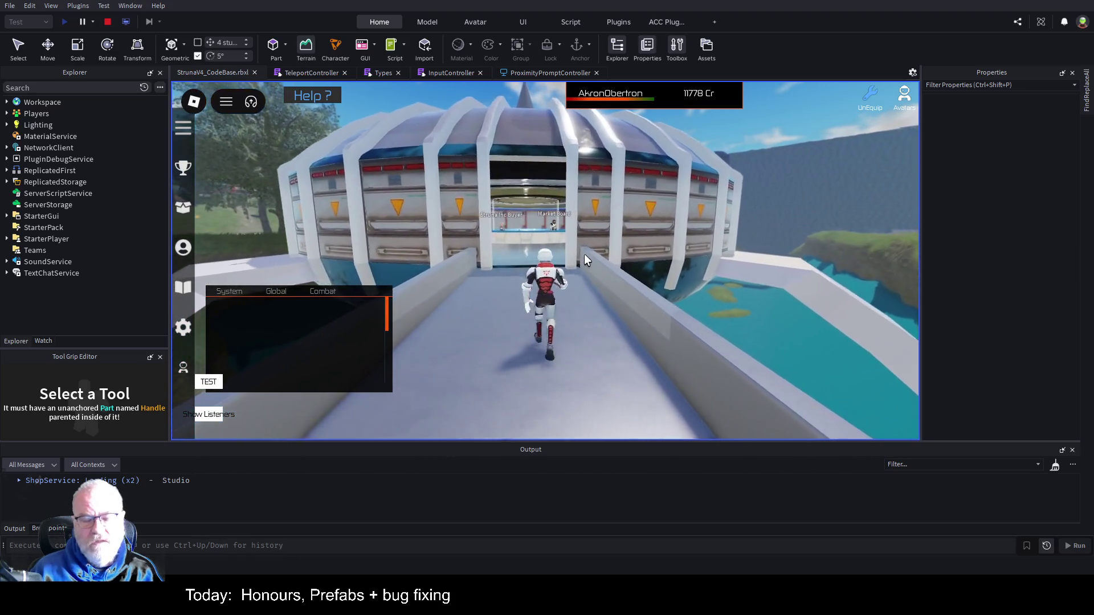
Step: Open the Struna Shop at the Struna Inc Buyer counter and close it again
{"action": "key", "text": "w"}
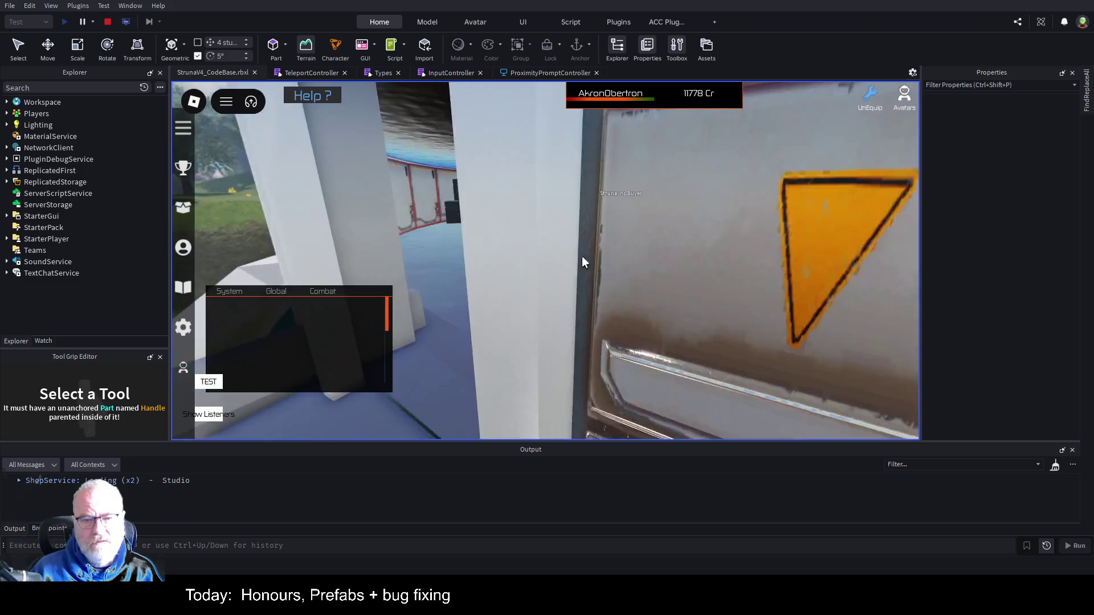
{"action": "key", "text": "w"}
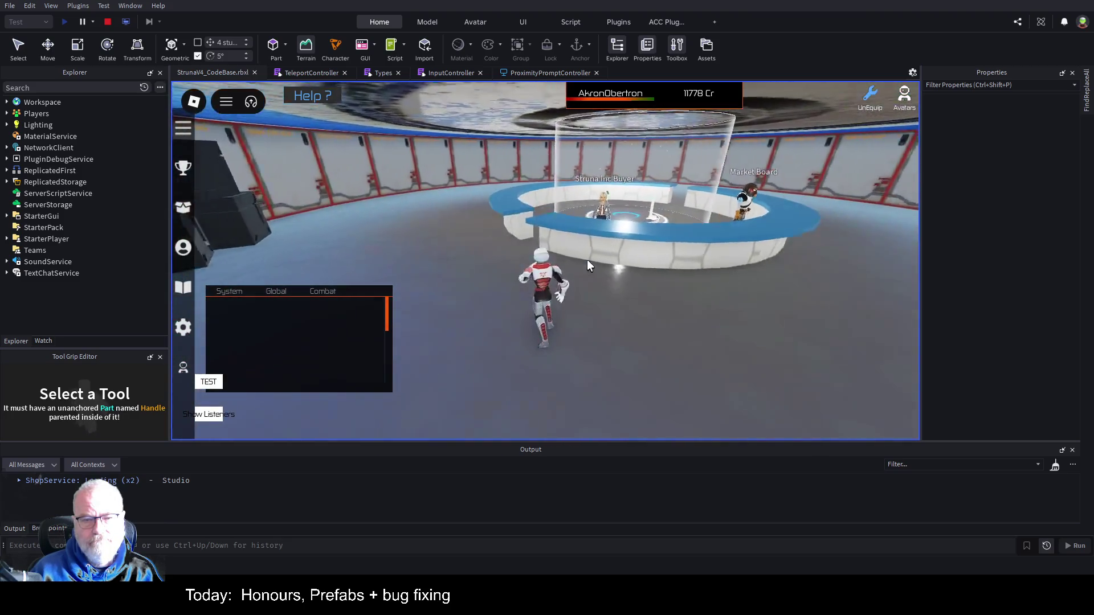
{"action": "key", "text": "e"}
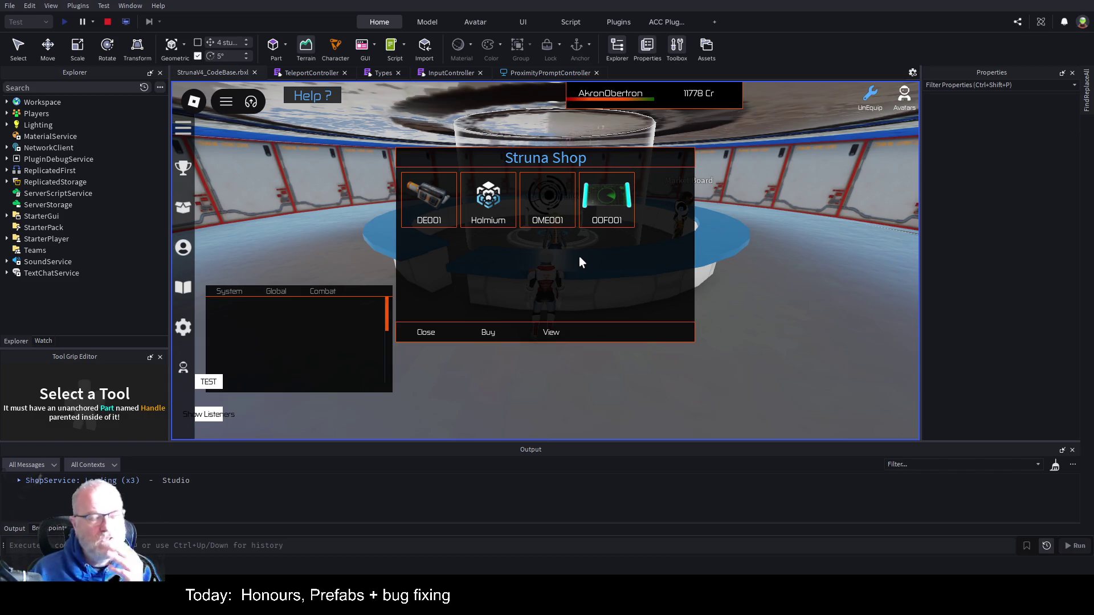
{"action": "left_click", "coordinate": [410, 335]}
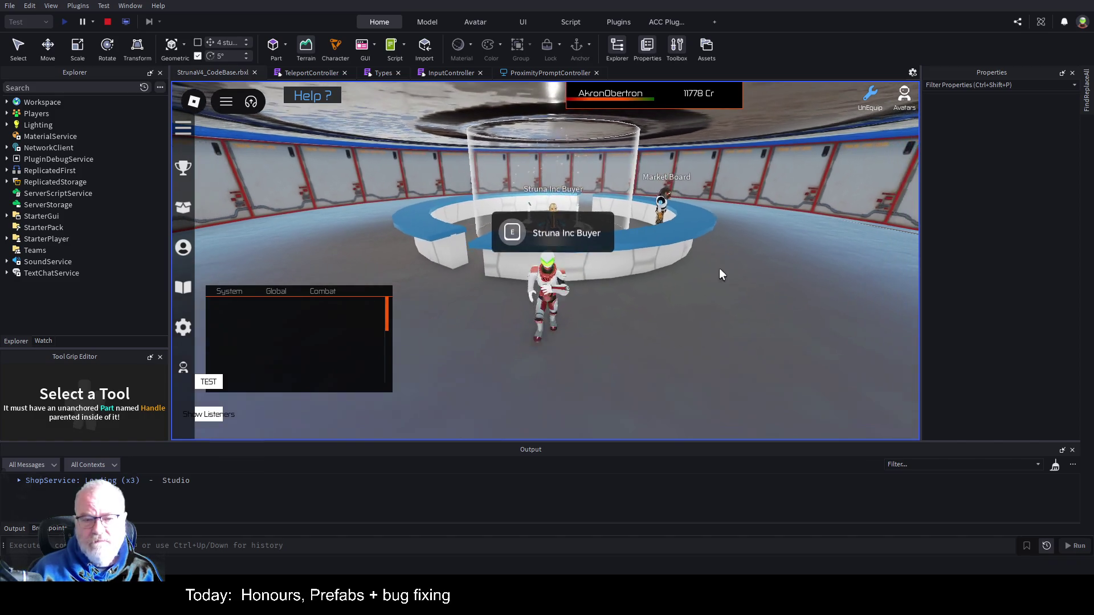
Step: Run along the curved outdoor walkway to the kiosk, then open and close the Struna Shop there
{"action": "key", "text": "s"}
{"action": "key", "text": "a"}
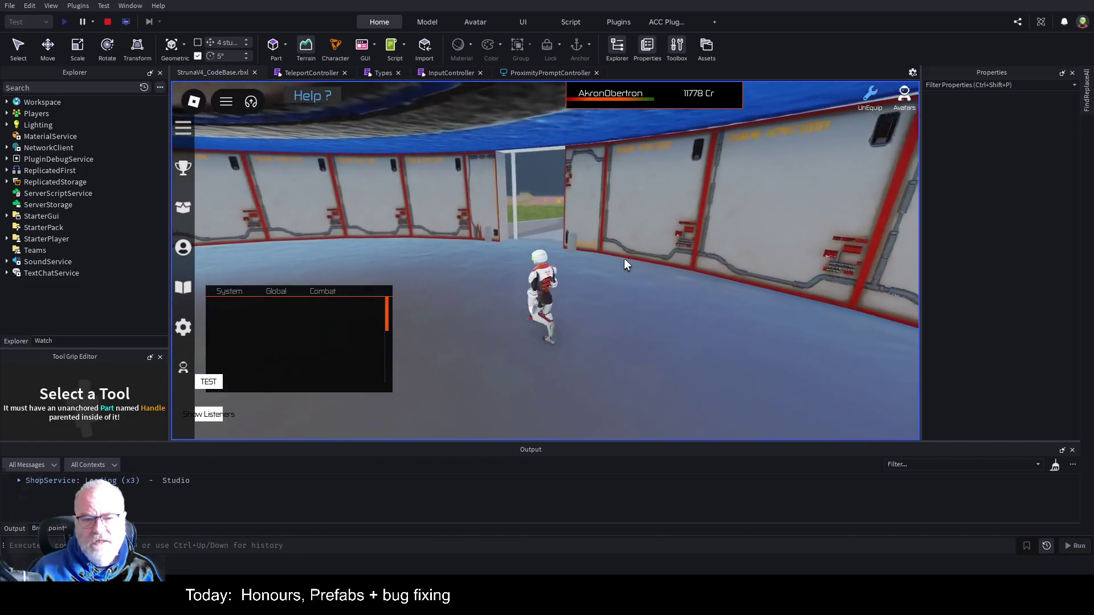
{"action": "key", "text": "w"}
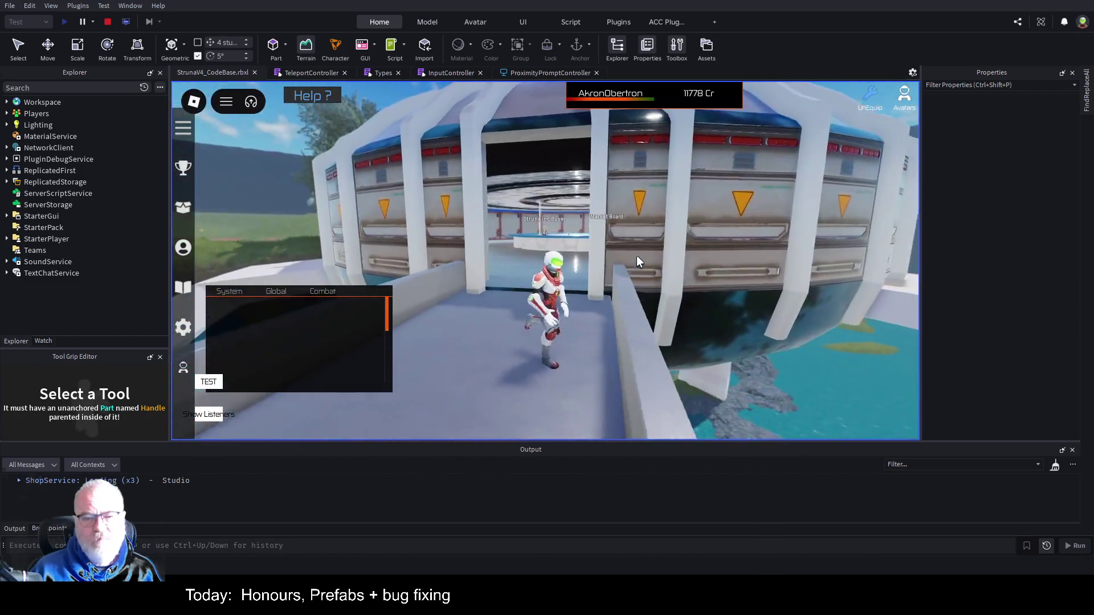
{"action": "key", "text": "a"}
{"action": "key", "text": "w"}
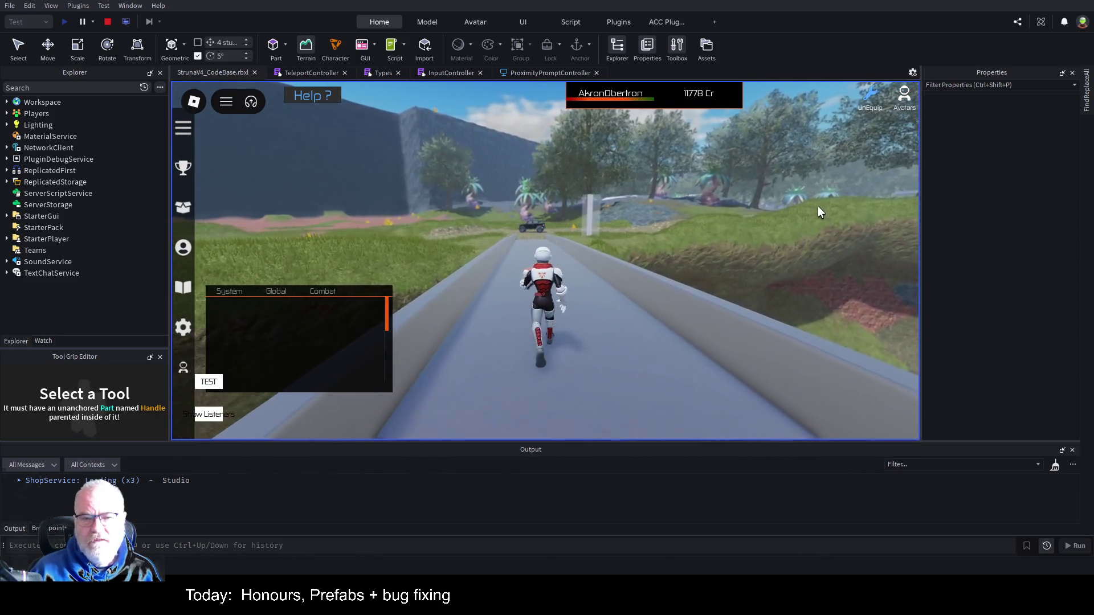
{"action": "key", "text": "s"}
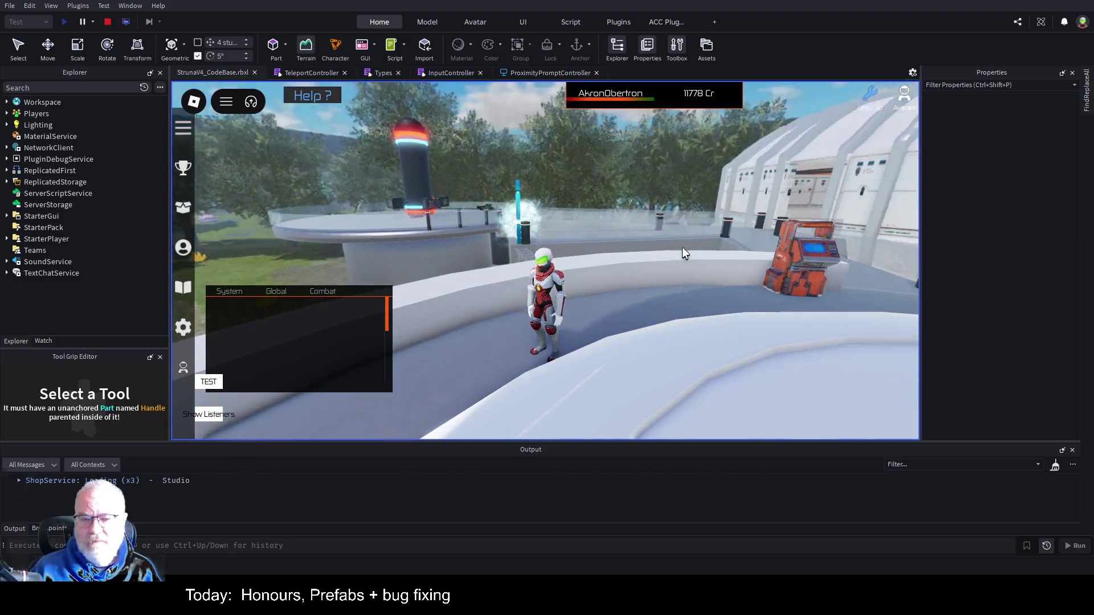
{"action": "key", "text": "w"}
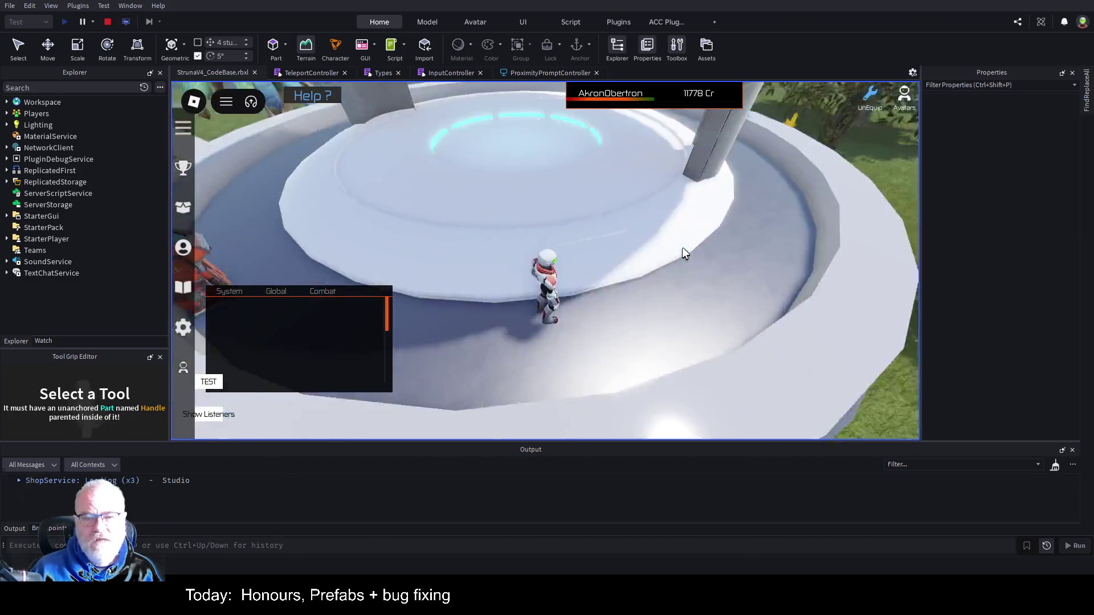
{"action": "key", "text": "w"}
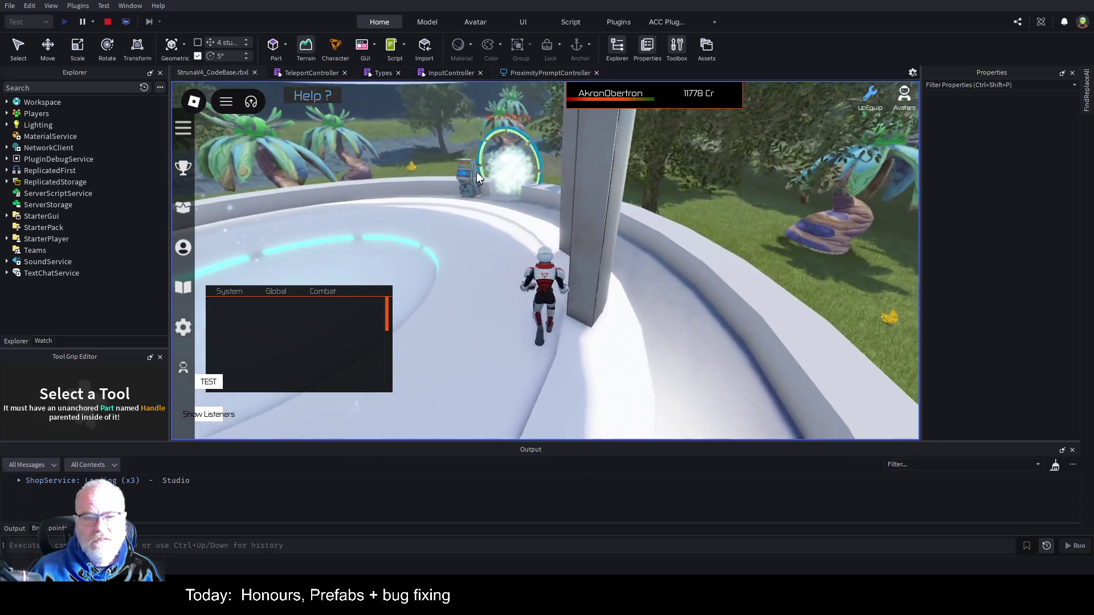
{"action": "key", "text": "w"}
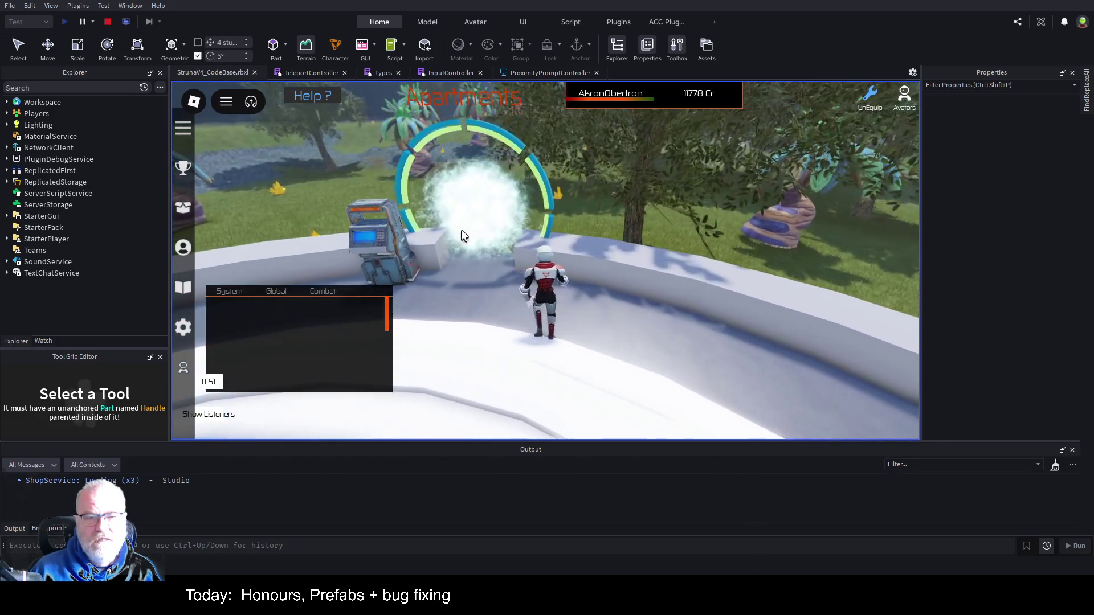
{"action": "key", "text": "a"}
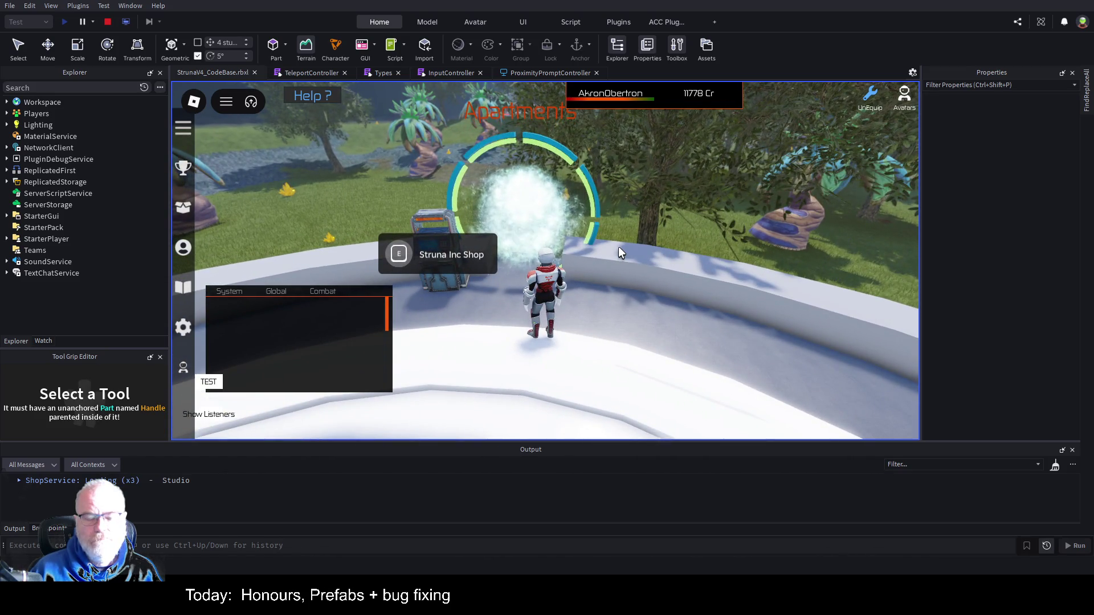
{"action": "key", "text": "e"}
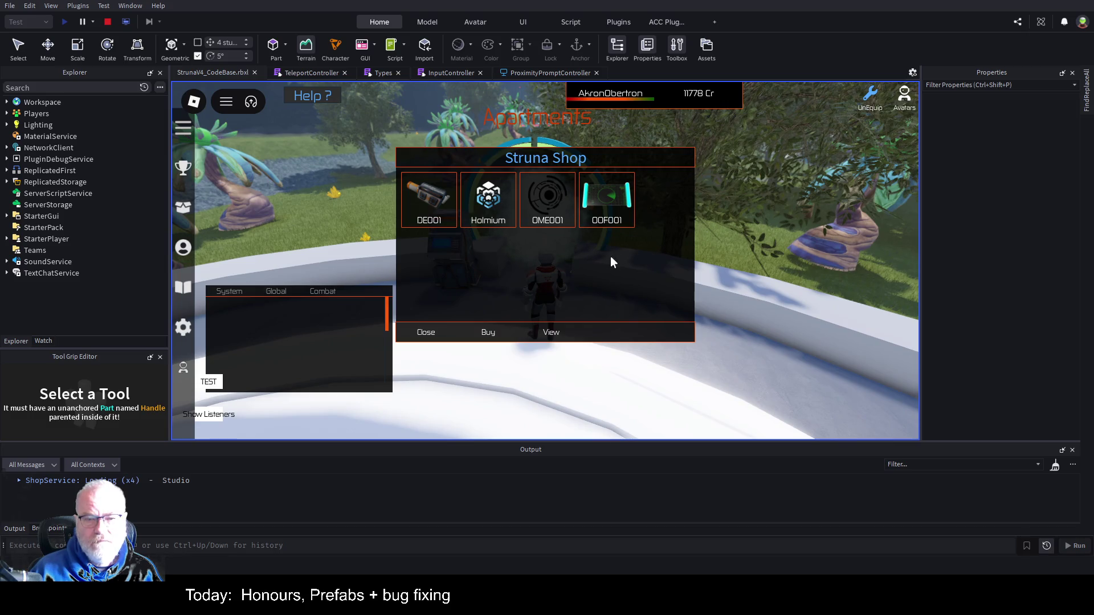
{"action": "left_click", "coordinate": [419, 336]}
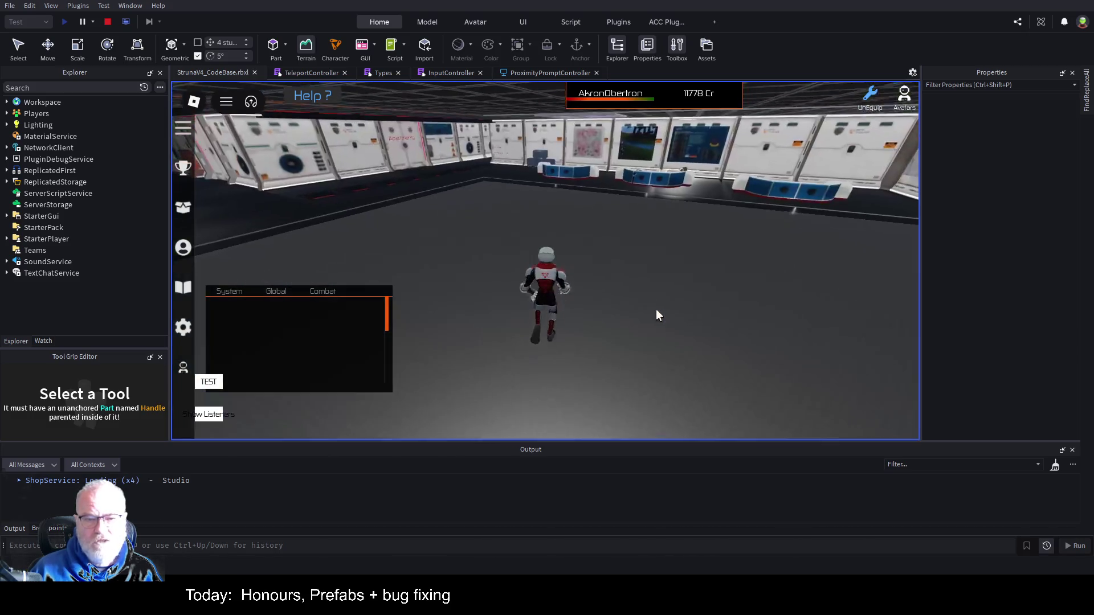
Step: Turn toward the teleporter and run across the plaza toward the domed building
{"action": "key", "text": "Left"}
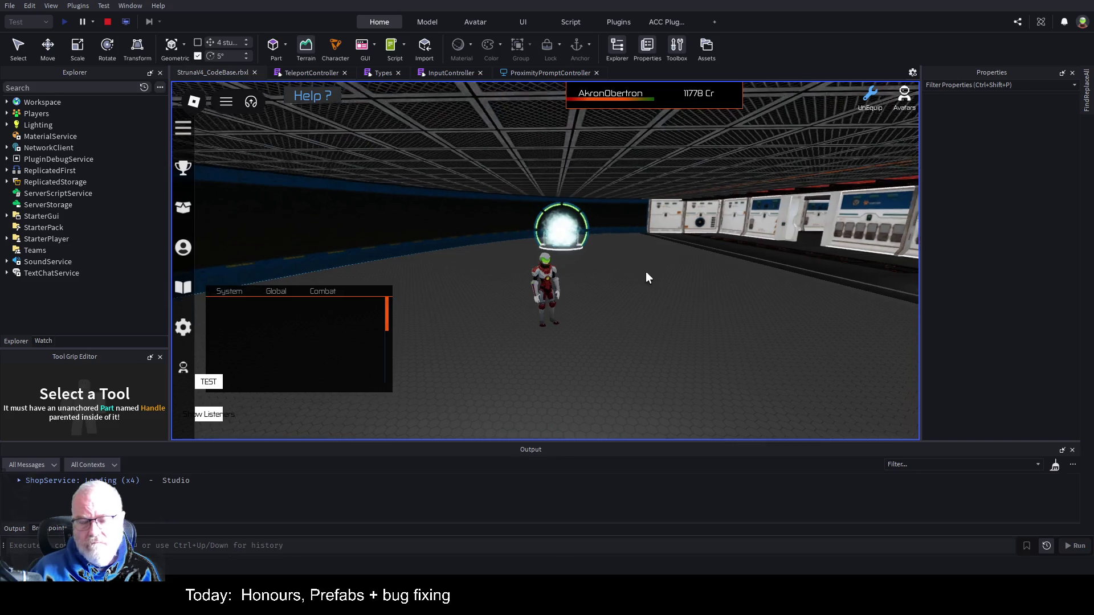
{"action": "key", "text": "w"}
{"action": "key", "text": "w"}
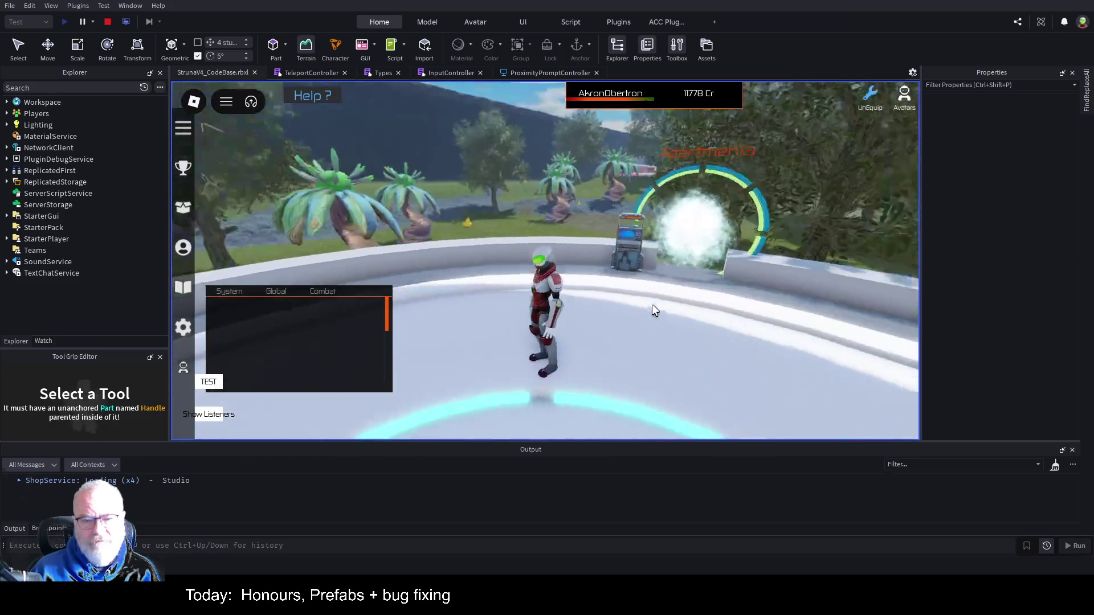
{"action": "key", "text": "a"}
{"action": "key", "text": "w"}
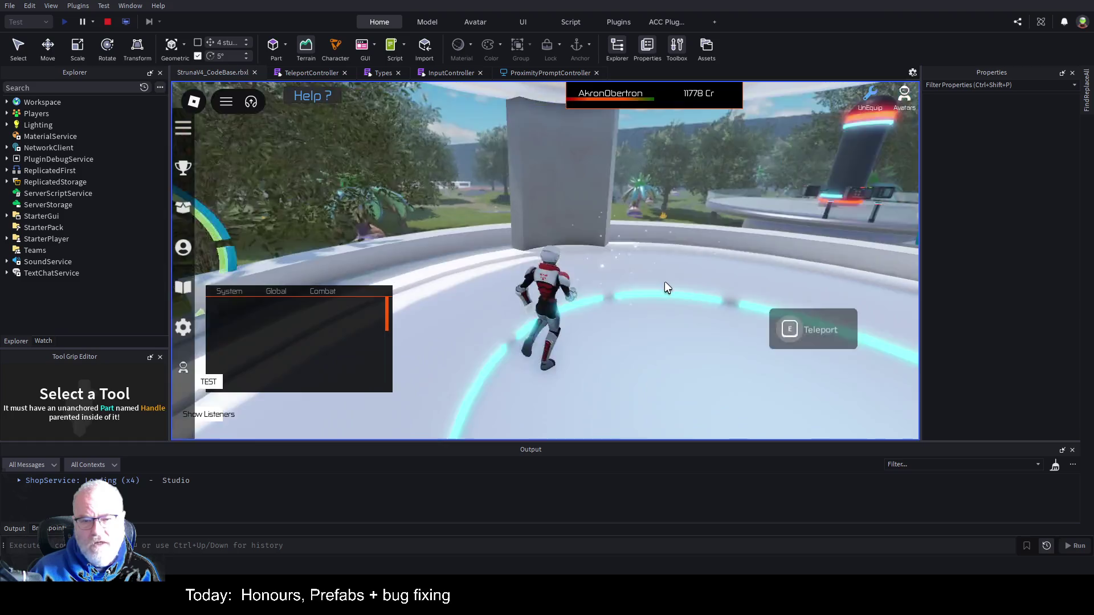
Step: Run along the walkway into the portal ring to teleport, then stop the play test
{"action": "key", "text": "w"}
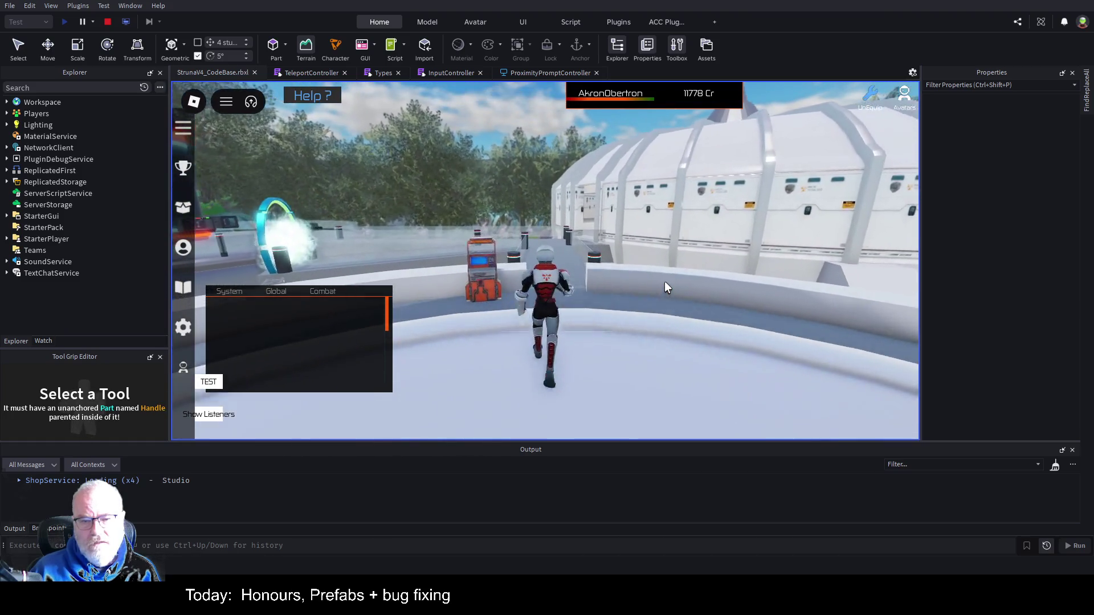
{"action": "key", "text": "w"}
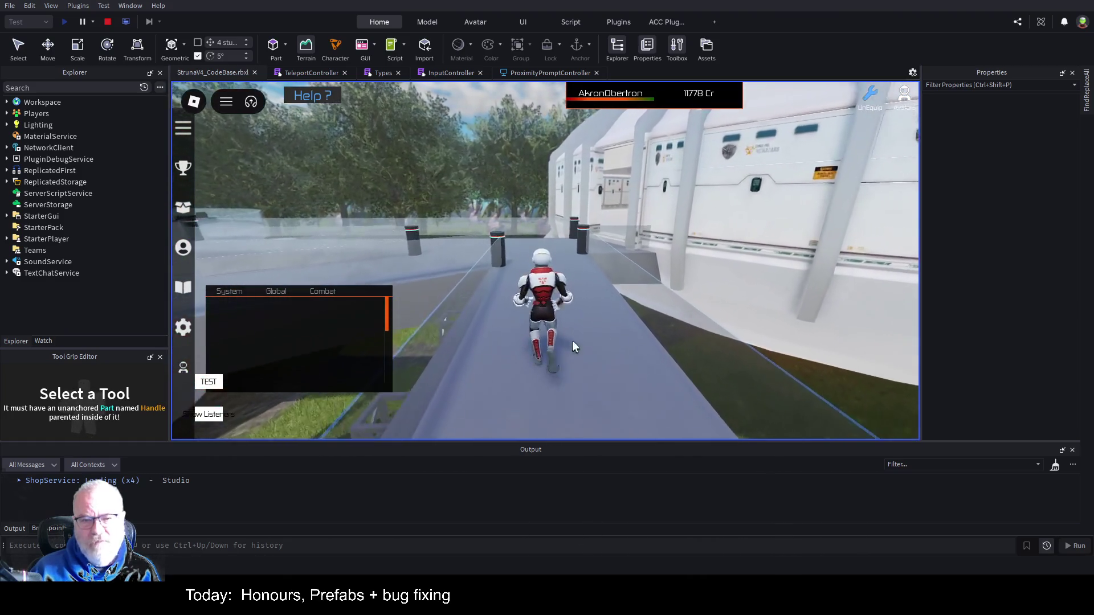
{"action": "key", "text": "w"}
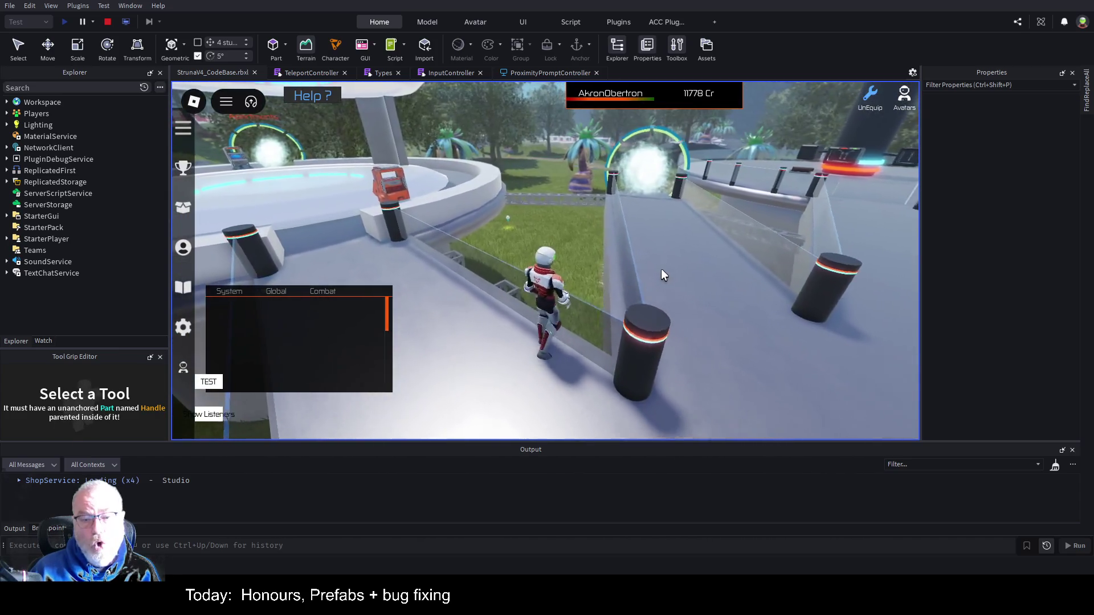
{"action": "key", "text": "w"}
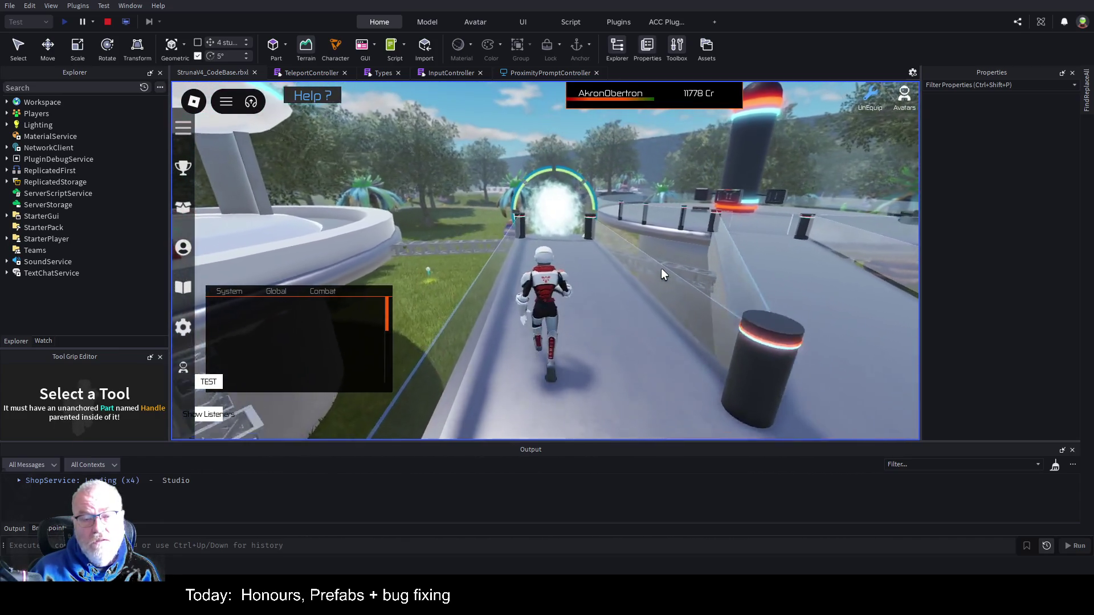
{"action": "key", "text": "w"}
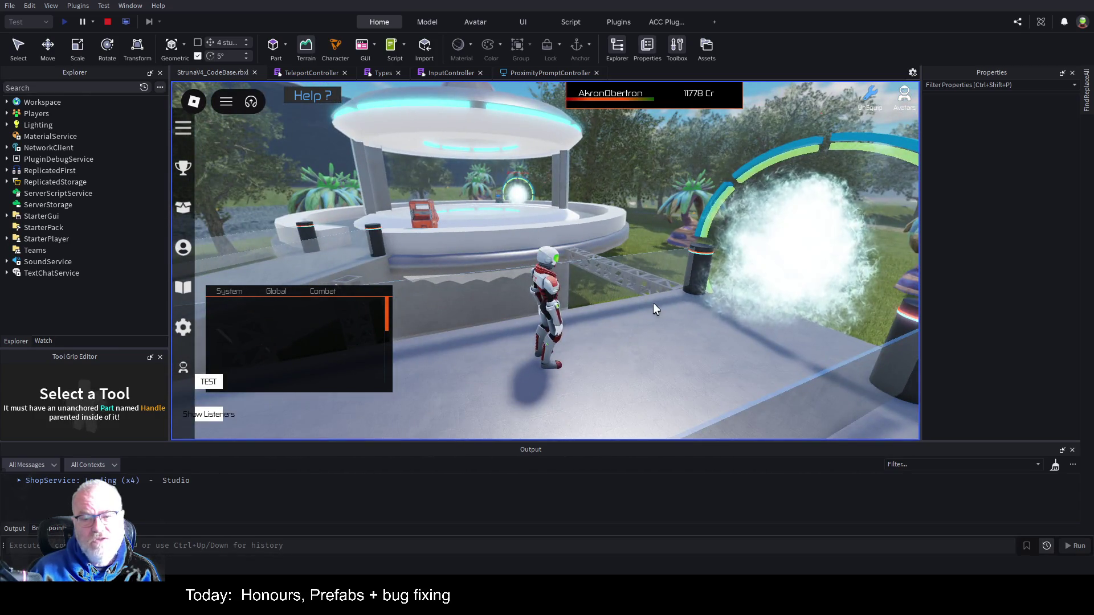
{"action": "key", "text": "d"}
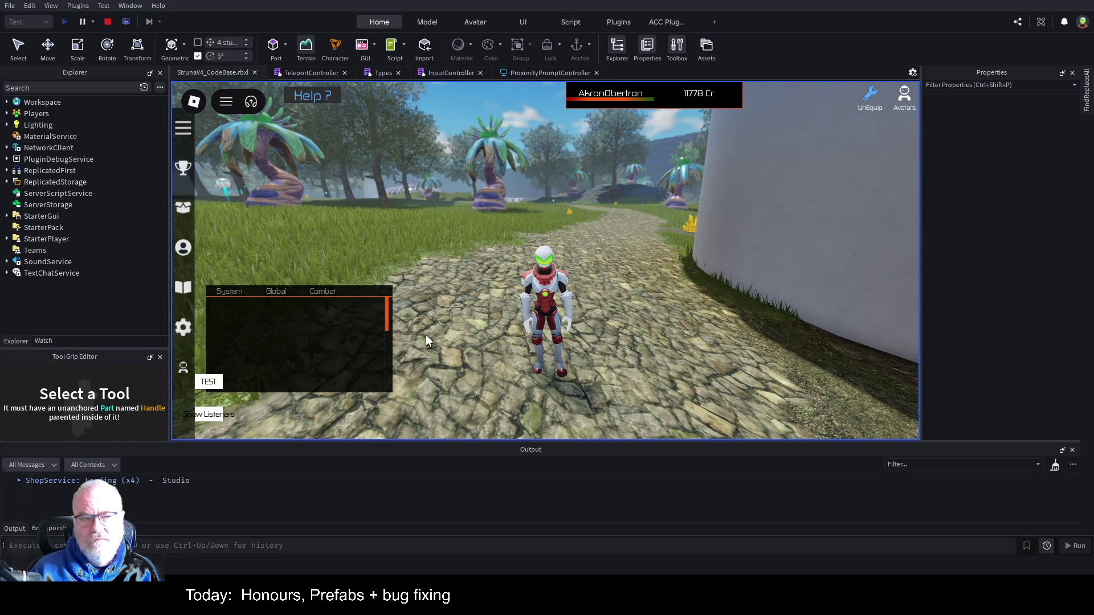
{"action": "left_click", "coordinate": [107, 24]}
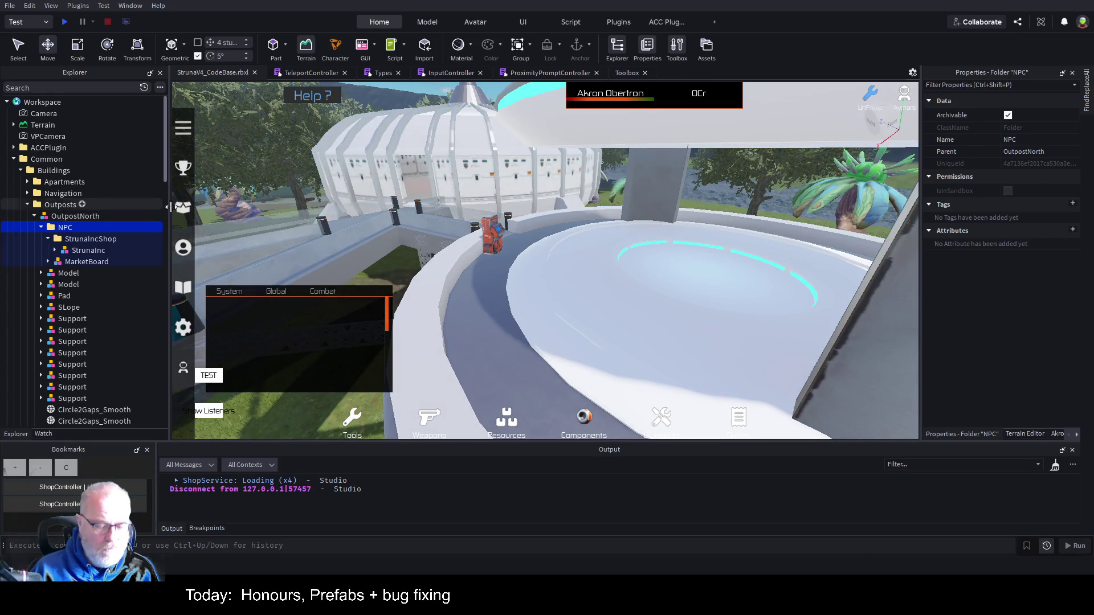
Step: Save StrunaV4_CodeBase with Ctrl+S and collapse OutpostNorth in the Explorer
{"action": "key", "text": "ctrl+s"}
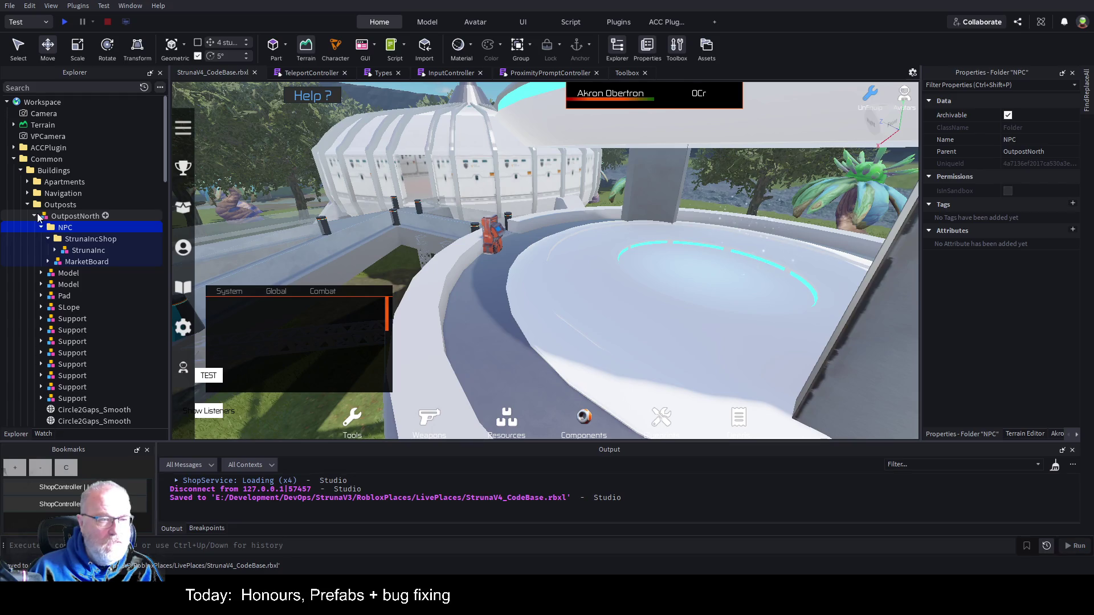
{"action": "left_click", "coordinate": [35, 217]}
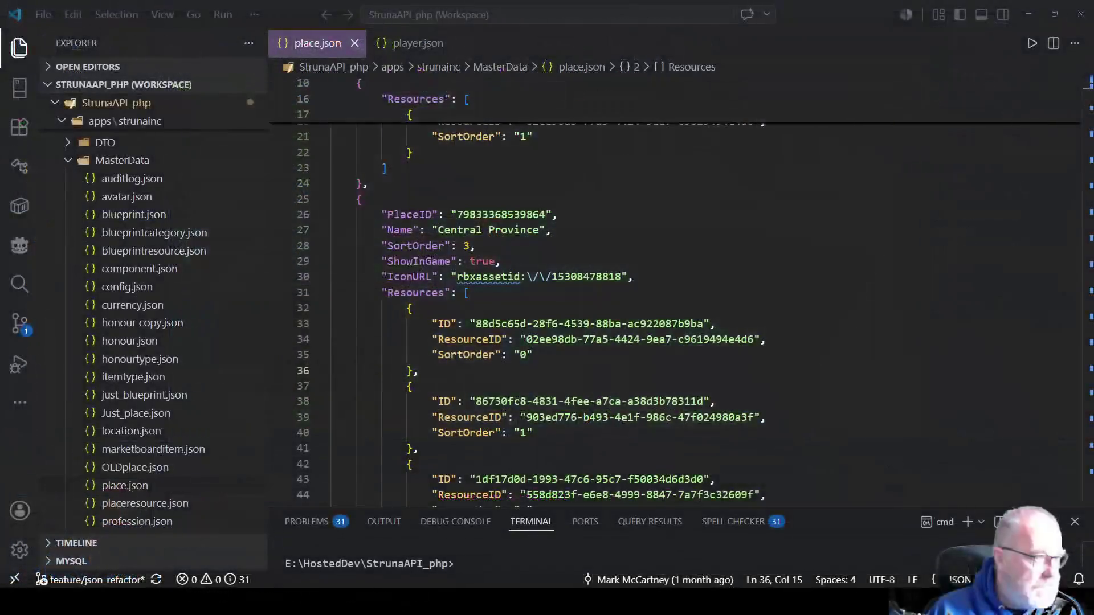
Step: In place.json, fold the Central Province, Faros and Bovi entries and select the place name Xaley
{"action": "key", "text": "alt+Tab"}
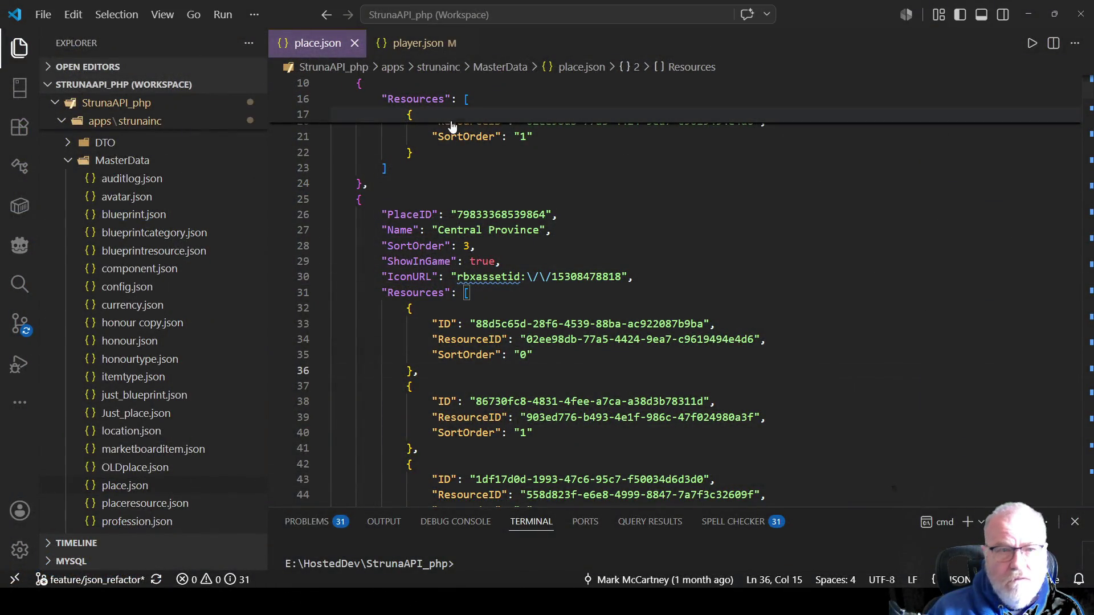
{"action": "left_click", "coordinate": [642, 261]}
{"action": "key", "text": "ctrl+Home"}
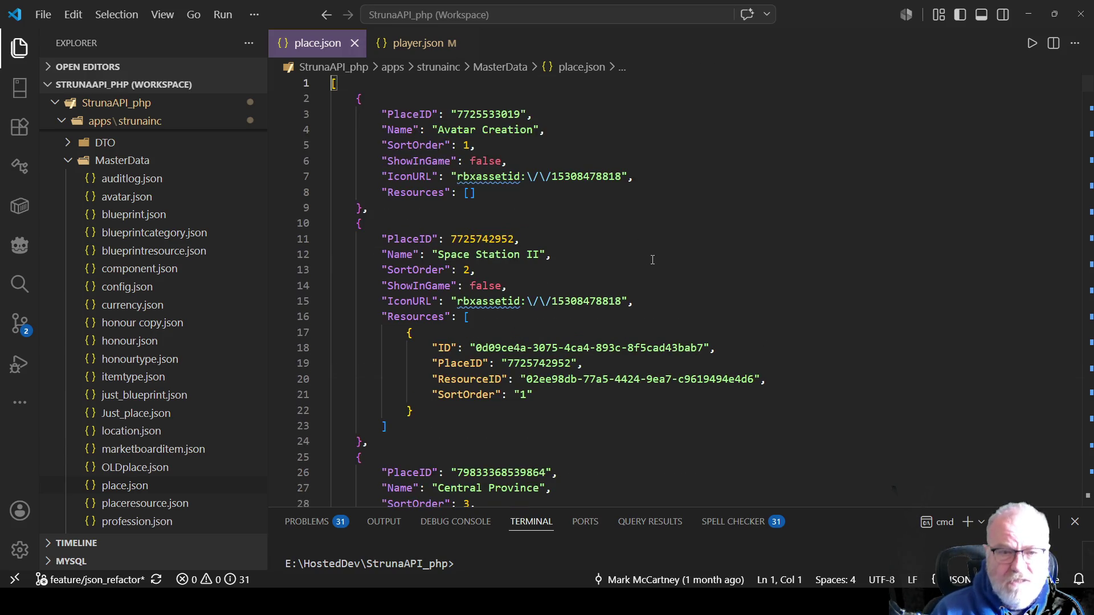
{"action": "scroll", "coordinate": [551, 214], "scroll_direction": "down", "scroll_amount": 5}
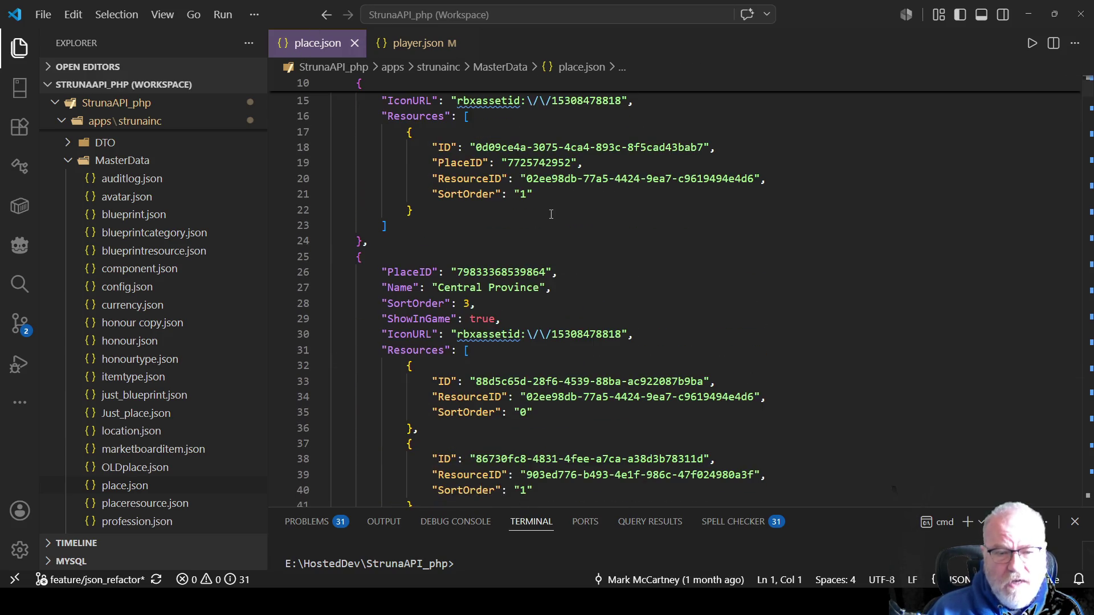
{"action": "scroll", "coordinate": [551, 214], "scroll_direction": "down", "scroll_amount": 3}
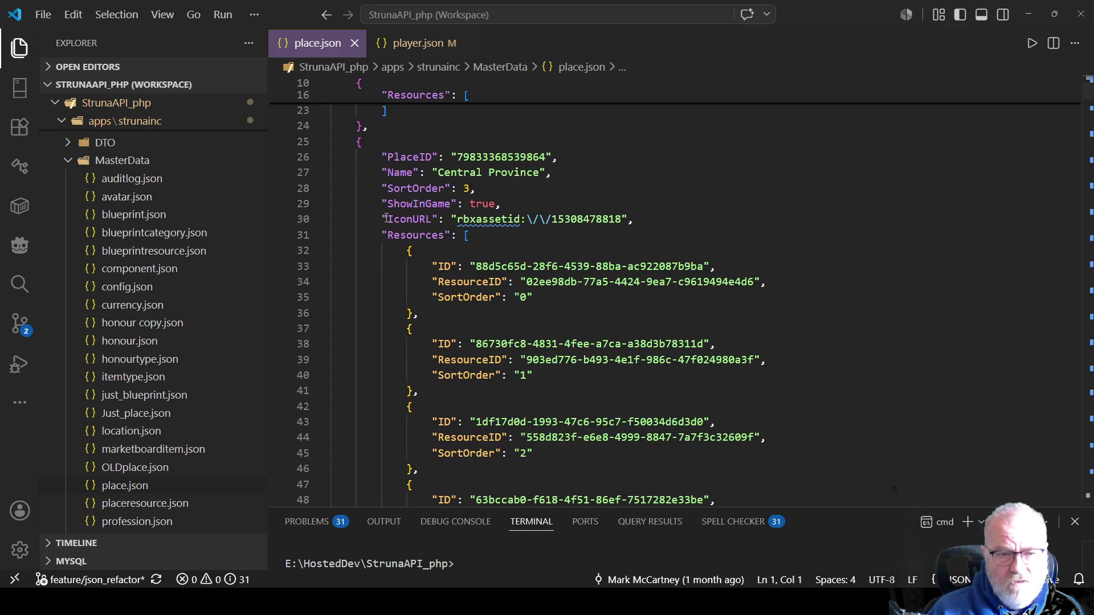
{"action": "left_click", "coordinate": [401, 171]}
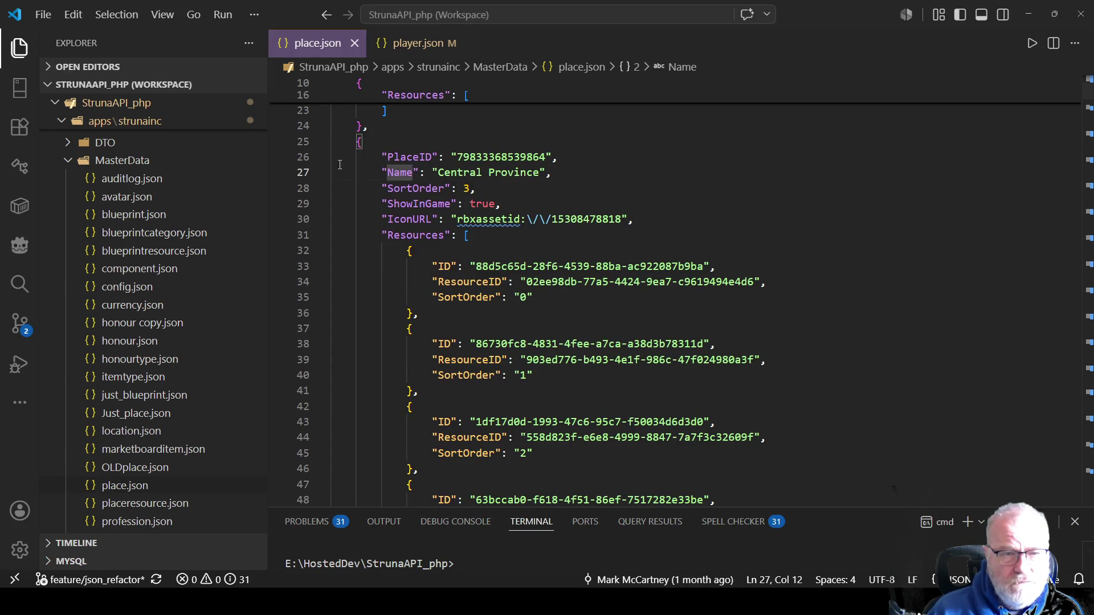
{"action": "left_click", "coordinate": [323, 142]}
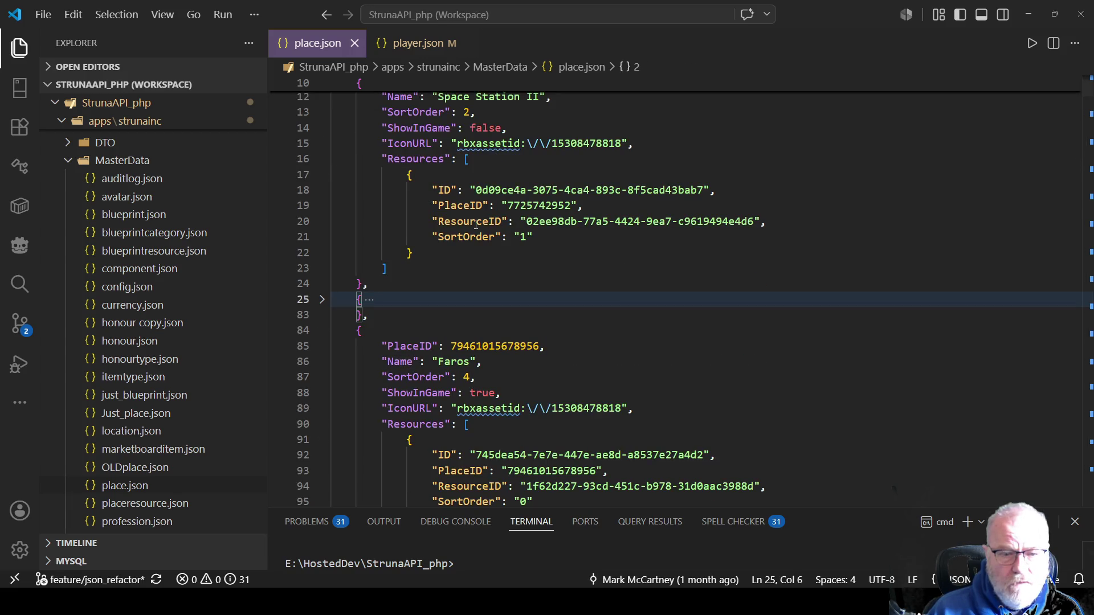
{"action": "left_click", "coordinate": [323, 335]}
{"action": "scroll", "coordinate": [431, 285], "scroll_direction": "down", "scroll_amount": 2}
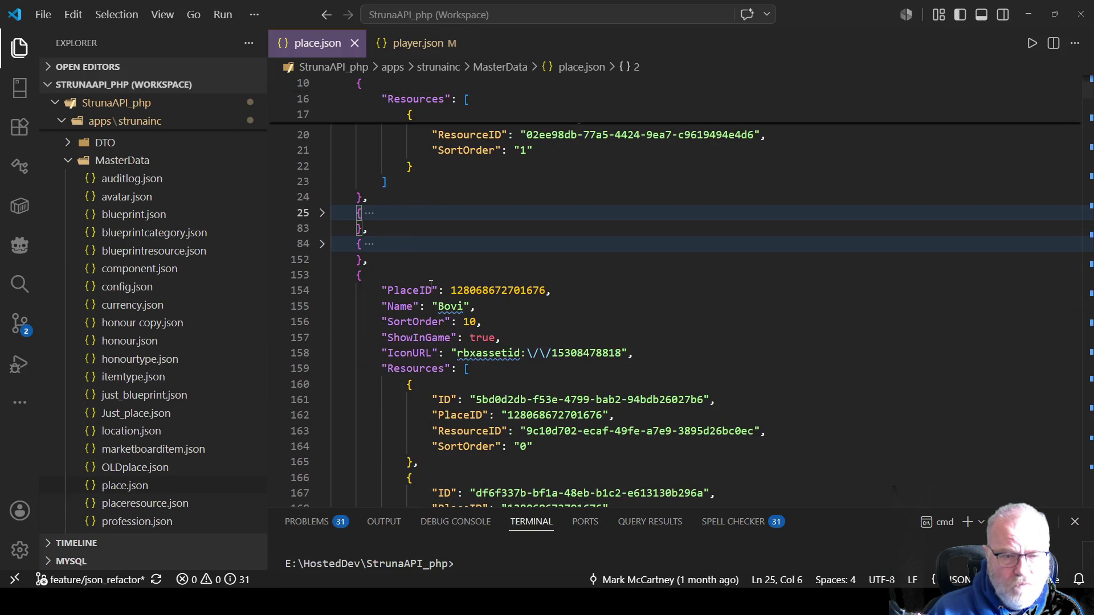
{"action": "left_click", "coordinate": [322, 275]}
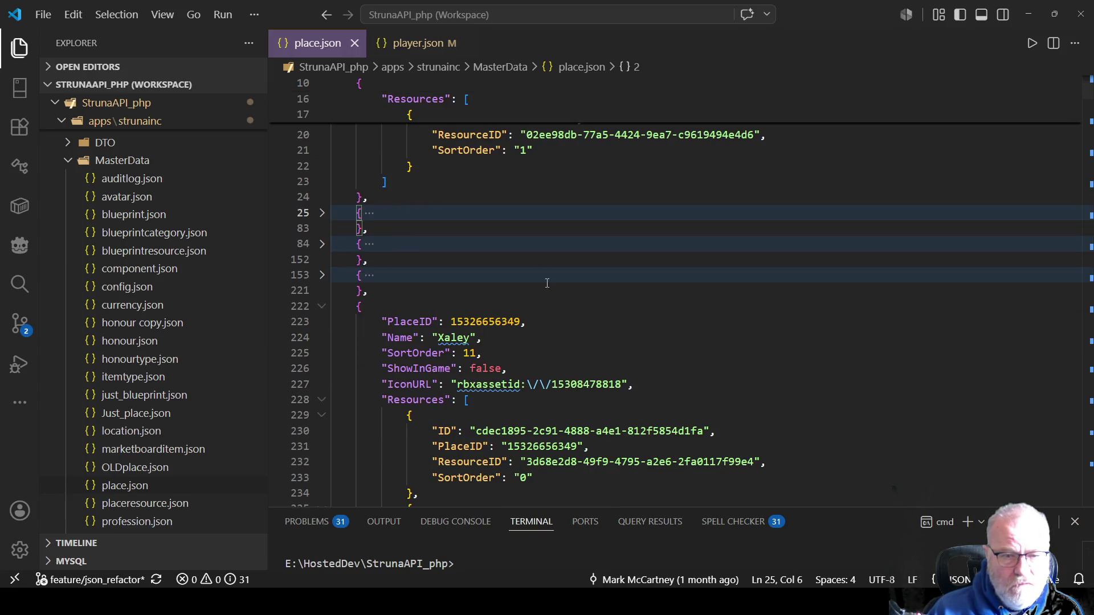
{"action": "double_click", "coordinate": [453, 338]}
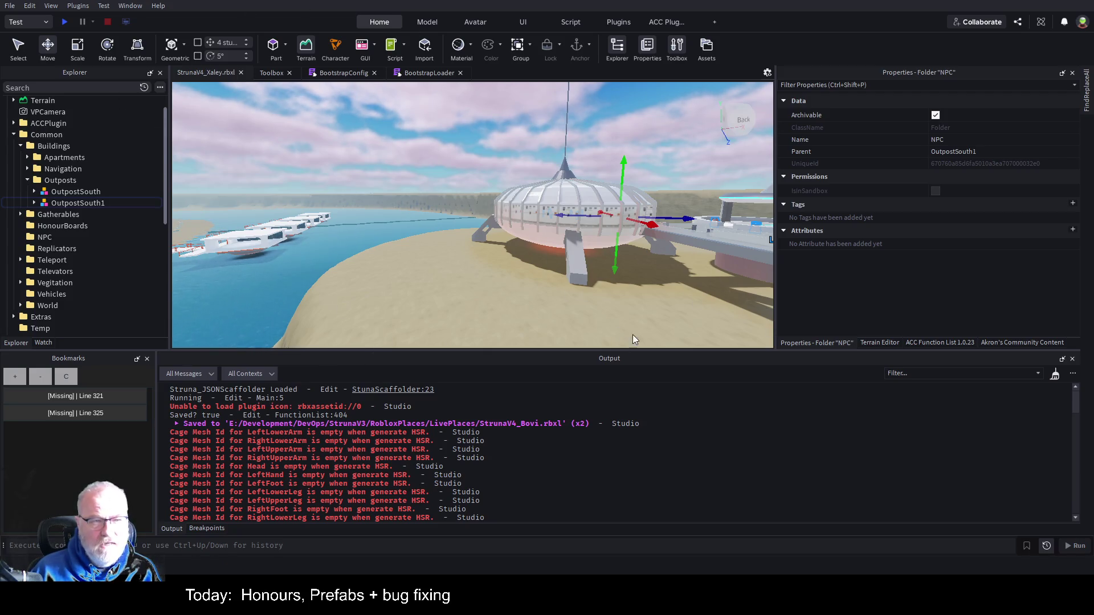
Step: Delete the OutpostSouth and OutpostSouth1 models from the Xaley place
{"action": "left_click", "coordinate": [78, 194]}
{"action": "left_click", "coordinate": [79, 202], "text": "shift"}
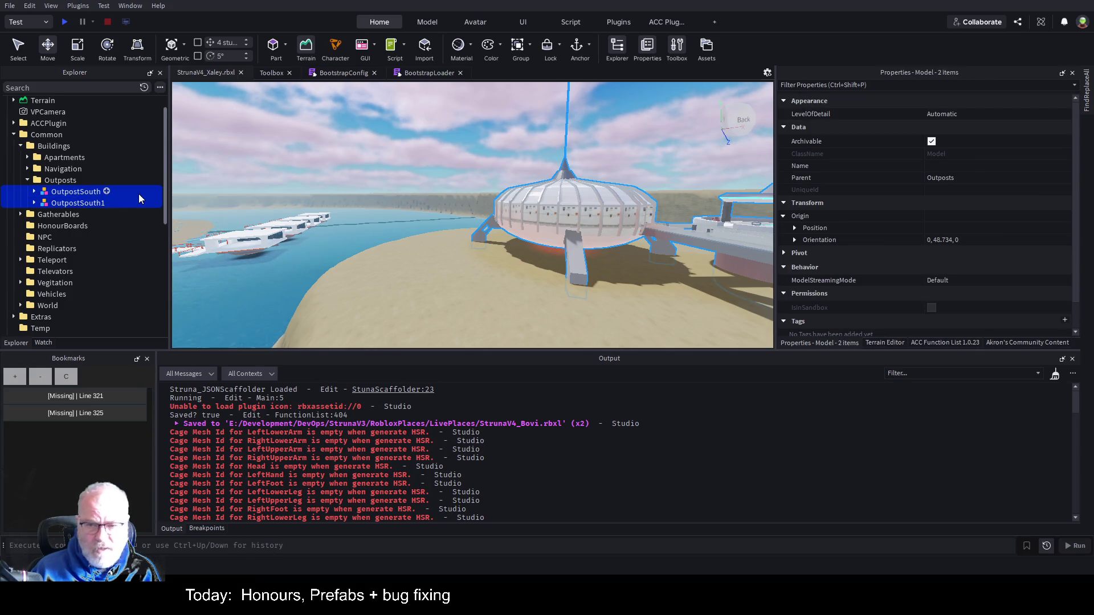
{"action": "key", "text": "Delete"}
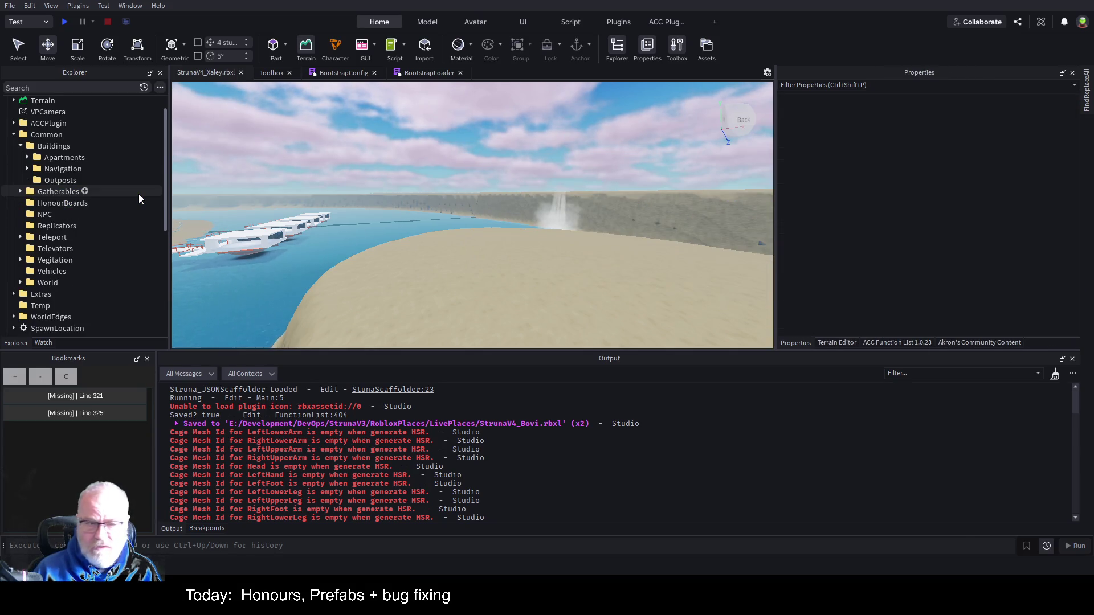
Step: Fly the camera around the beach and lake, save the Xaley place, and switch to Paint.NET
{"action": "right_click", "coordinate": [508, 209]}
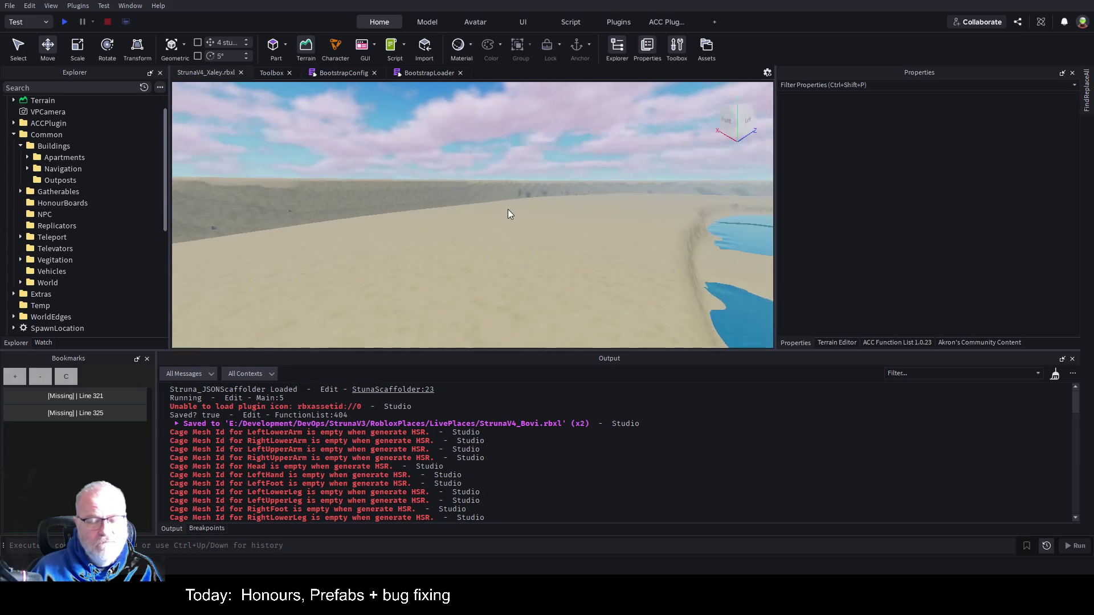
{"action": "right_click", "coordinate": [507, 213]}
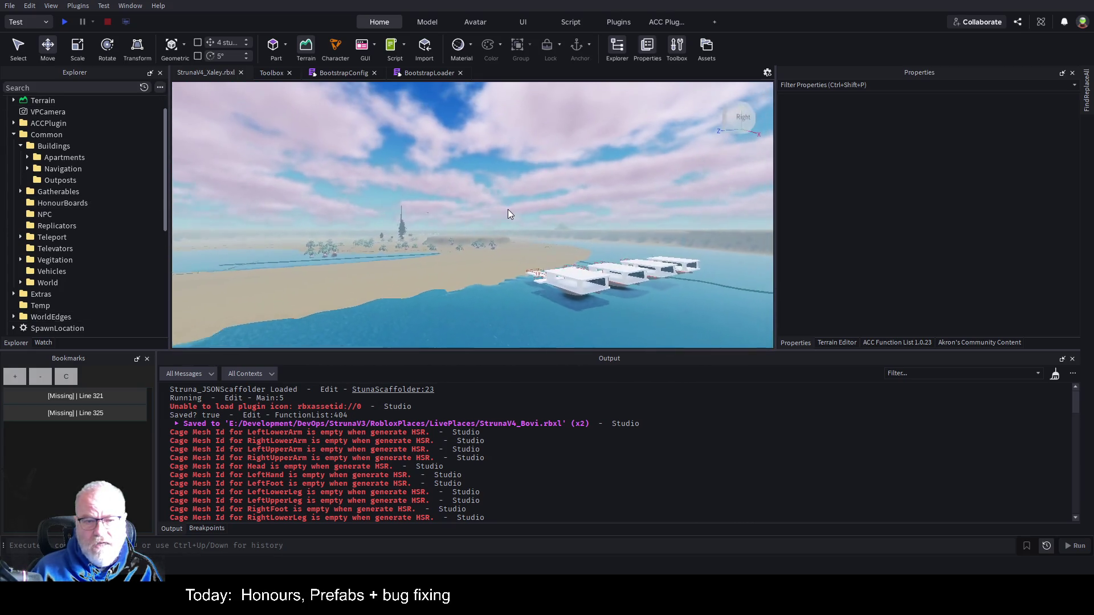
{"action": "key", "text": "w"}
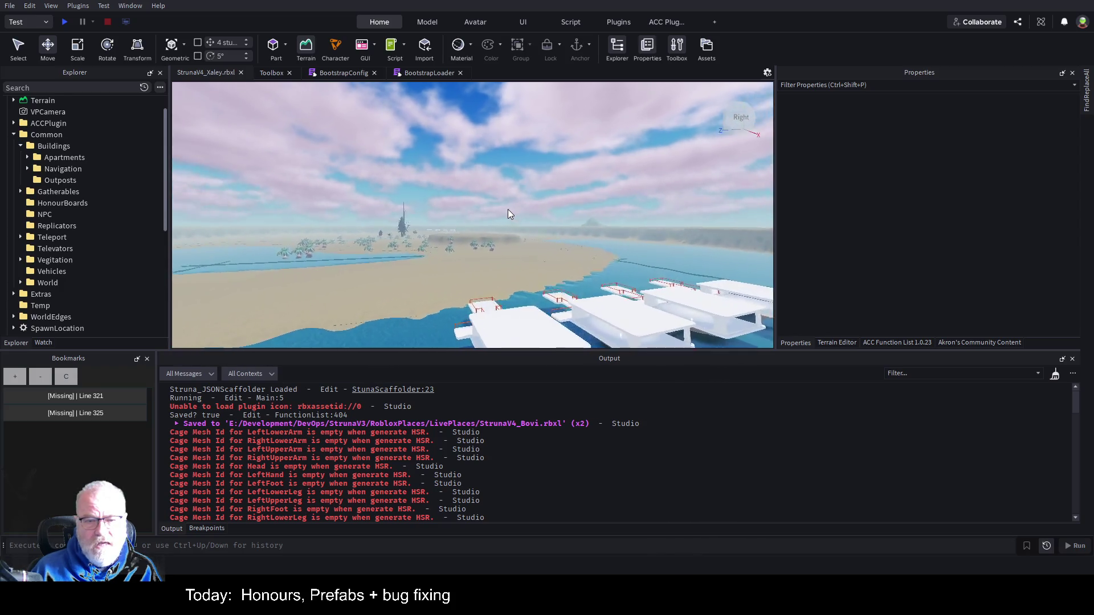
{"action": "key", "text": "s"}
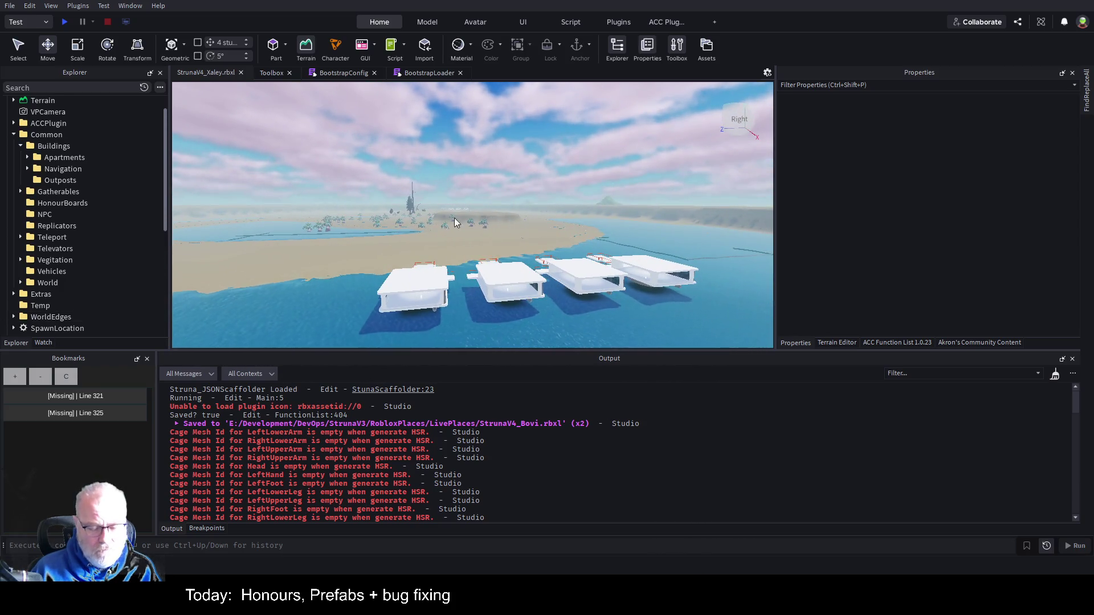
{"action": "key", "text": "ctrl+s"}
{"action": "key", "text": "s"}
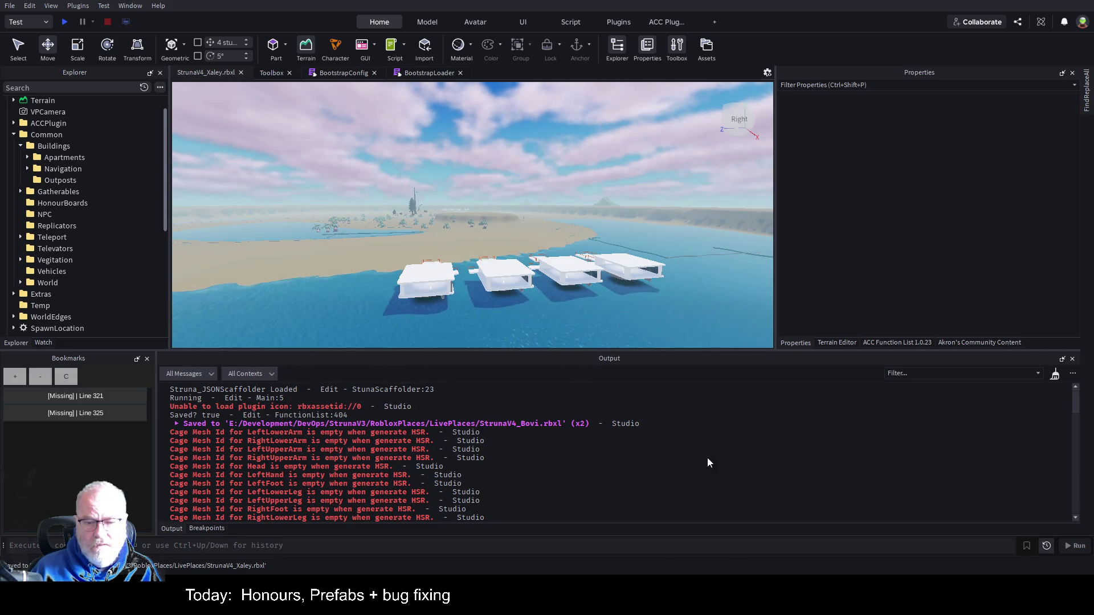
{"action": "key", "text": "s"}
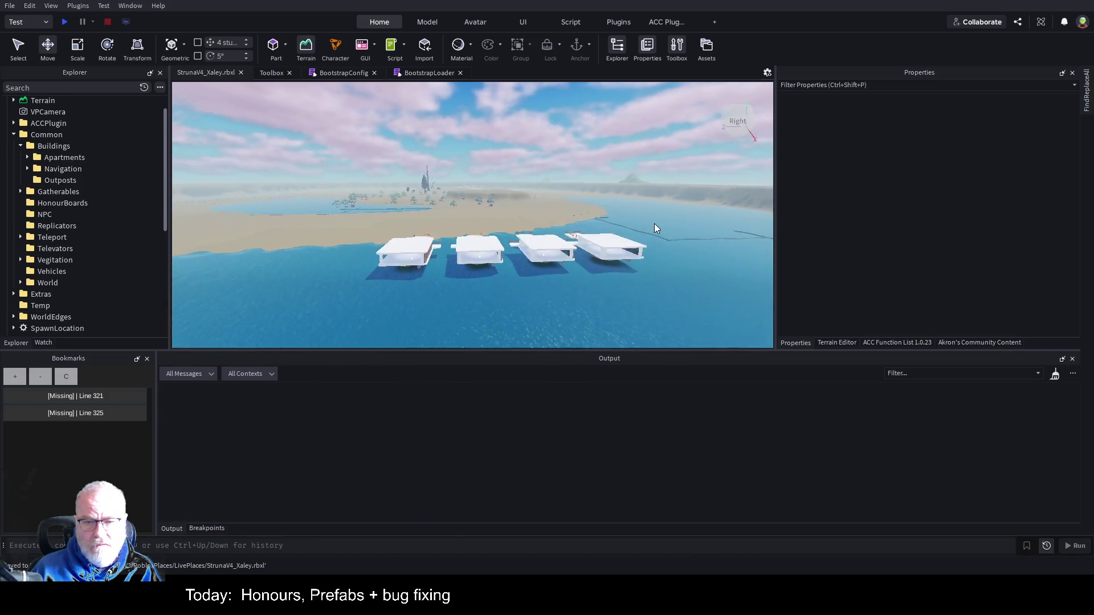
{"action": "key", "text": "s"}
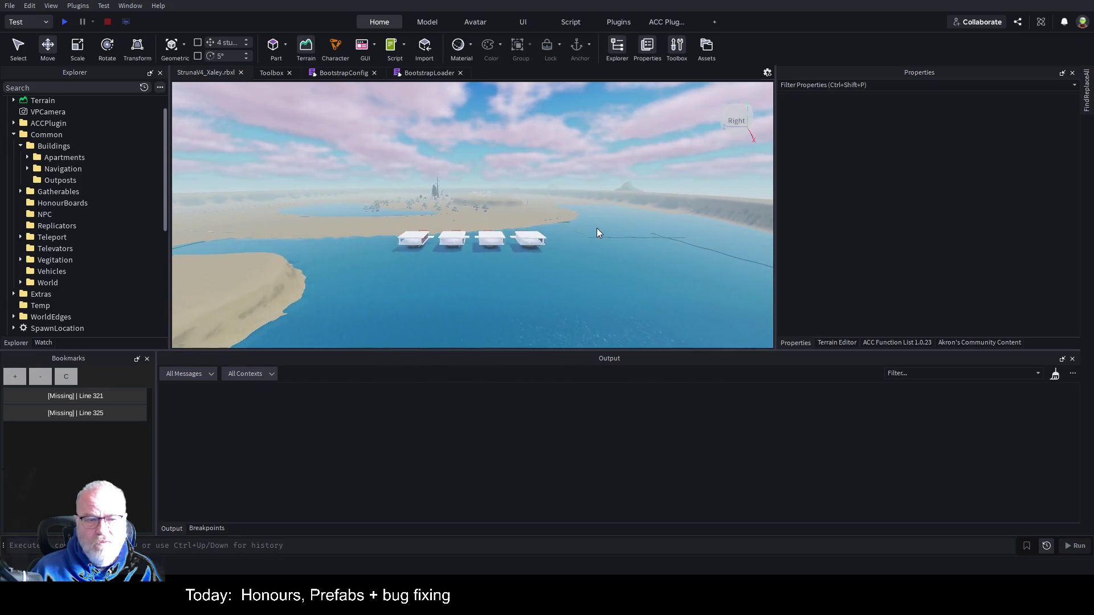
{"action": "key", "text": "w"}
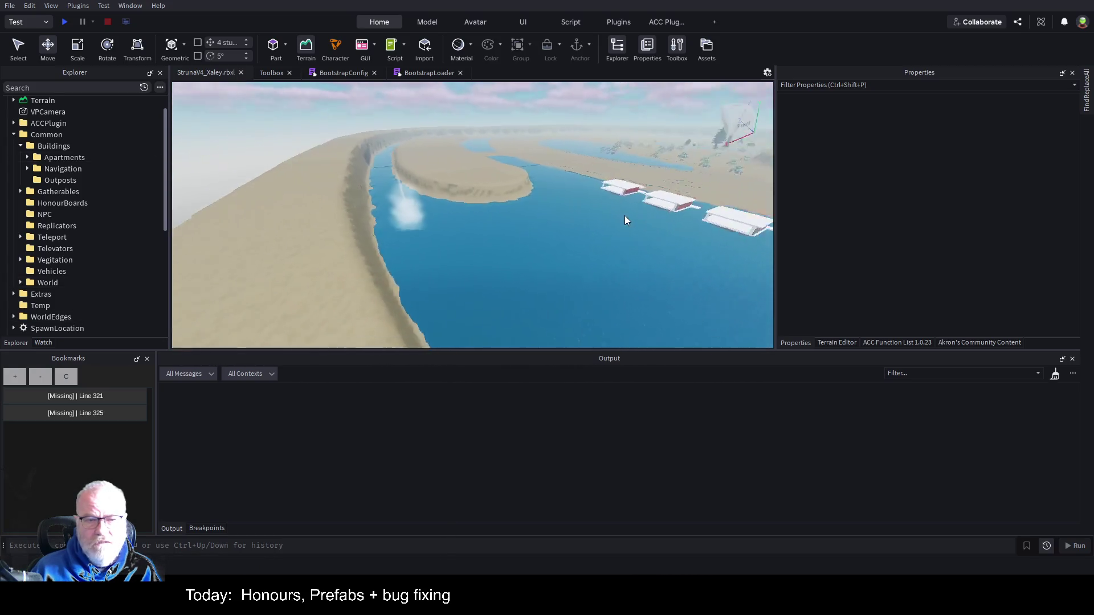
{"action": "key", "text": "Left"}
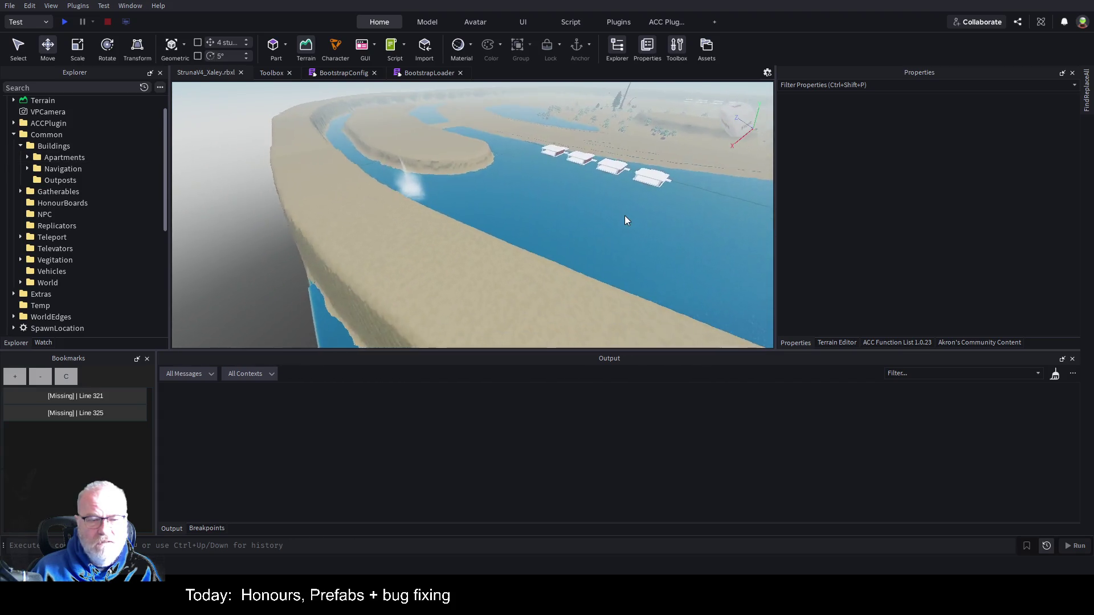
{"action": "key", "text": "Left"}
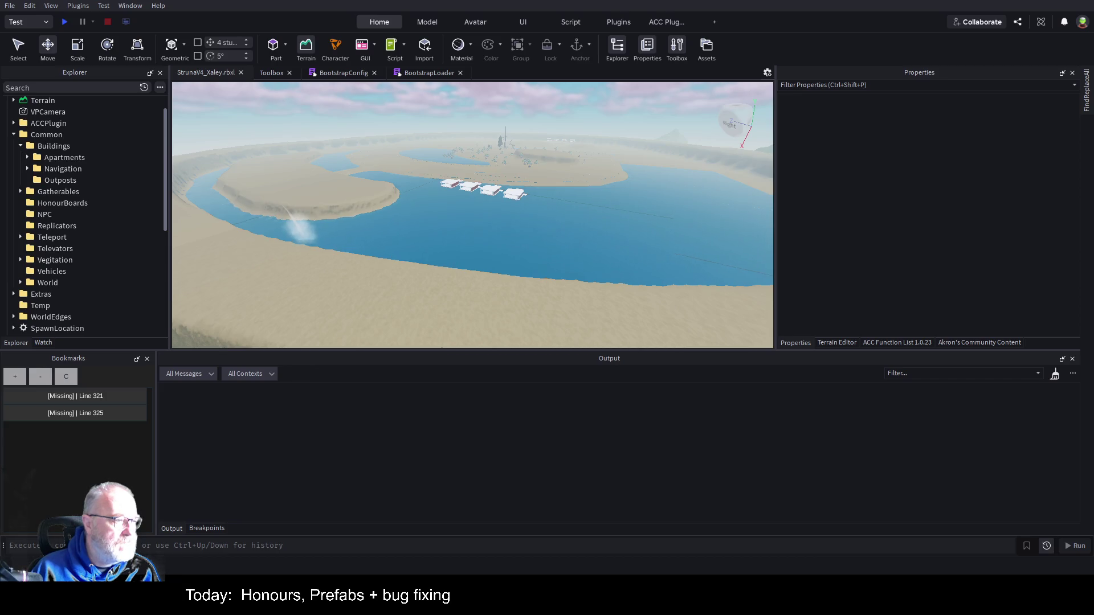
{"action": "key", "text": "alt+Tab"}
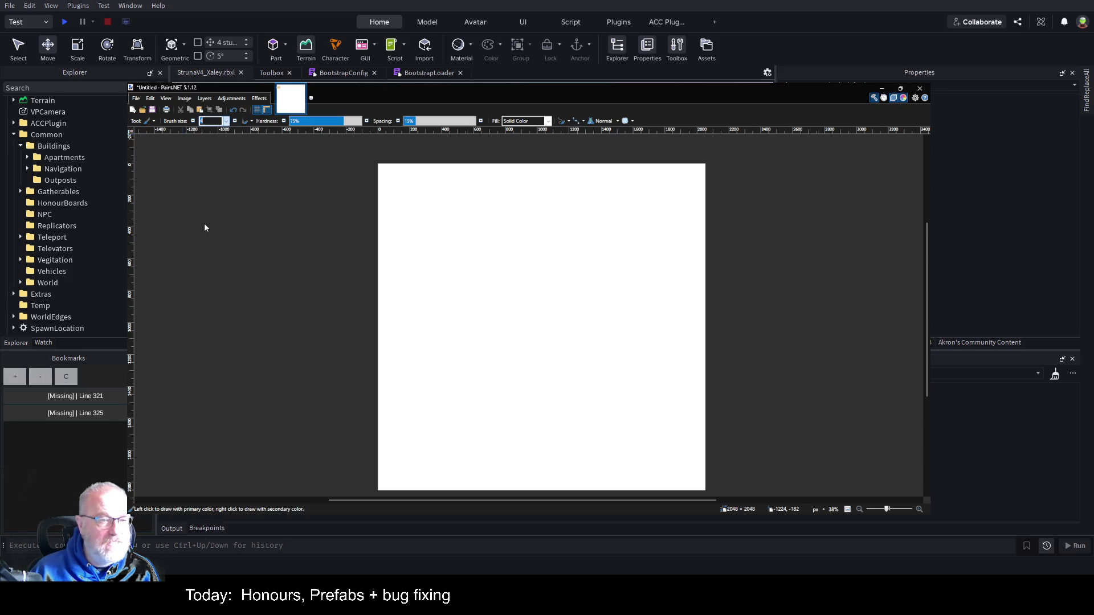
Step: Set the Paintbrush size to 200, after trying 20 and 300
{"action": "type", "text": "20"}
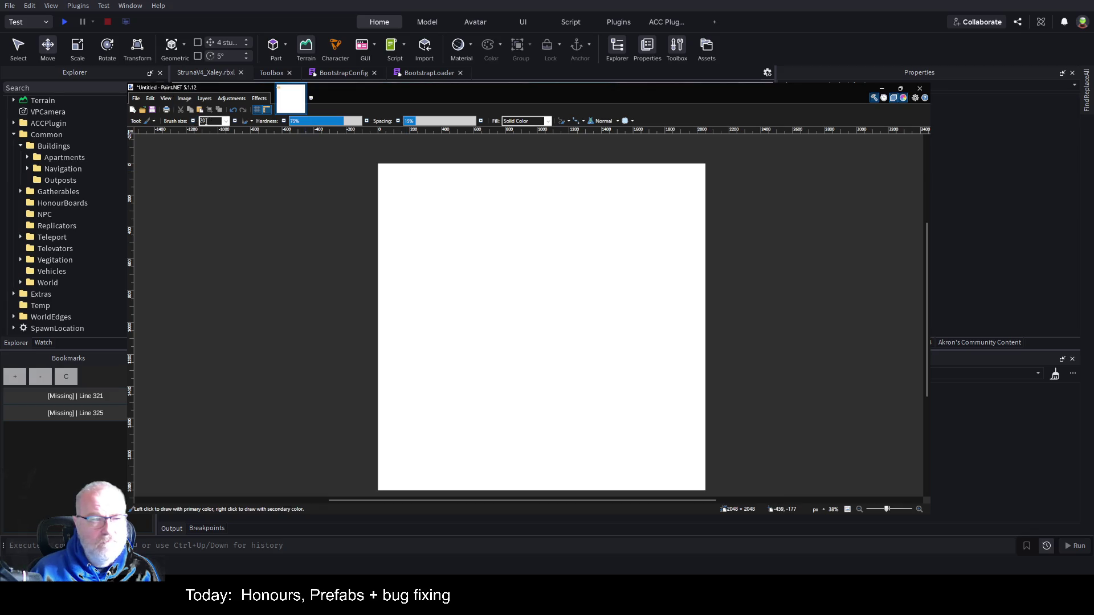
{"action": "left_click", "coordinate": [226, 124]}
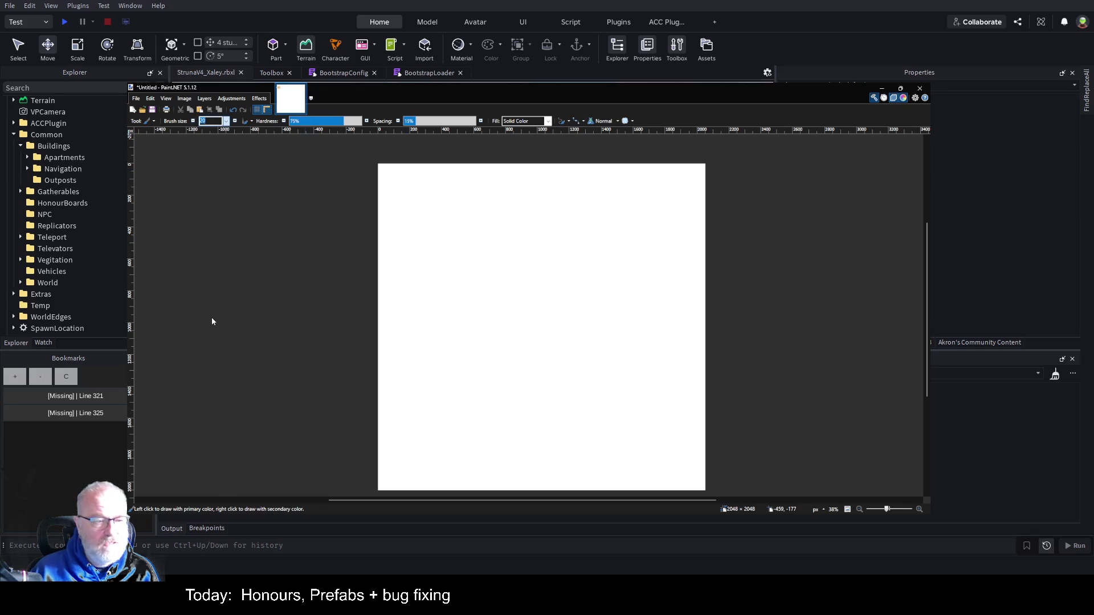
{"action": "type", "text": "300"}
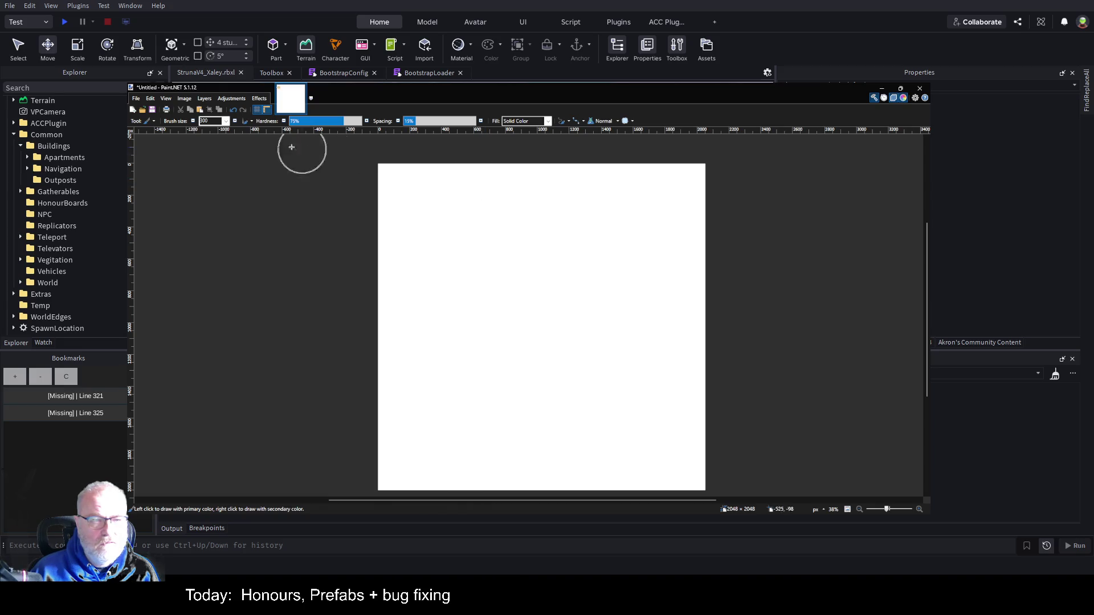
{"action": "left_click", "coordinate": [226, 122]}
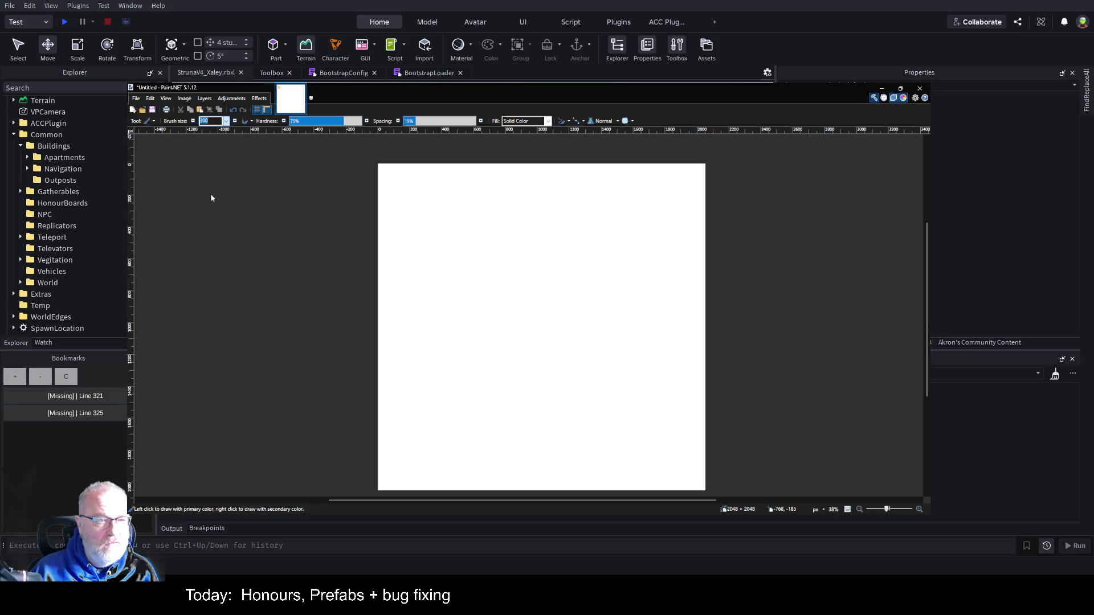
{"action": "type", "text": "200"}
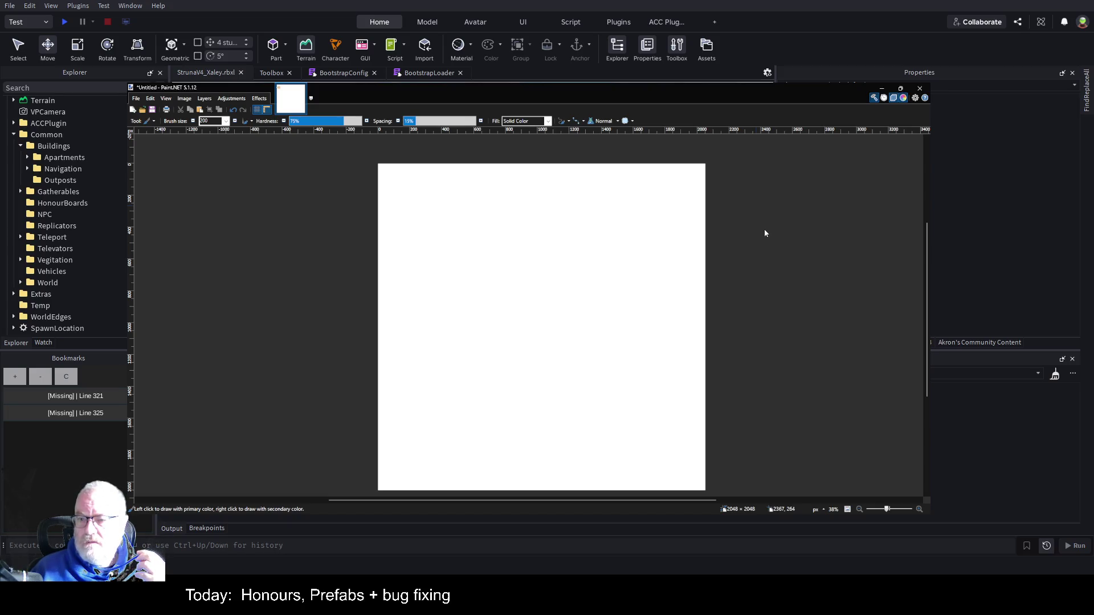
Step: Paint a soft black dot near the canvas top-left, undo it, and repaint it
{"action": "left_click", "coordinate": [399, 181]}
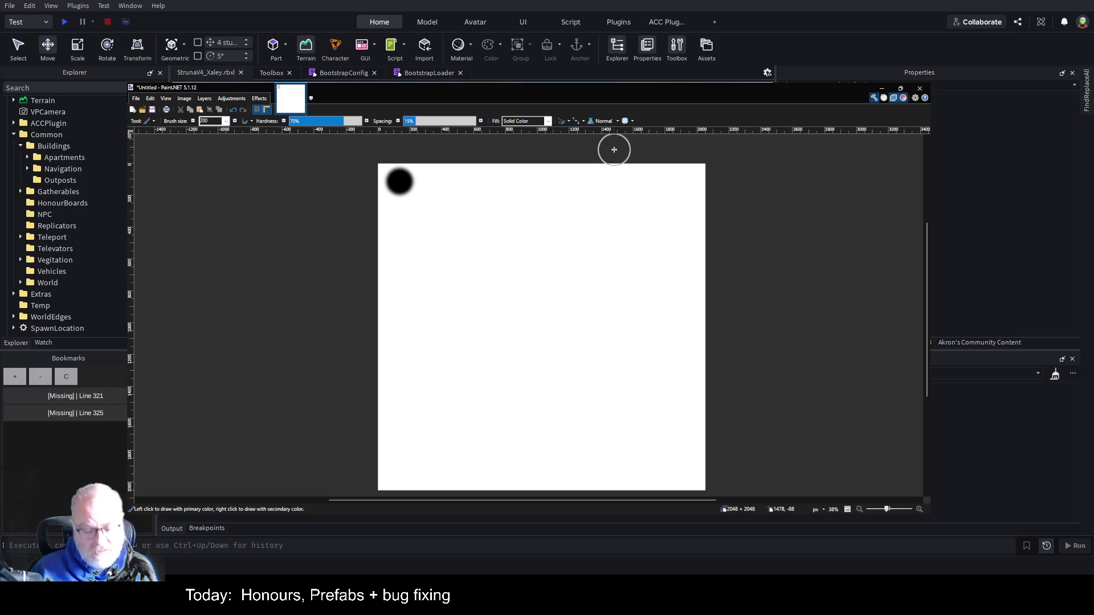
{"action": "key", "text": "ctrl+z"}
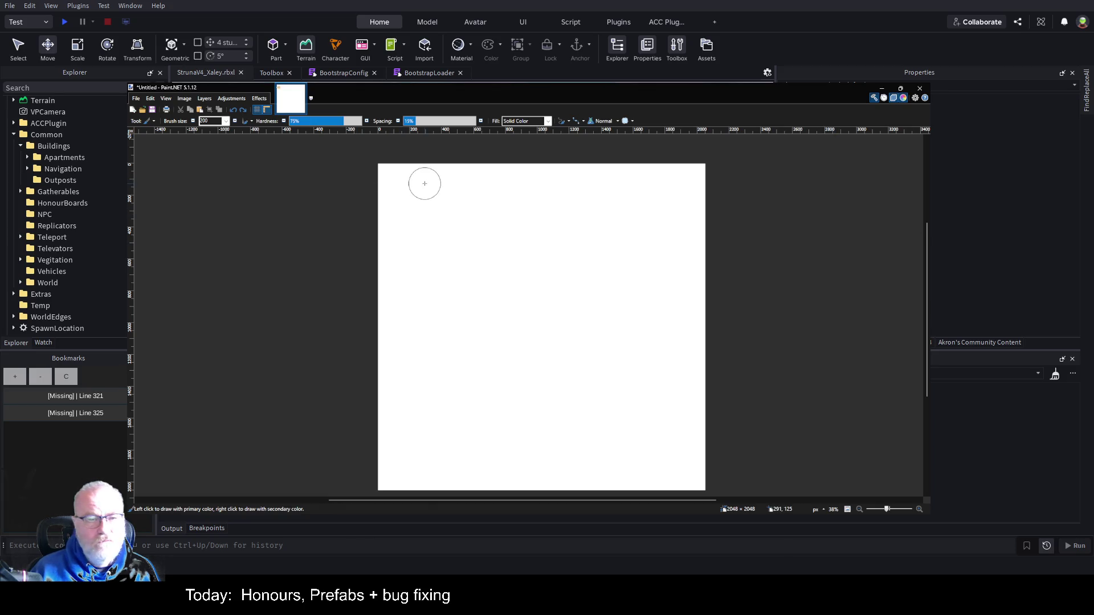
{"action": "left_click", "coordinate": [406, 185]}
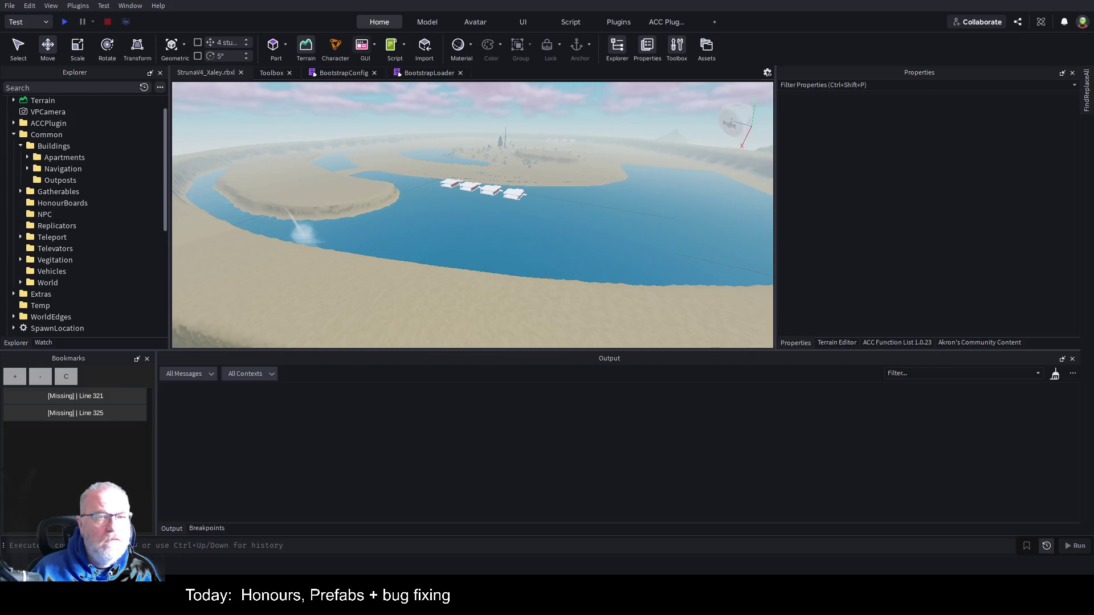
Step: Select Terrain and clear all existing terrain with the Terrain Editor
{"action": "left_click", "coordinate": [43, 101]}
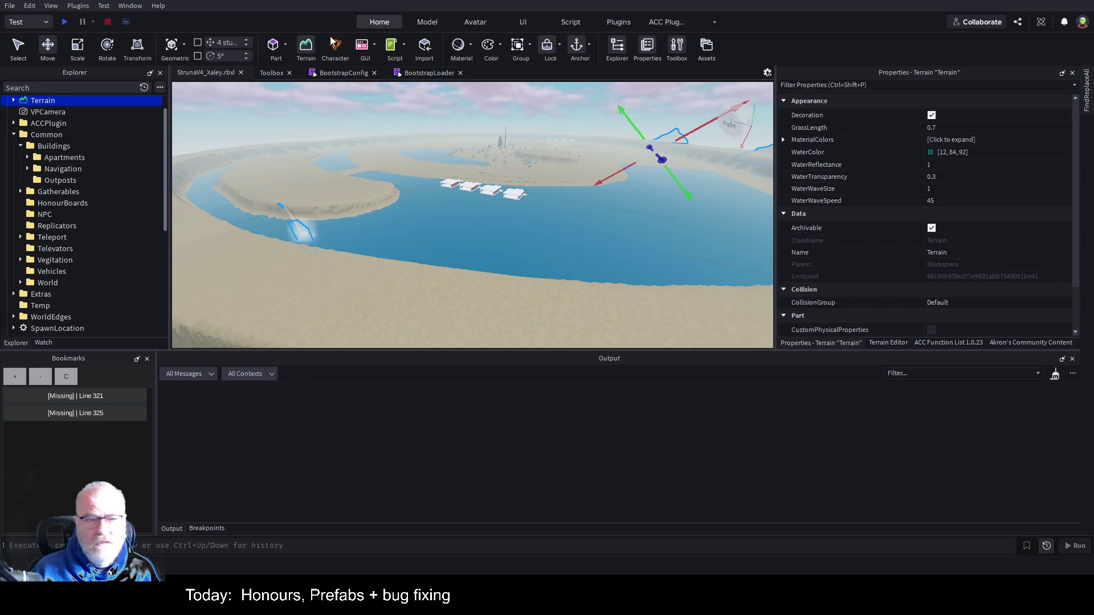
{"action": "left_click", "coordinate": [306, 49]}
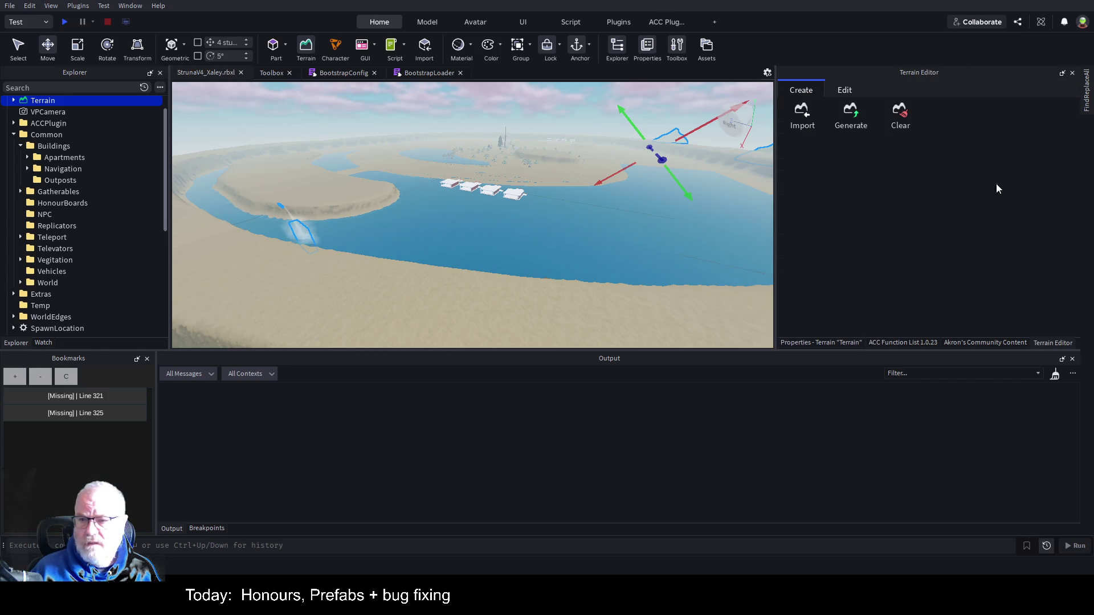
{"action": "left_click", "coordinate": [918, 124]}
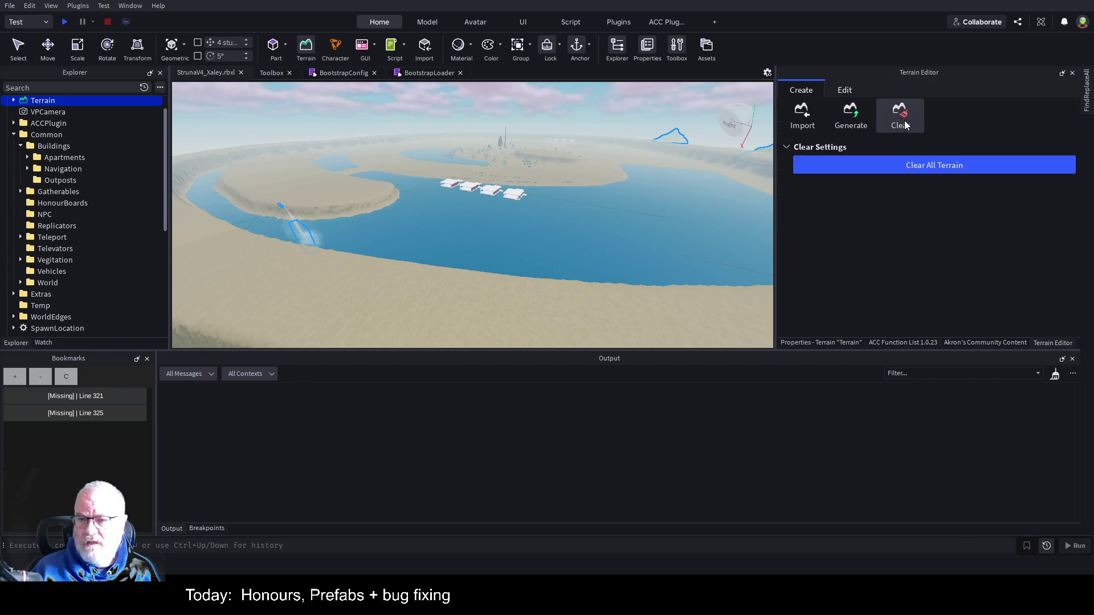
{"action": "left_click", "coordinate": [919, 166]}
{"action": "key", "text": "w"}
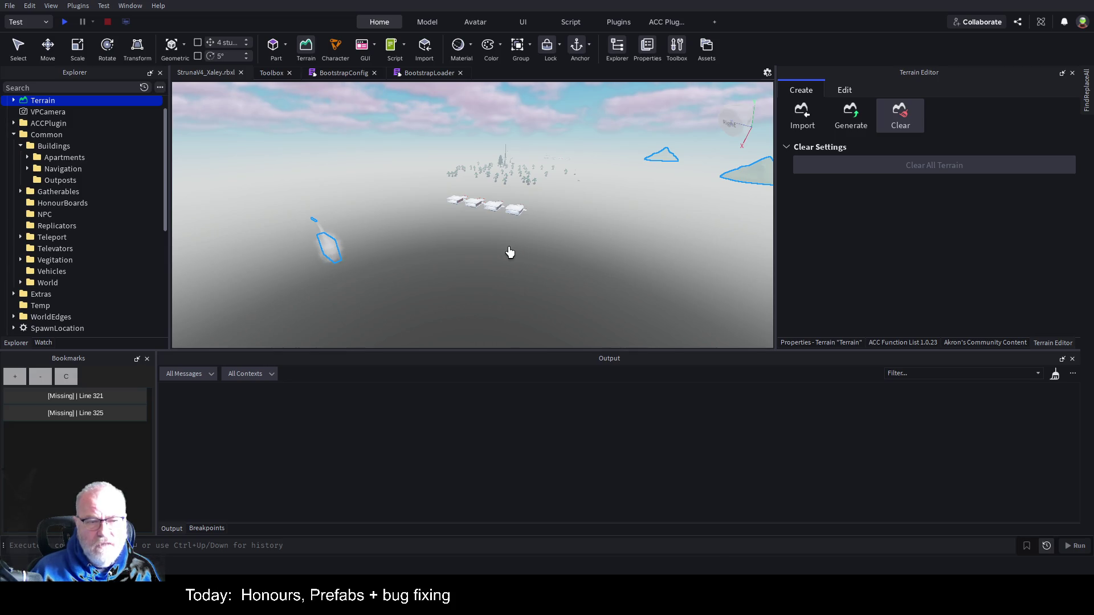
Step: Start a heightmap import with region size X 2000, Y 128, Z 2000
{"action": "left_click", "coordinate": [805, 124]}
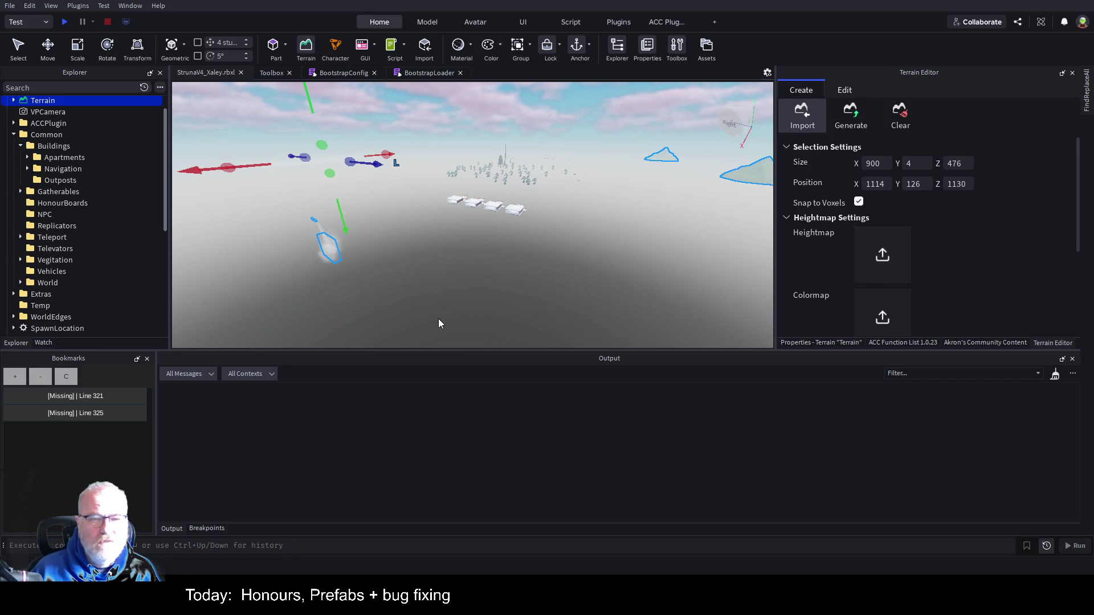
{"action": "double_click", "coordinate": [872, 164]}
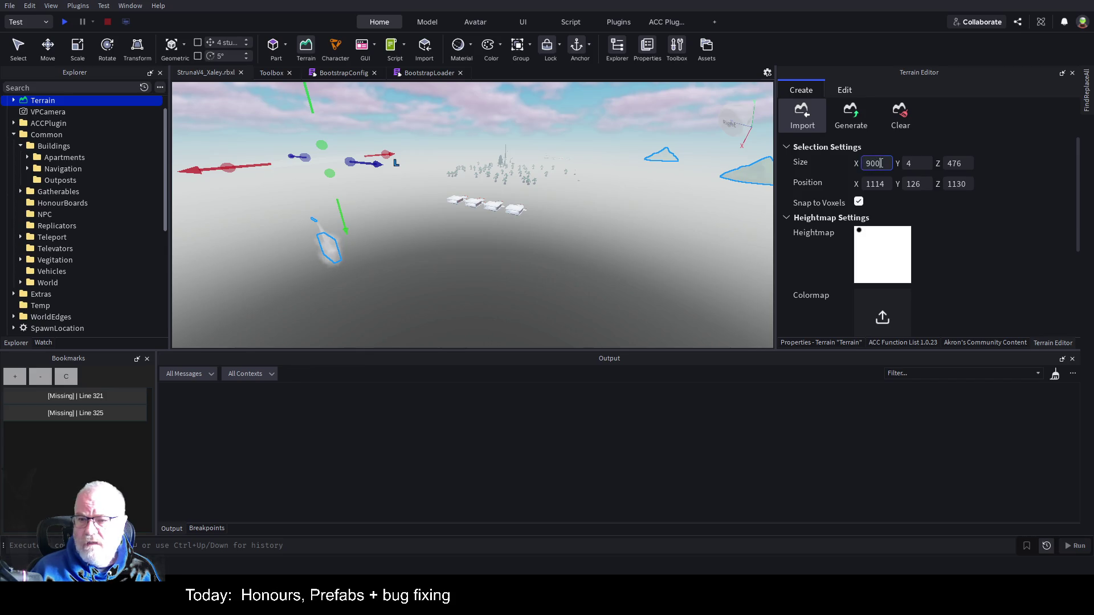
{"action": "type", "text": "20"}
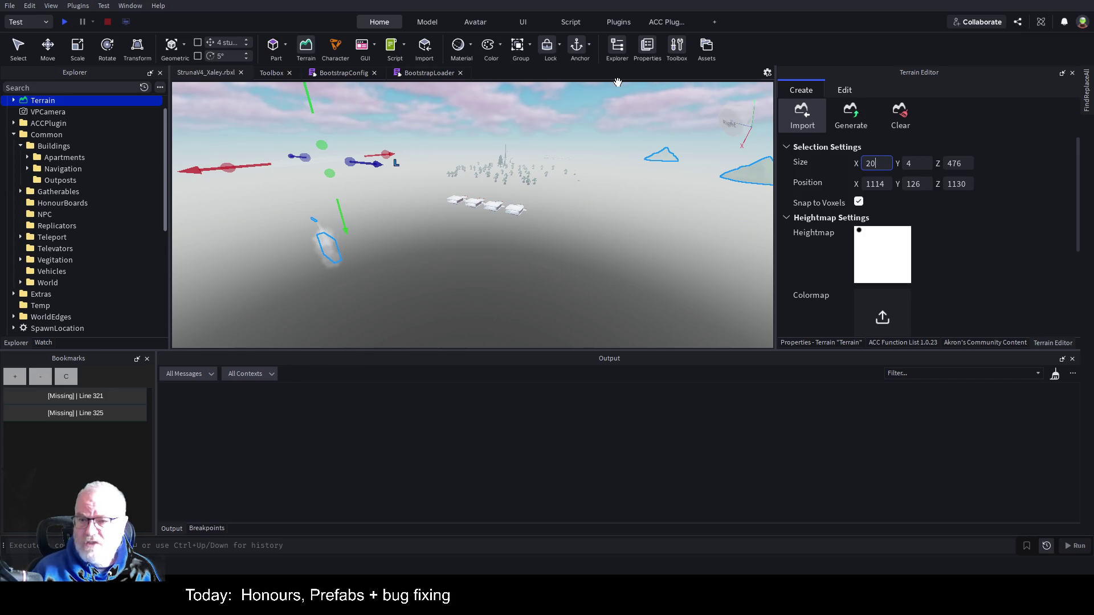
{"action": "type", "text": "00"}
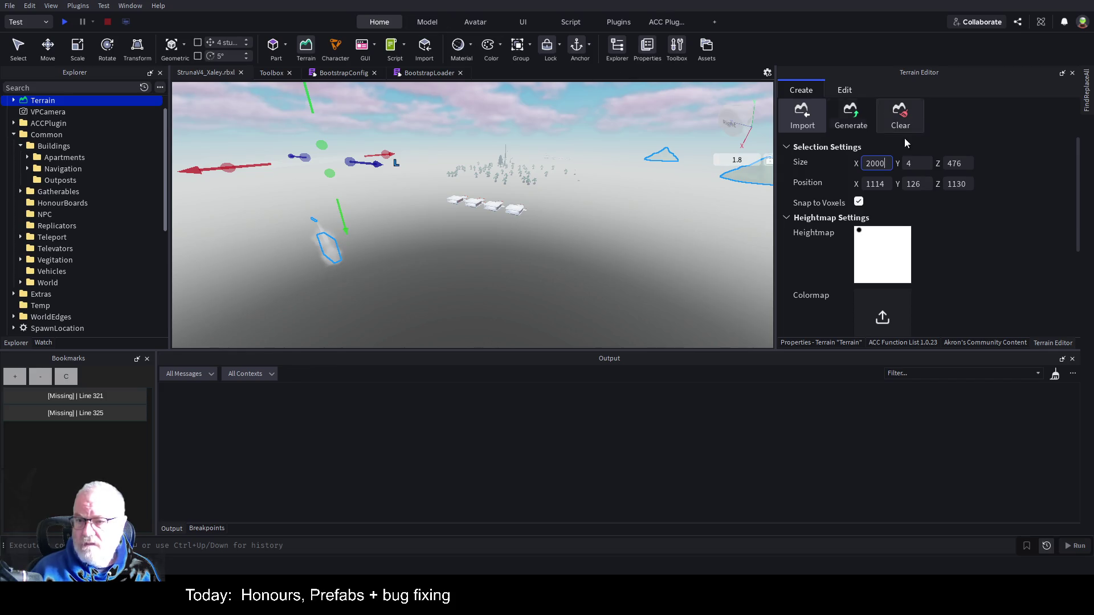
{"action": "double_click", "coordinate": [968, 163]}
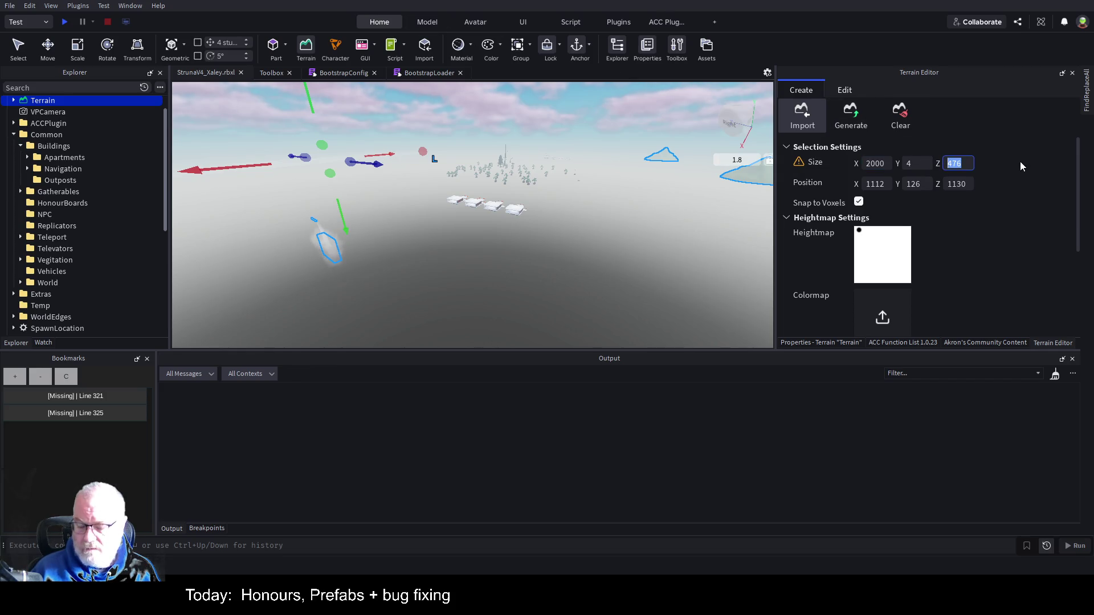
{"action": "type", "text": "2000"}
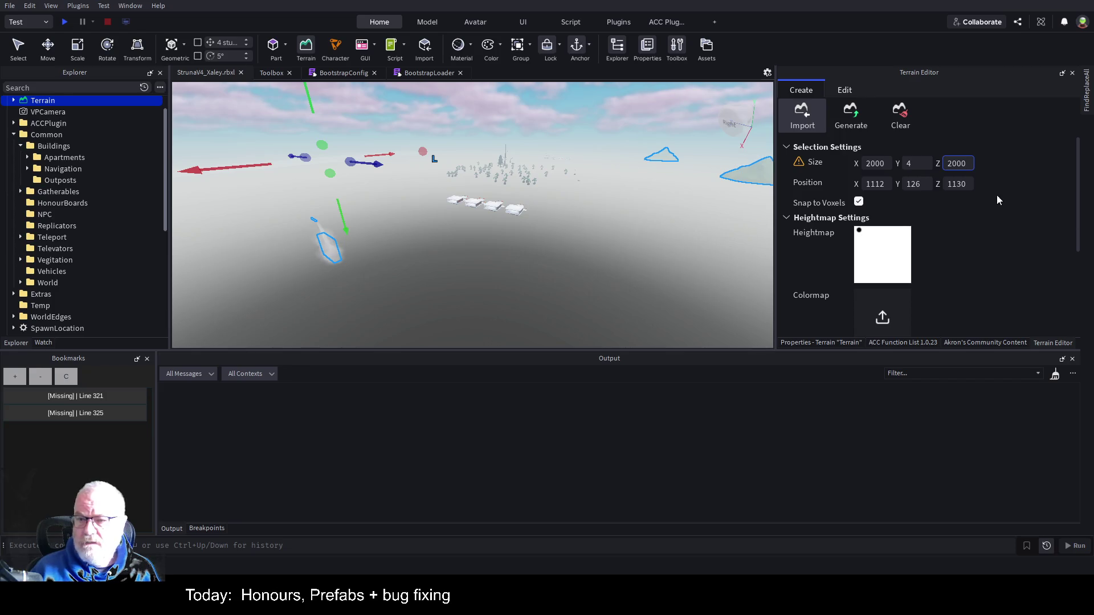
{"action": "double_click", "coordinate": [915, 165]}
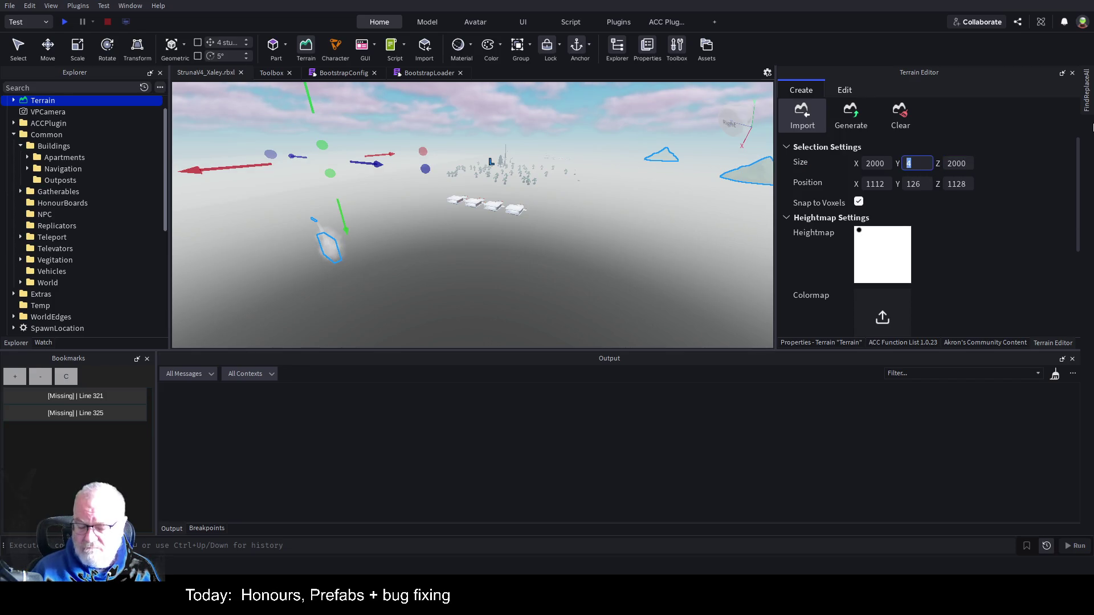
{"action": "type", "text": "128"}
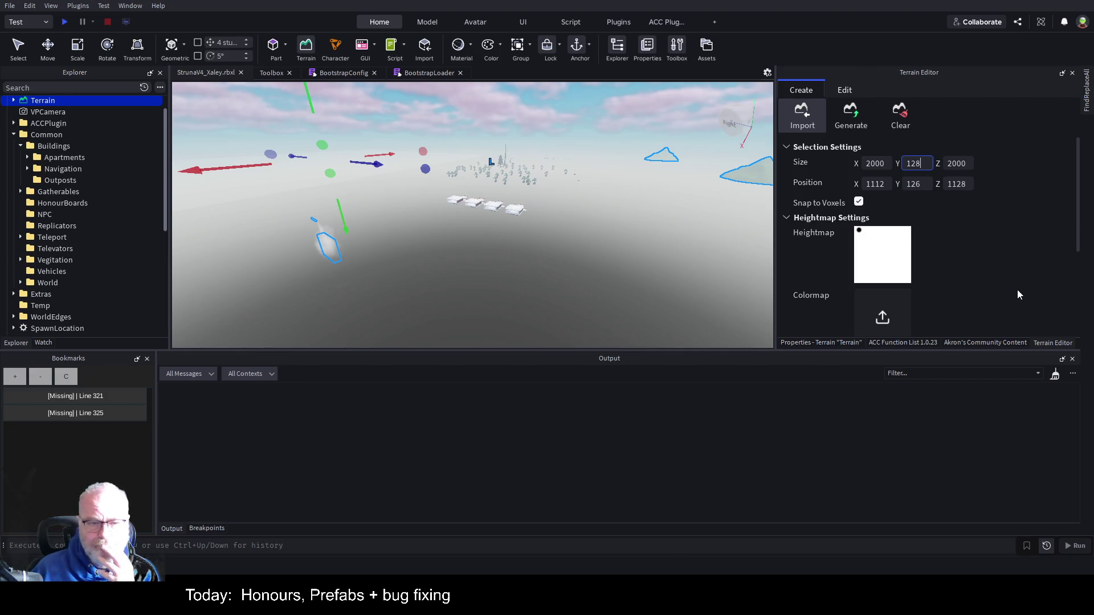
{"action": "key", "text": "Return"}
{"action": "scroll", "coordinate": [1015, 212], "scroll_direction": "down", "scroll_amount": 2}
{"action": "scroll", "coordinate": [996, 222], "scroll_direction": "up", "scroll_amount": 2}
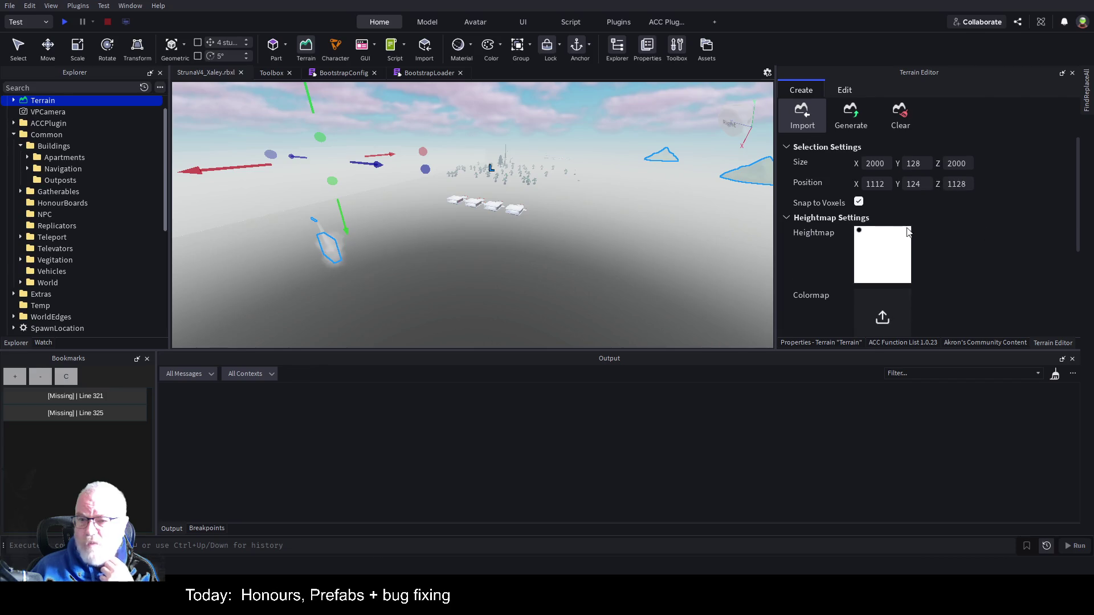
{"action": "scroll", "coordinate": [1023, 231], "scroll_direction": "down", "scroll_amount": 1}
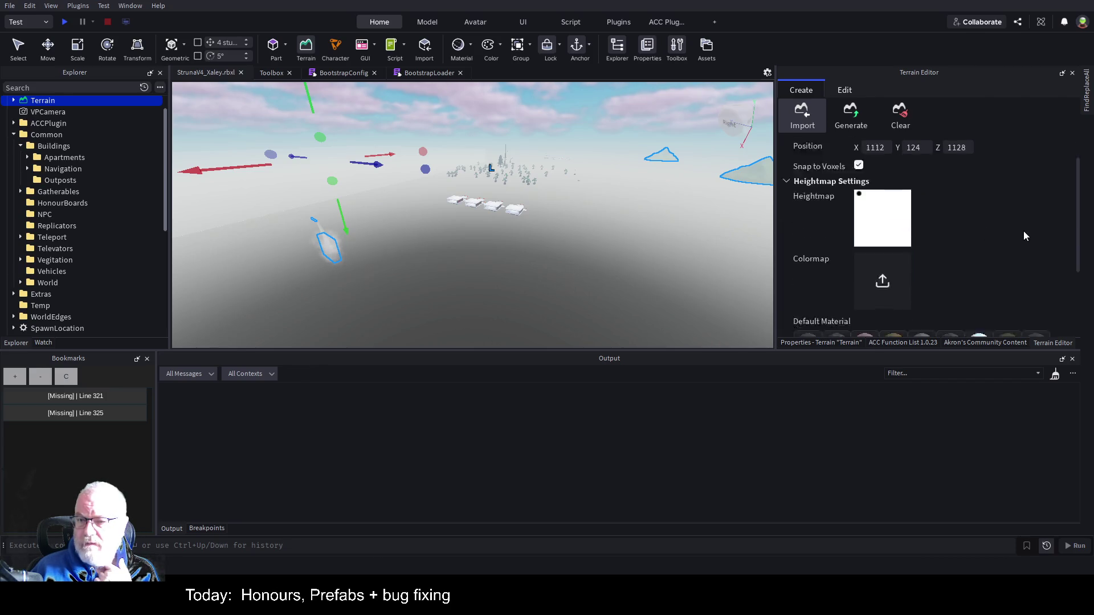
{"action": "scroll", "coordinate": [1023, 231], "scroll_direction": "down", "scroll_amount": 3}
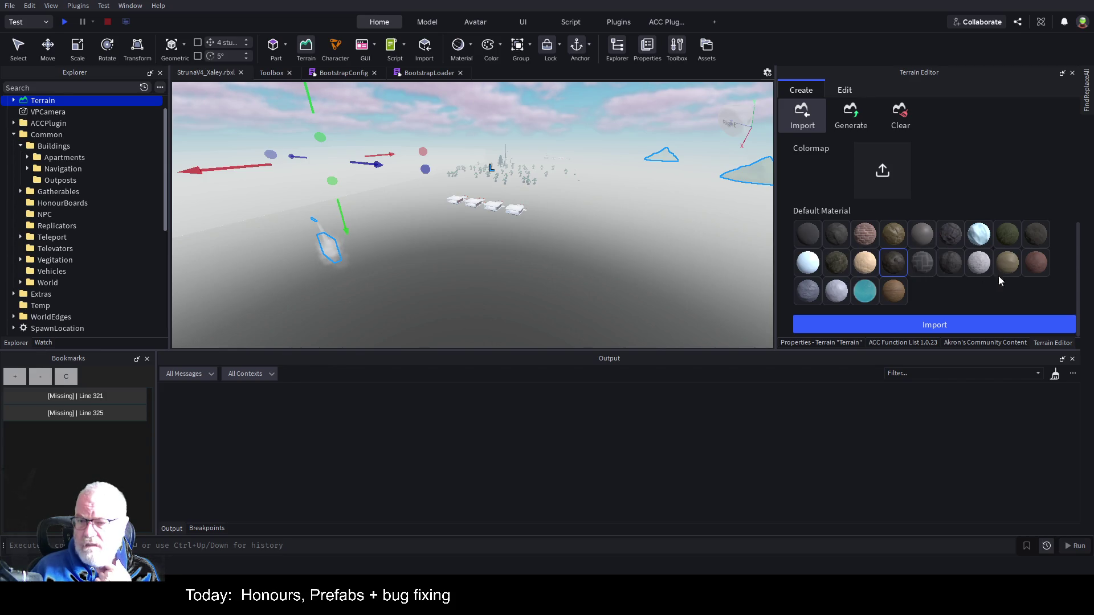
Step: Import the black-dot heightmap as Sandstone terrain, clear it again, and return to Paint.NET
{"action": "left_click", "coordinate": [1033, 269]}
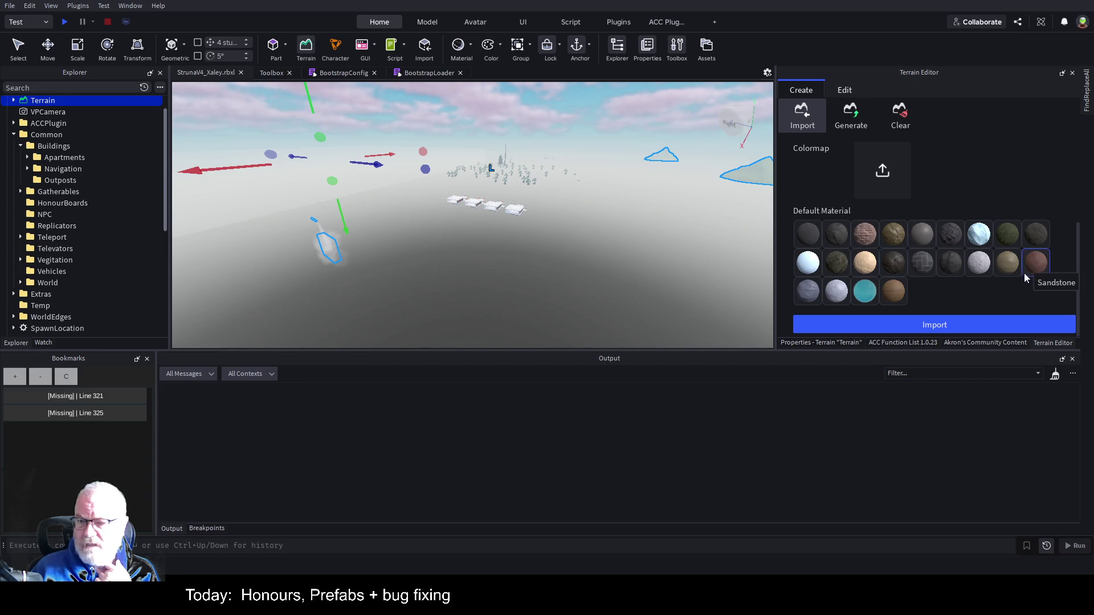
{"action": "left_click", "coordinate": [978, 323]}
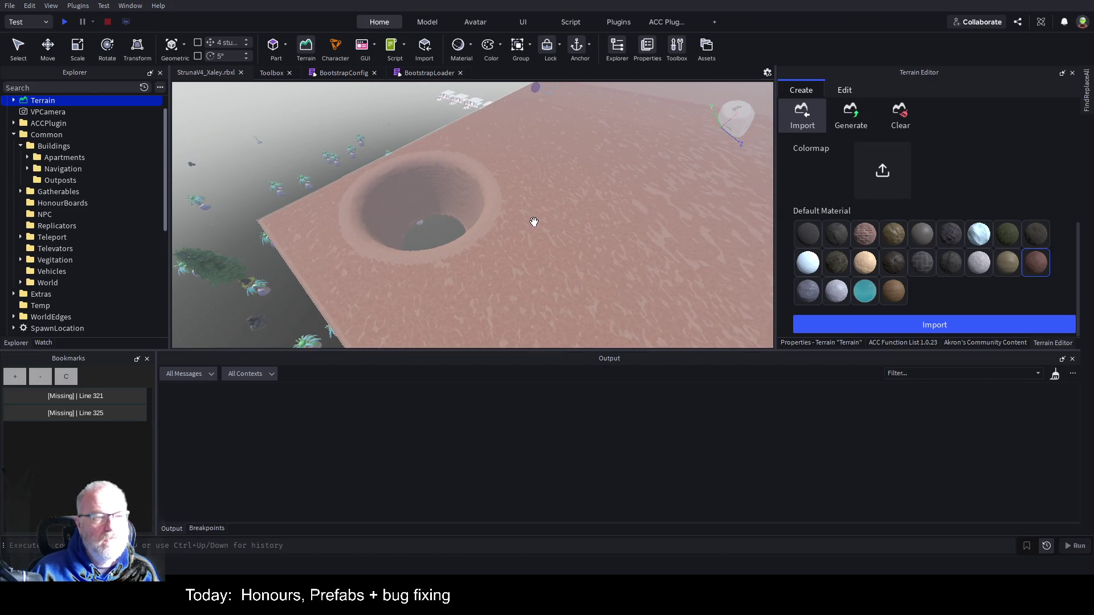
{"action": "left_click", "coordinate": [896, 116]}
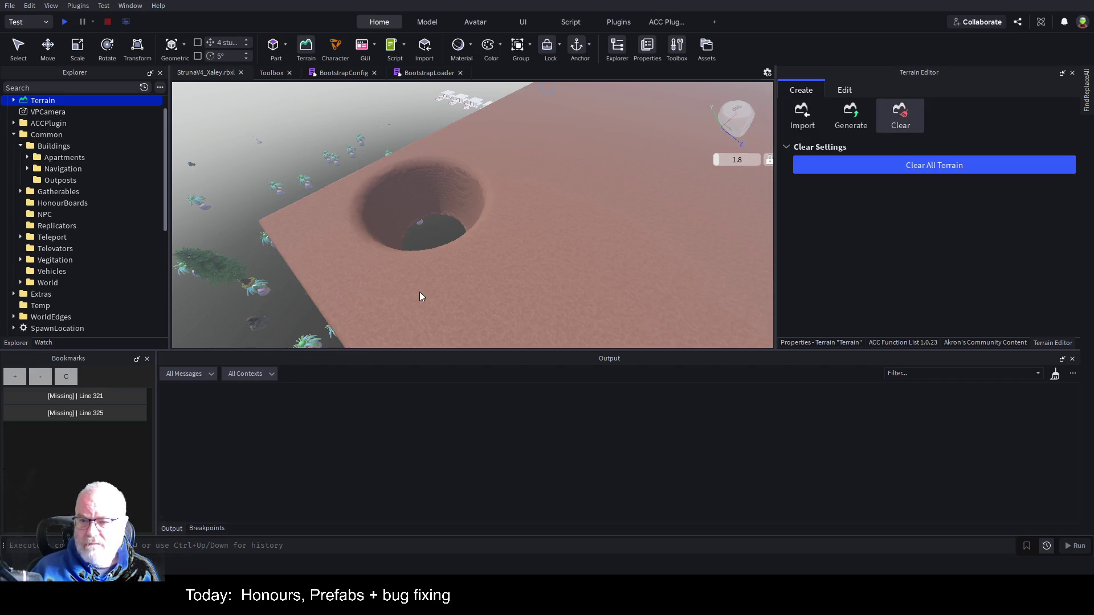
{"action": "left_click", "coordinate": [941, 167]}
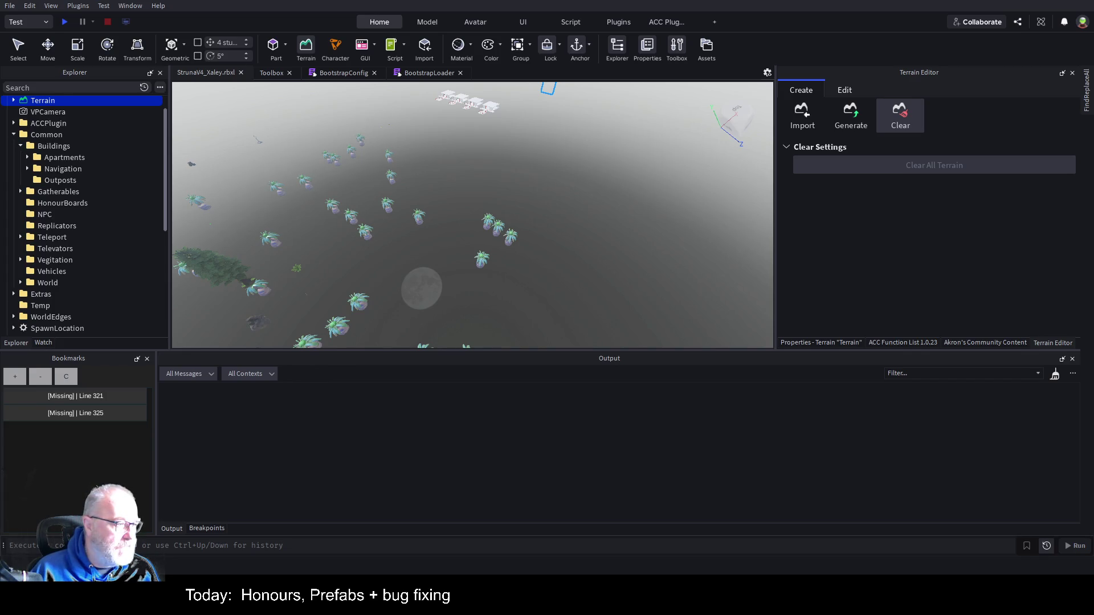
{"action": "key", "text": "alt+Tab"}
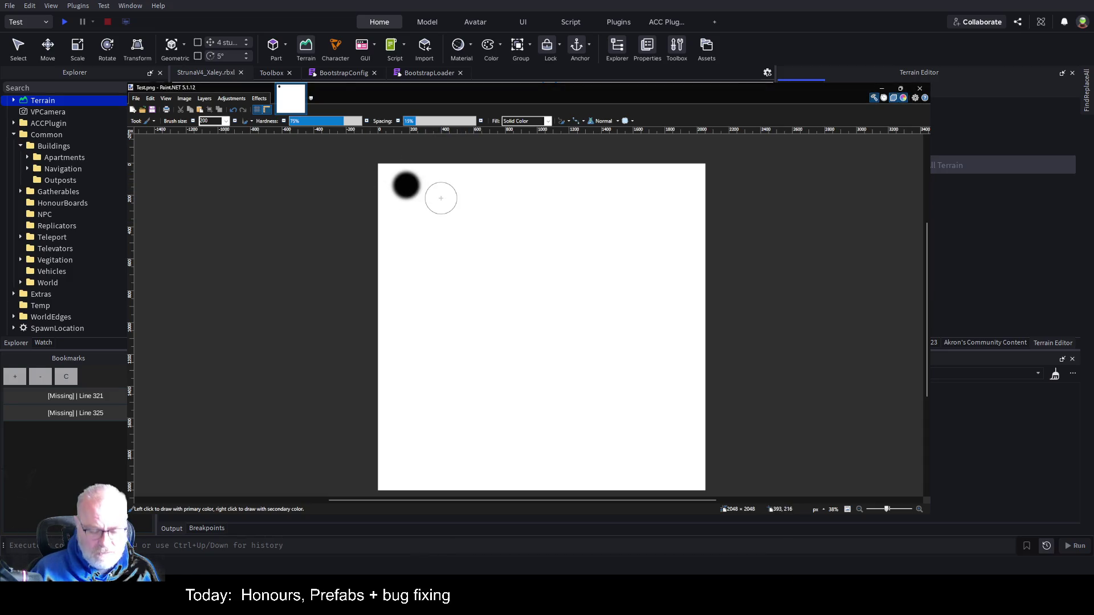
Step: Undo the old dot, then paint black, grey and lighter grey dots in a row along the top
{"action": "key", "text": "ctrl+z"}
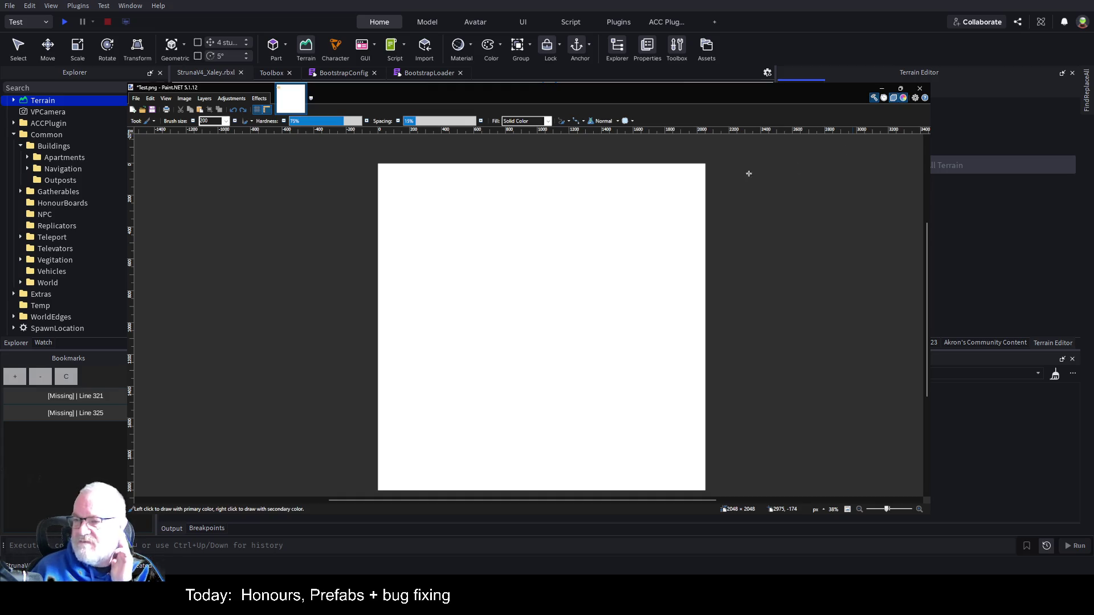
{"action": "left_click", "coordinate": [413, 186]}
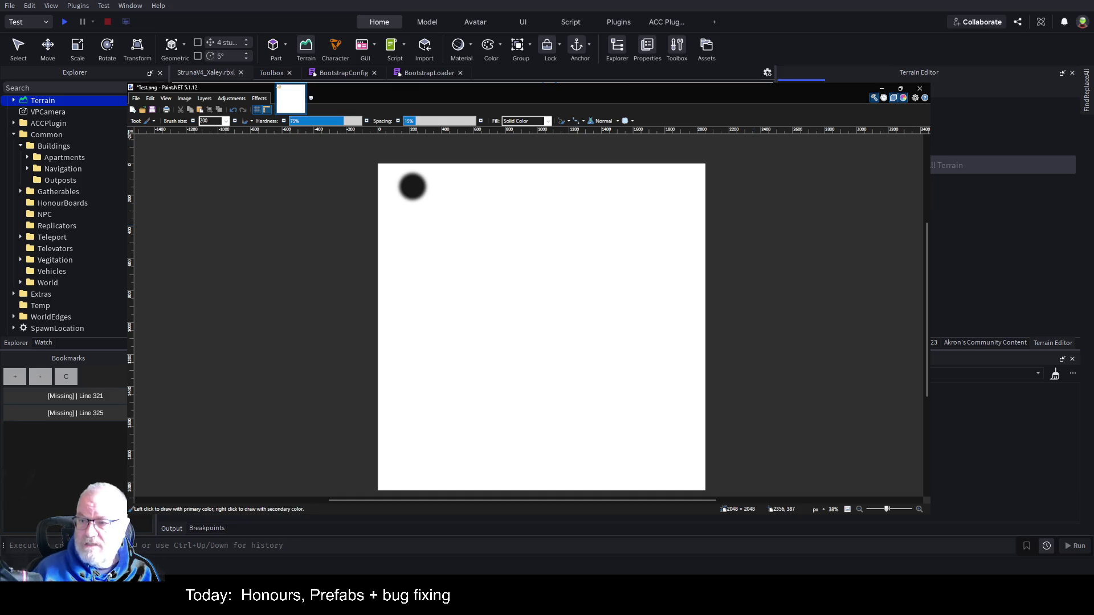
{"action": "left_click", "coordinate": [458, 184]}
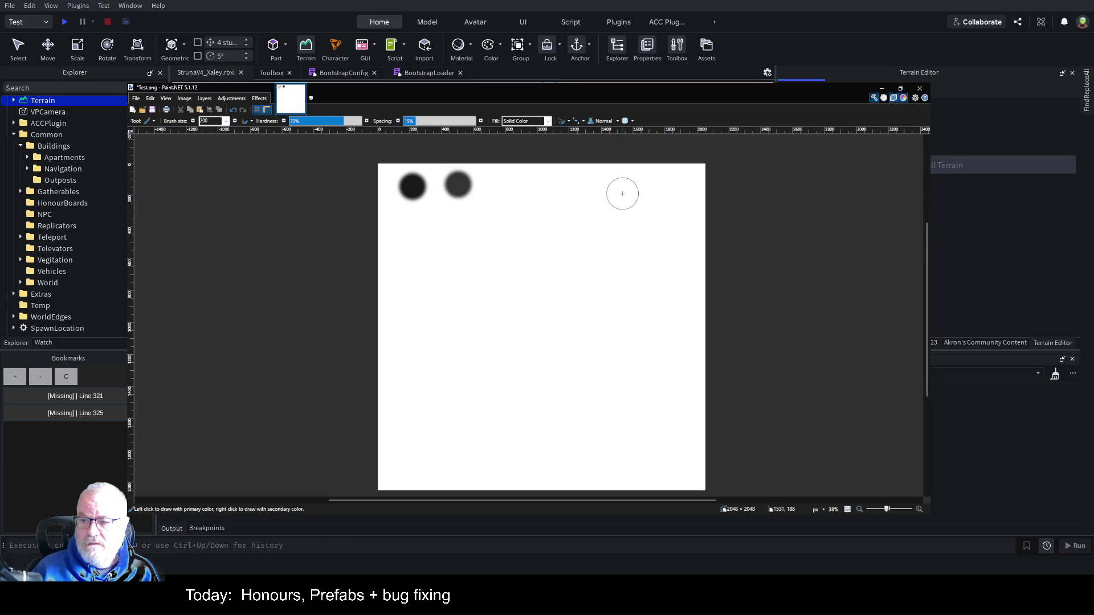
{"action": "left_click", "coordinate": [502, 184]}
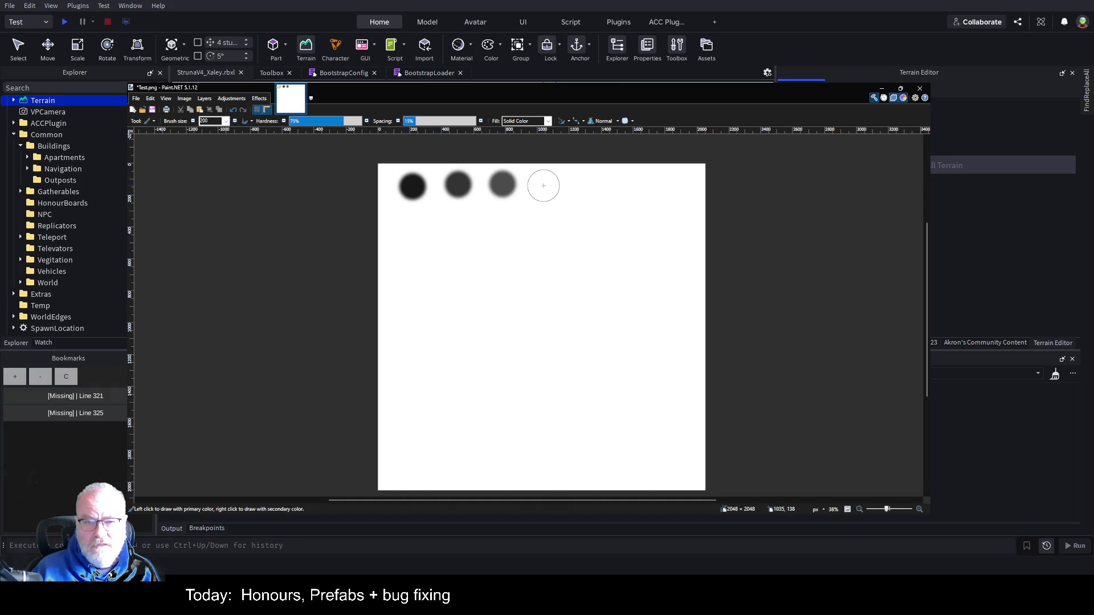
Step: Paint four more soft dots right of the row, each a lighter grey, making seven
{"action": "left_click", "coordinate": [543, 185]}
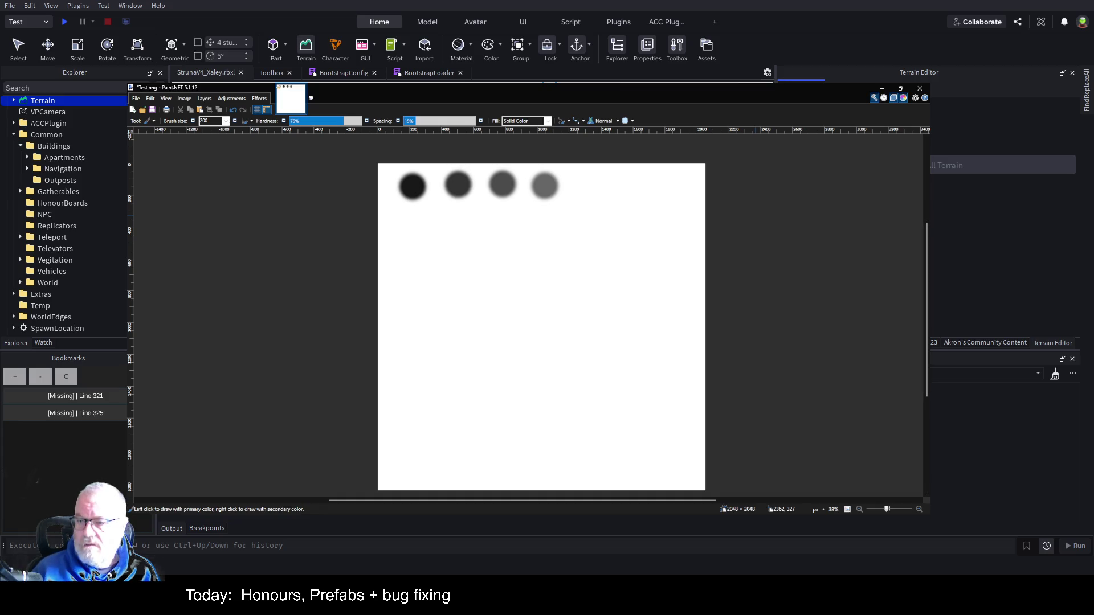
{"action": "left_click", "coordinate": [585, 184]}
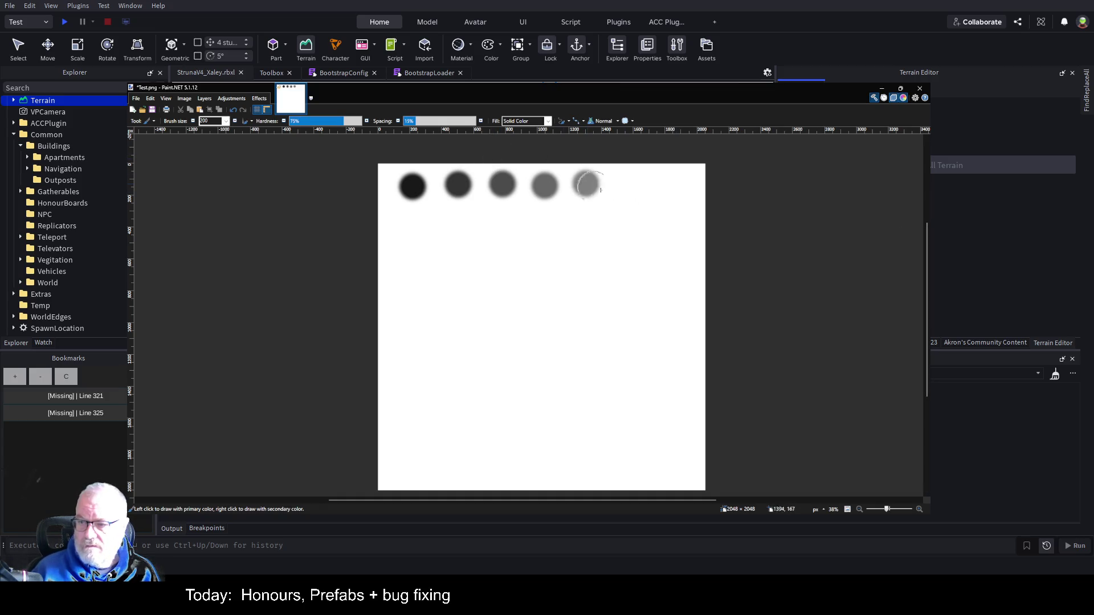
{"action": "left_click", "coordinate": [630, 185]}
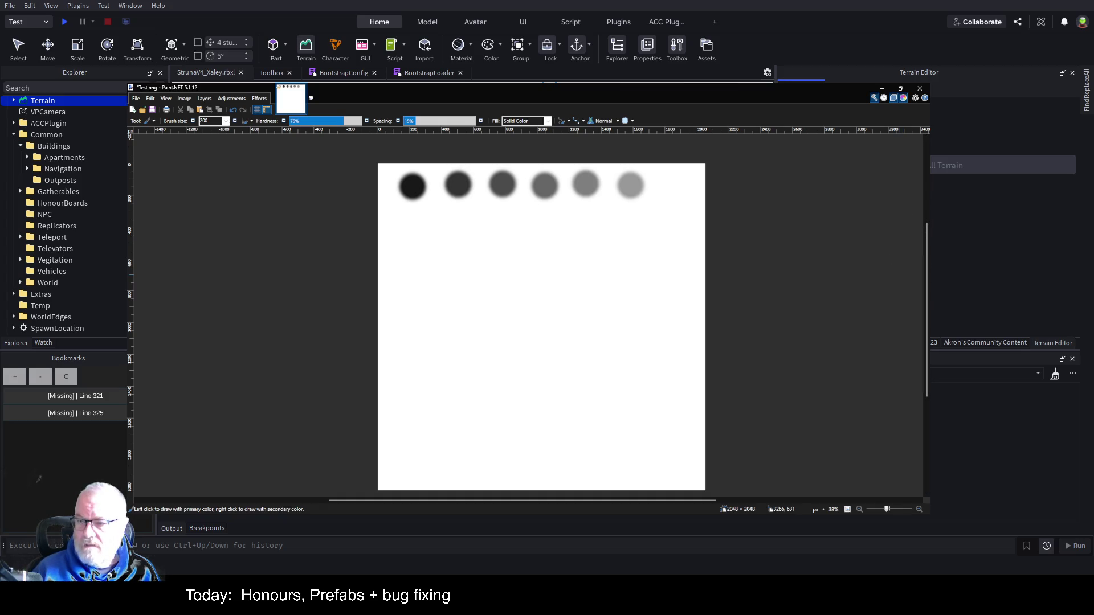
{"action": "left_click", "coordinate": [672, 185]}
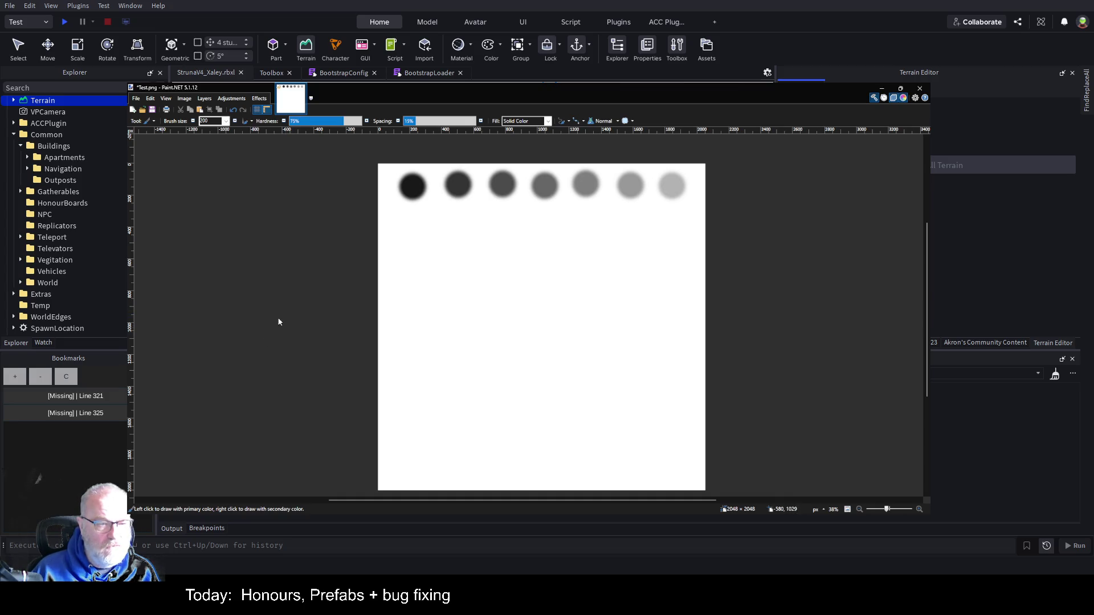
{"action": "key", "text": "t"}
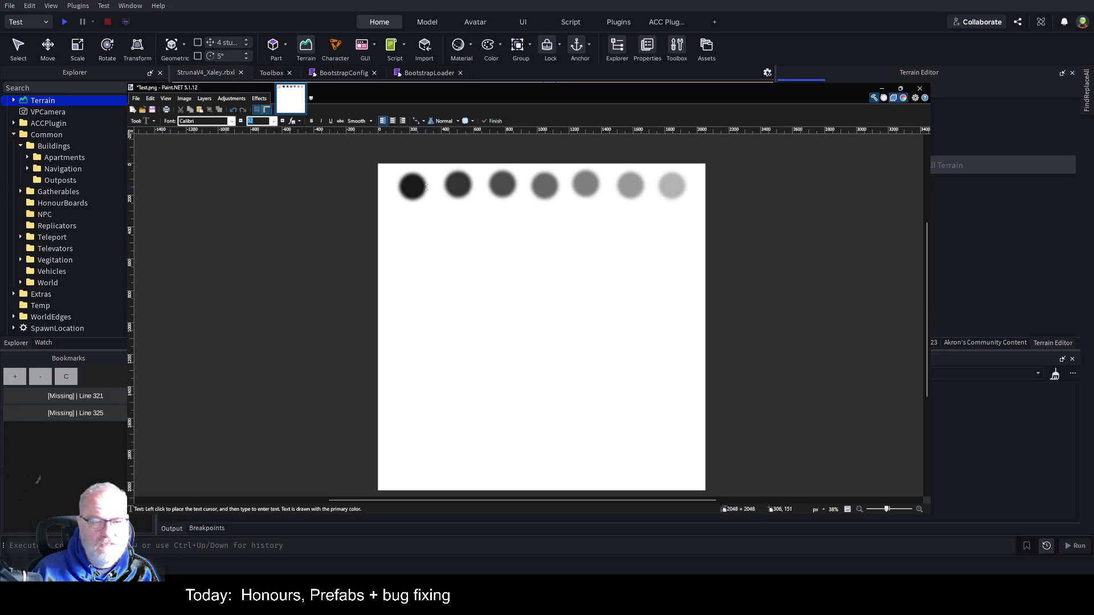
Step: Add a '20' text label beneath the first, darkest dot
{"action": "left_click", "coordinate": [406, 222]}
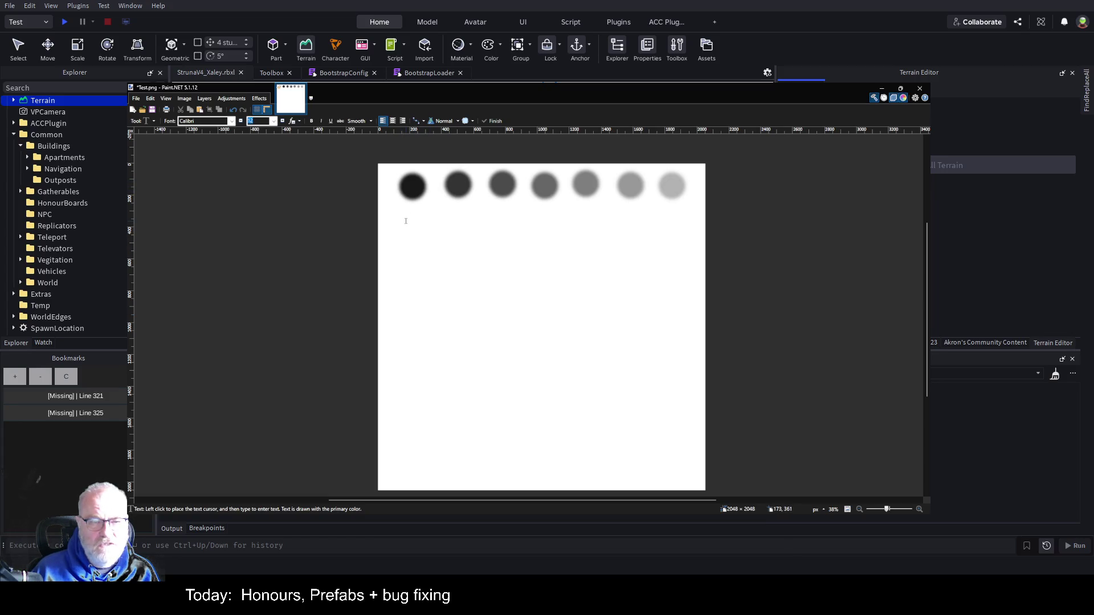
{"action": "type", "text": "1"}
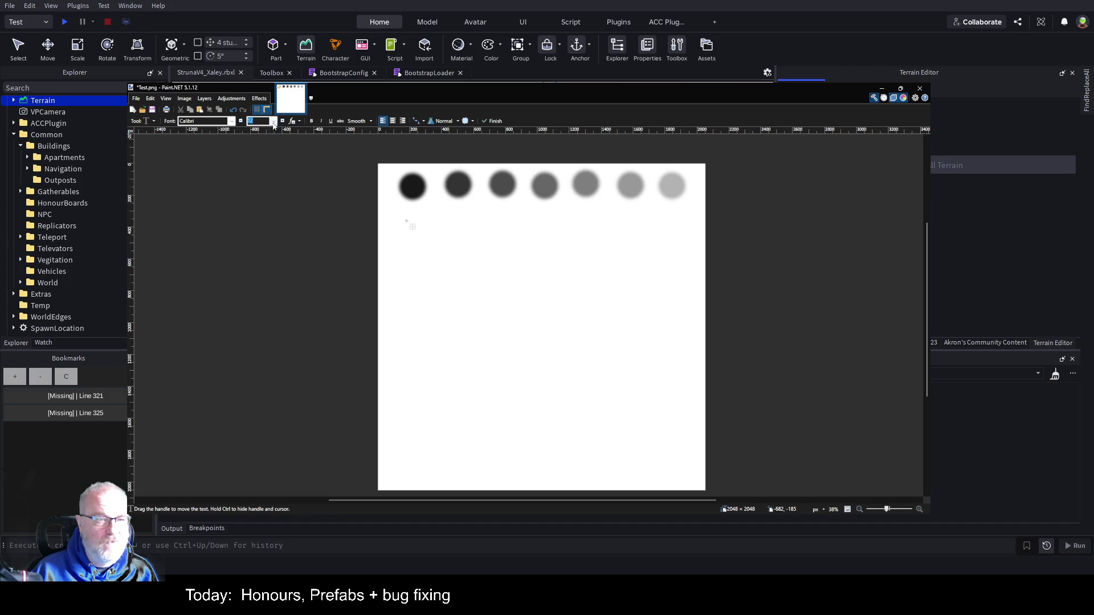
{"action": "type", "text": "20"}
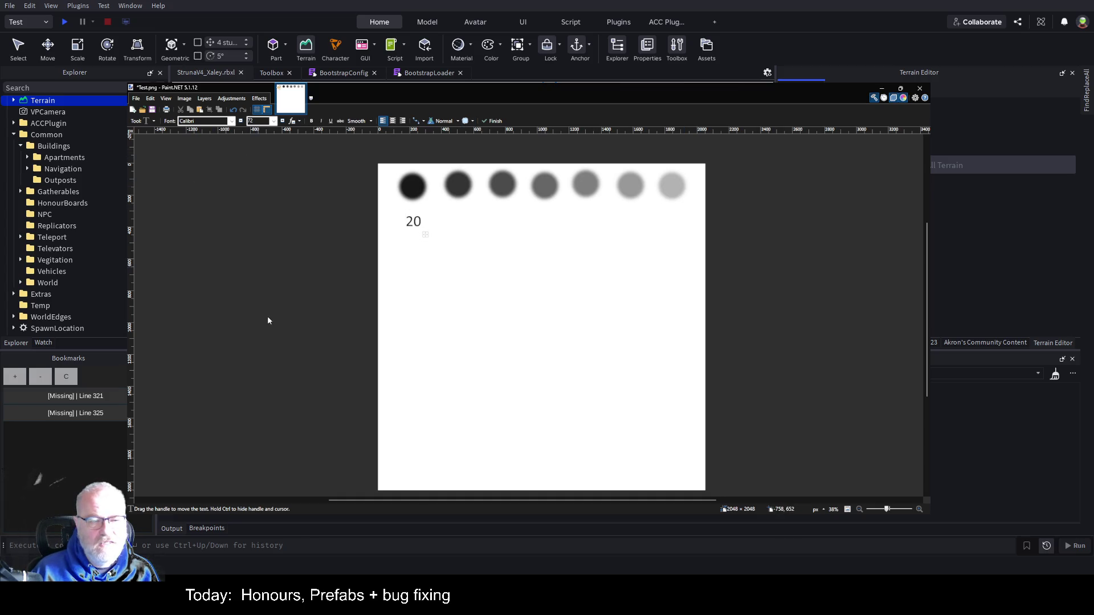
Step: Undo the two stray brush dots, save Test.png, and return to Roblox Studio
{"action": "key", "text": "b"}
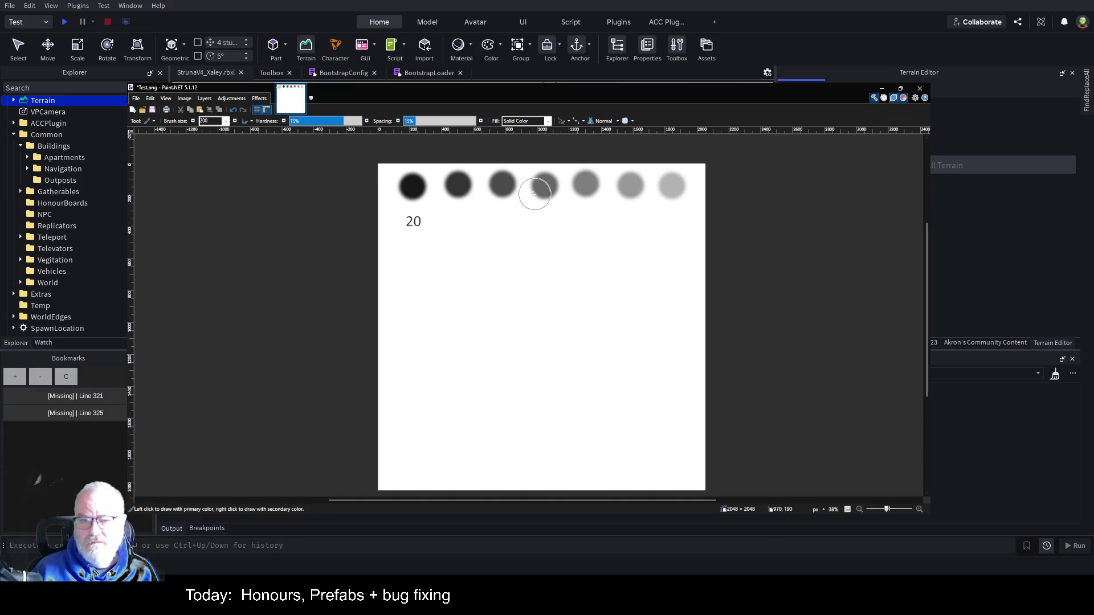
{"action": "left_click", "coordinate": [517, 300]}
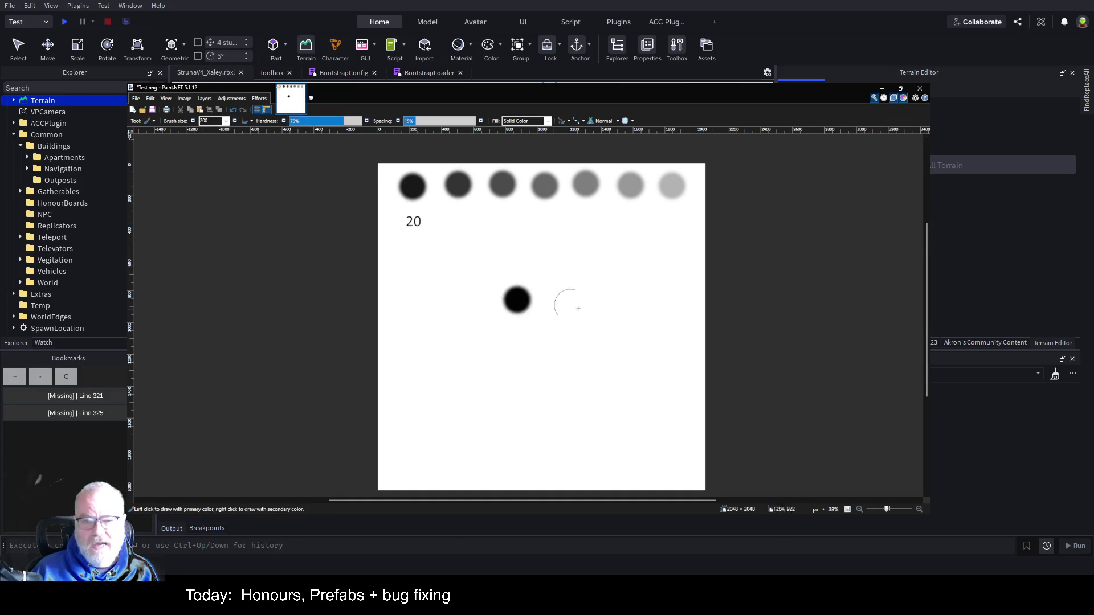
{"action": "key", "text": "ctrl+z"}
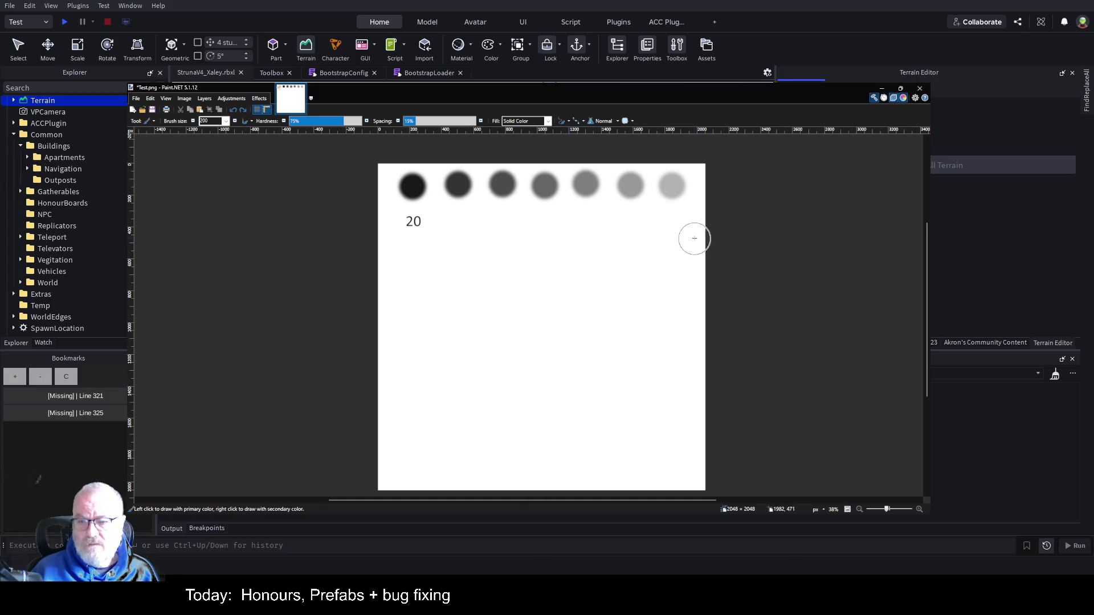
{"action": "left_click", "coordinate": [674, 223]}
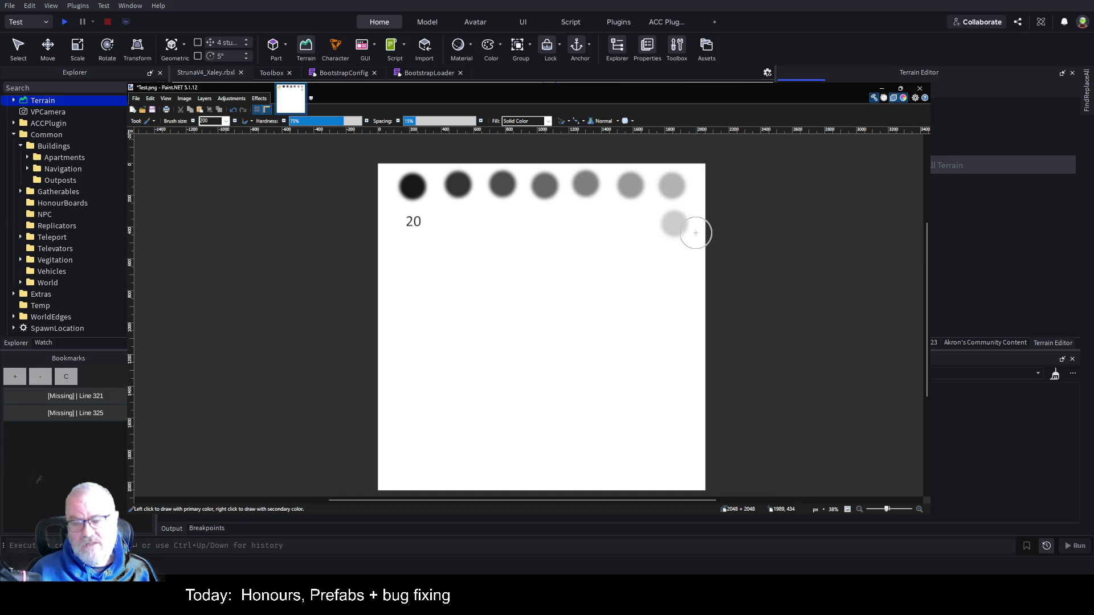
{"action": "key", "text": "ctrl+z"}
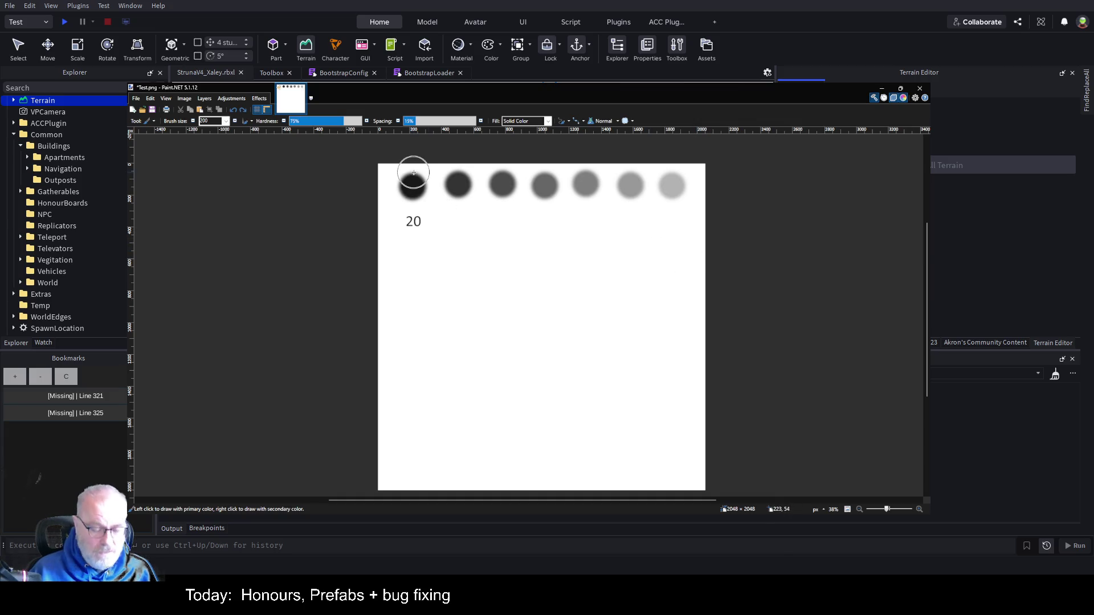
{"action": "key", "text": "ctrl+s"}
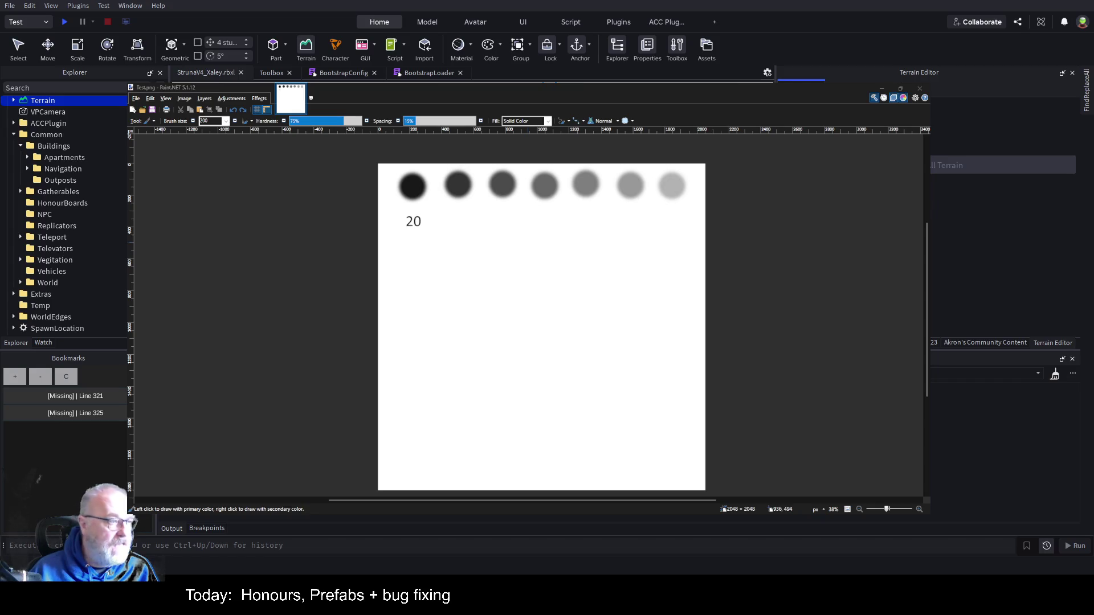
{"action": "key", "text": "alt+Tab"}
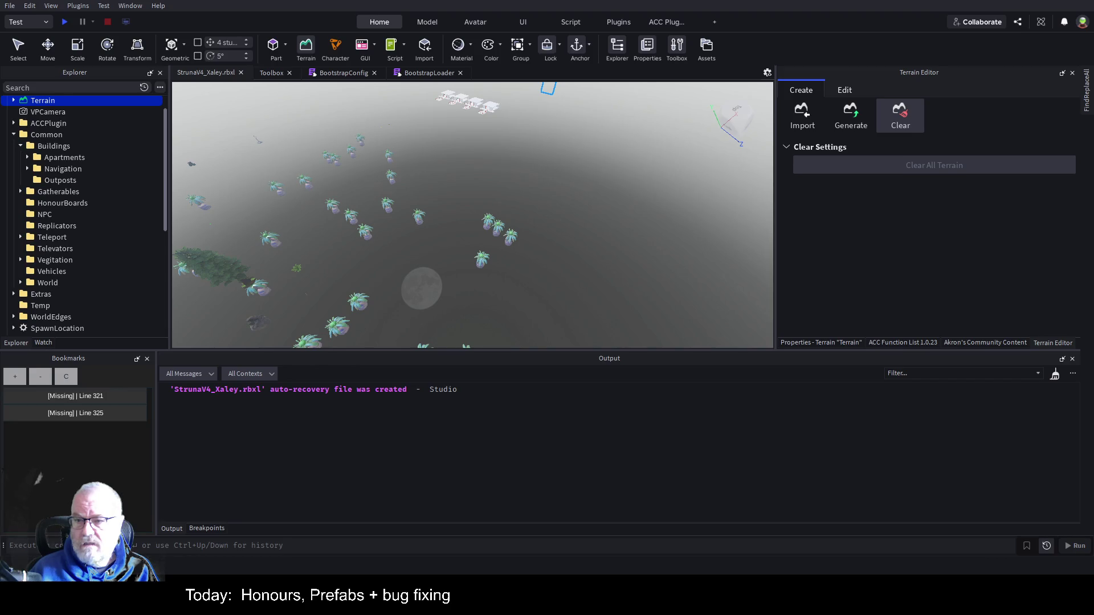
Step: Remove the previously loaded heightmap in the Terrain Editor's Import settings
{"action": "left_click", "coordinate": [802, 117]}
{"action": "mouse_move", "coordinate": [906, 247]}
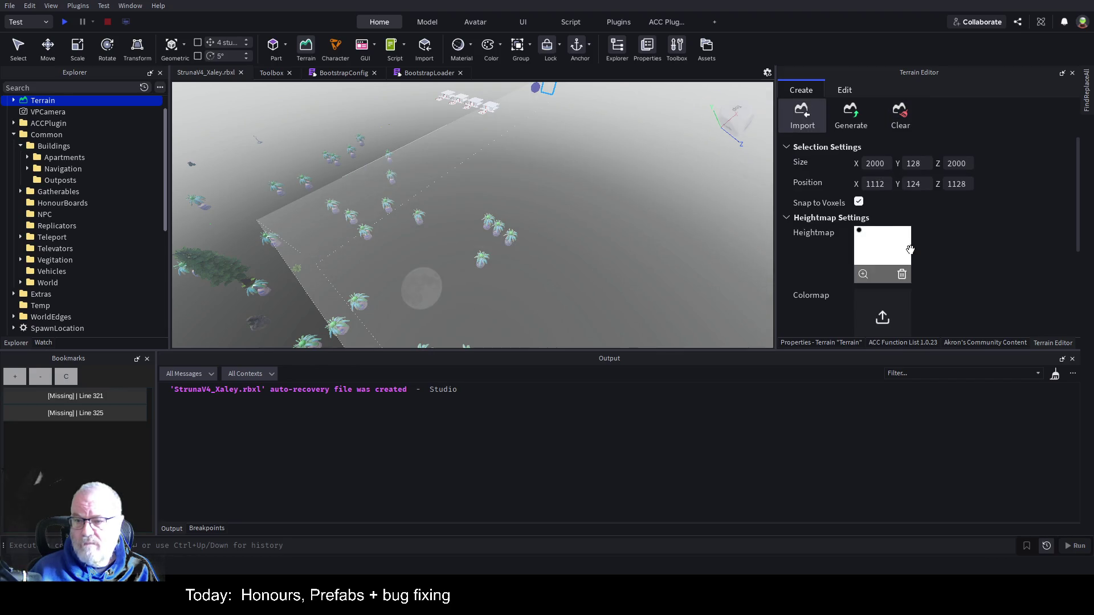
{"action": "left_click", "coordinate": [902, 274]}
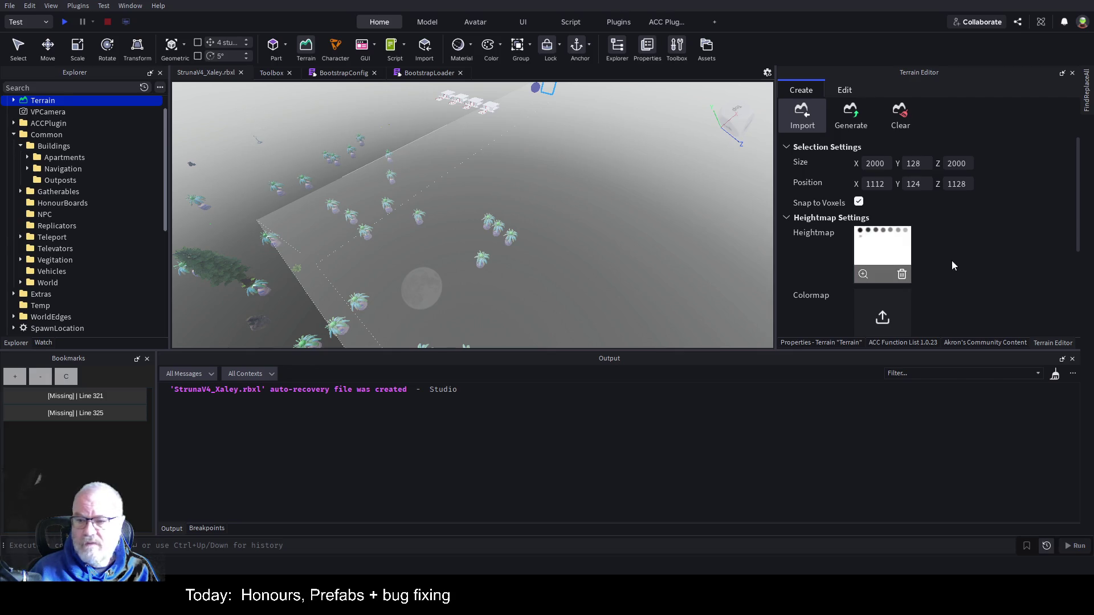
{"action": "scroll", "coordinate": [1014, 263], "scroll_direction": "down", "scroll_amount": 3}
{"action": "scroll", "coordinate": [1016, 261], "scroll_direction": "down", "scroll_amount": 2}
{"action": "scroll", "coordinate": [965, 211], "scroll_direction": "up", "scroll_amount": 4}
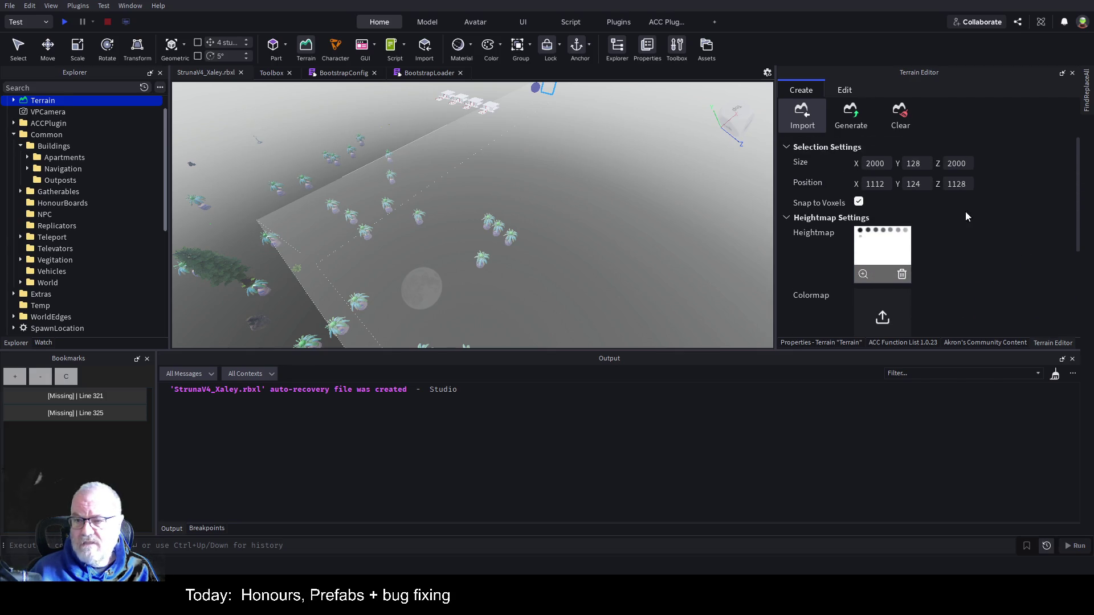
Step: Set the import position to X 0, Y 0, Z 0 and import the terrain
{"action": "left_click", "coordinate": [867, 184]}
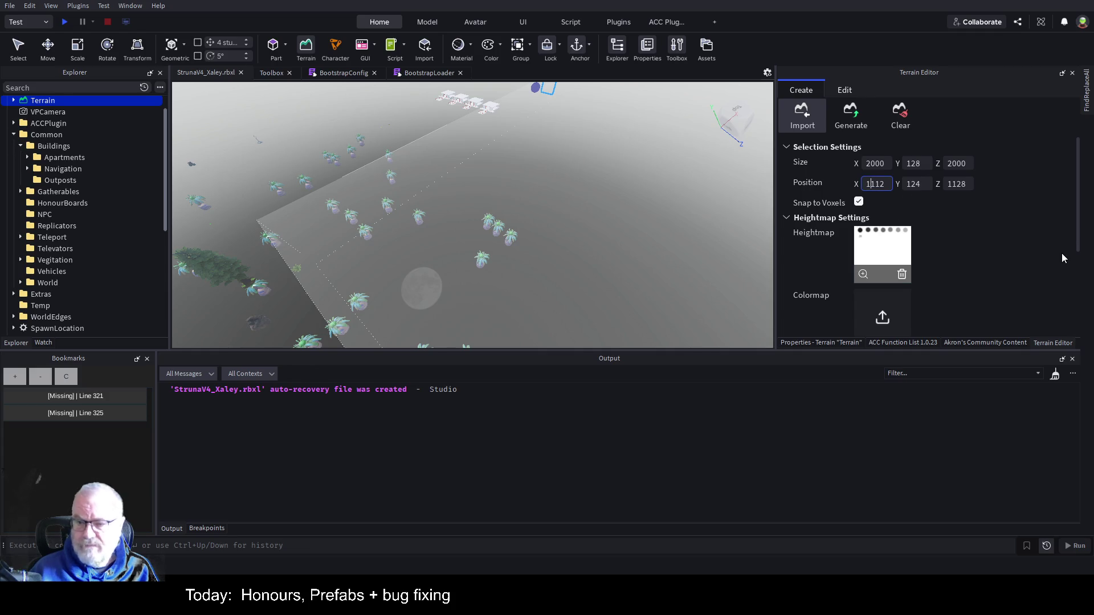
{"action": "key", "text": "ctrl+a"}
{"action": "type", "text": "0"}
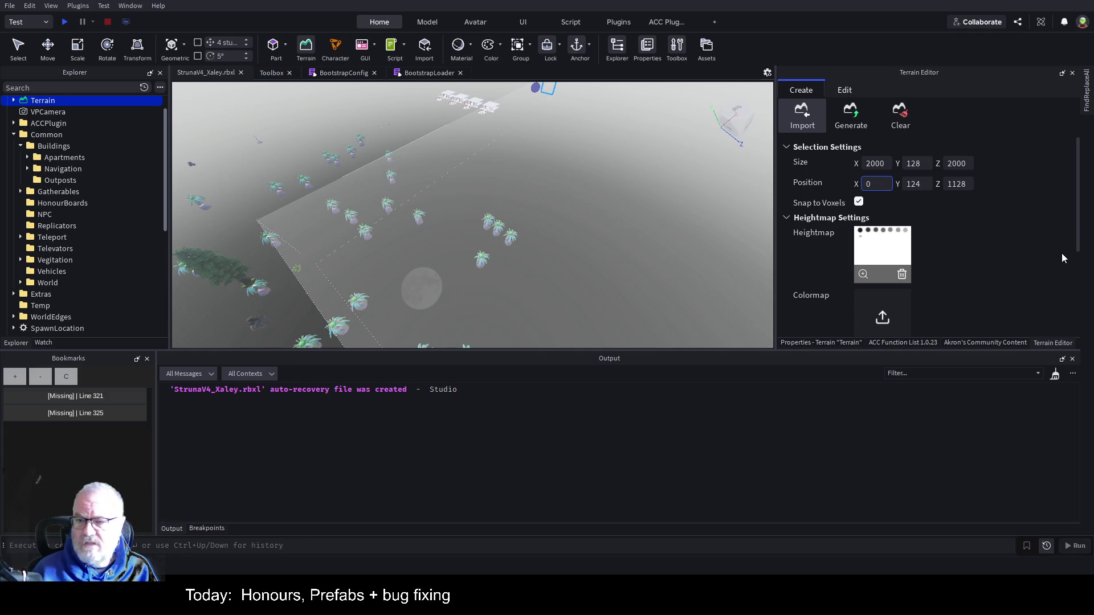
{"action": "key", "text": "Tab"}
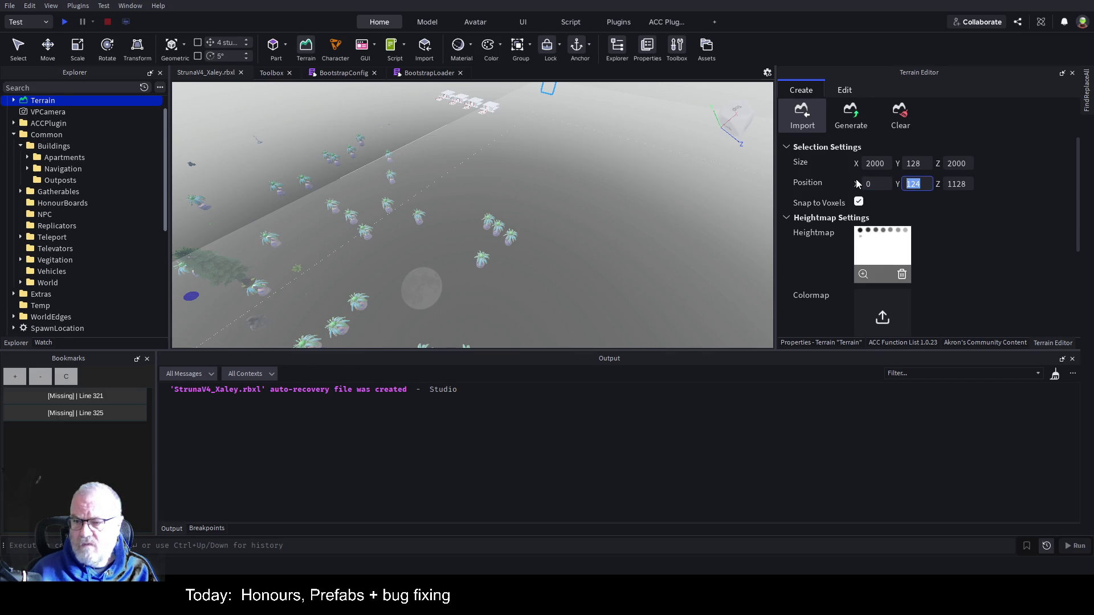
{"action": "type", "text": "0"}
{"action": "key", "text": "Tab"}
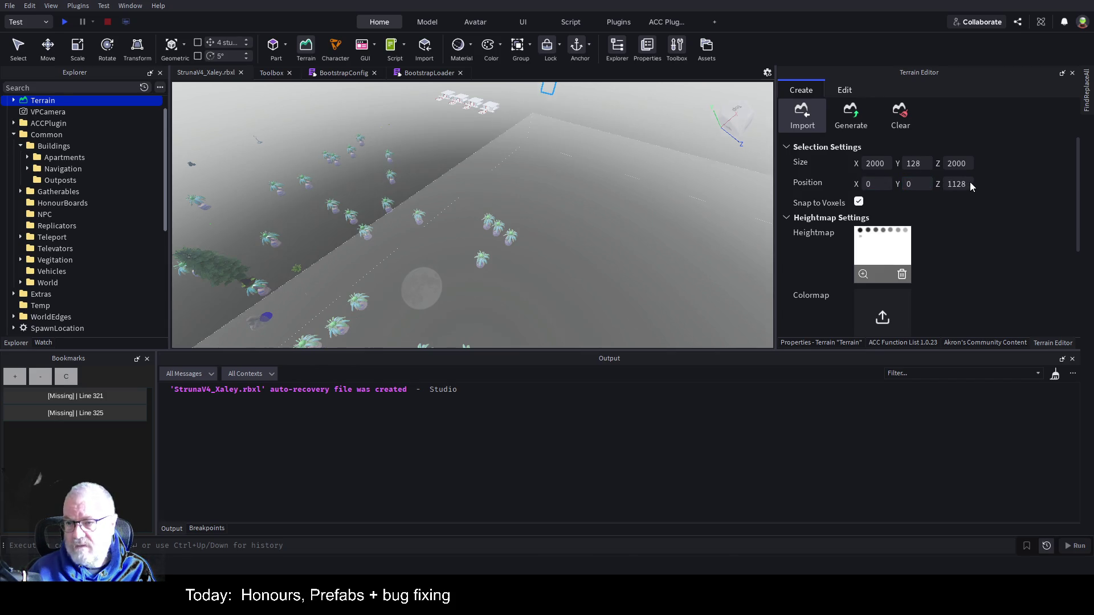
{"action": "type", "text": "0"}
{"action": "key", "text": "Tab"}
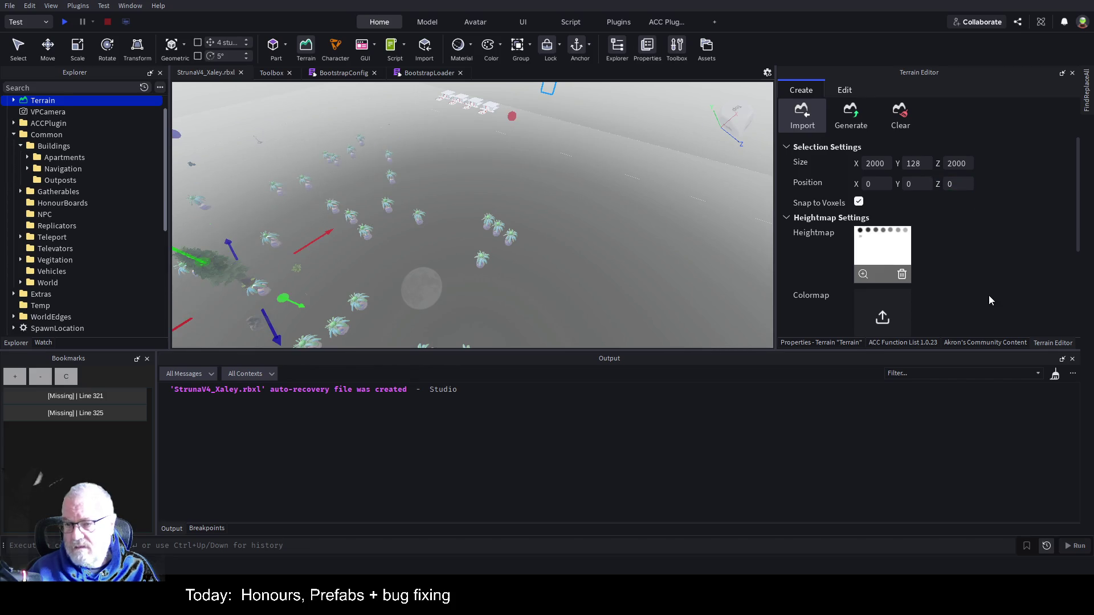
{"action": "scroll", "coordinate": [989, 295], "scroll_direction": "down", "scroll_amount": 3}
{"action": "left_click", "coordinate": [943, 325]}
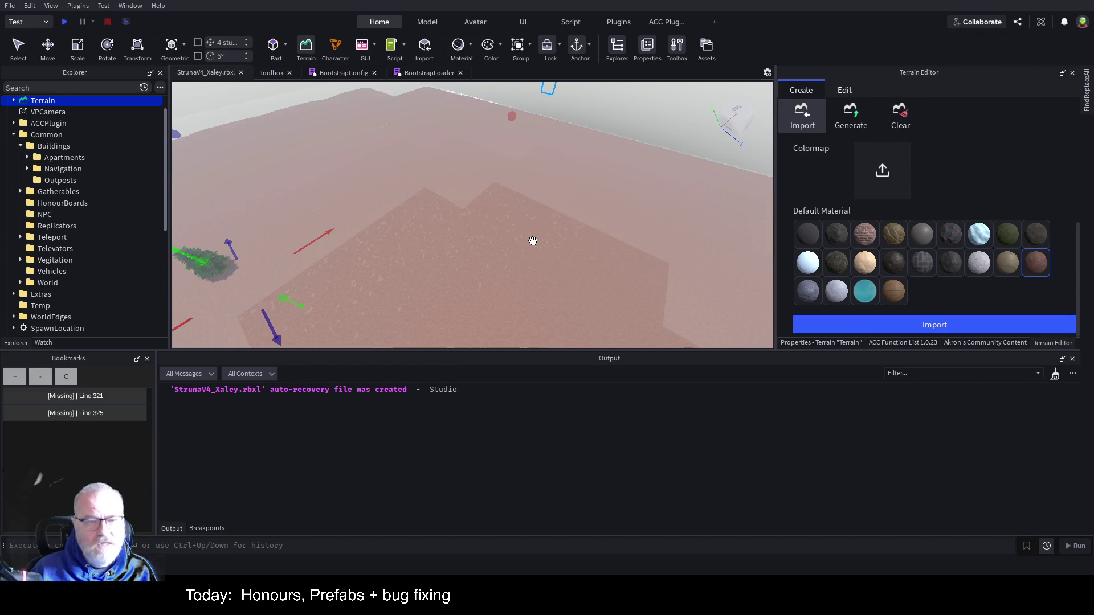
Step: Orbit, zoom and fly the camera around the craters to compare their depths, then return to Paint.NET
{"action": "scroll", "coordinate": [546, 222], "scroll_direction": "down", "scroll_amount": 5}
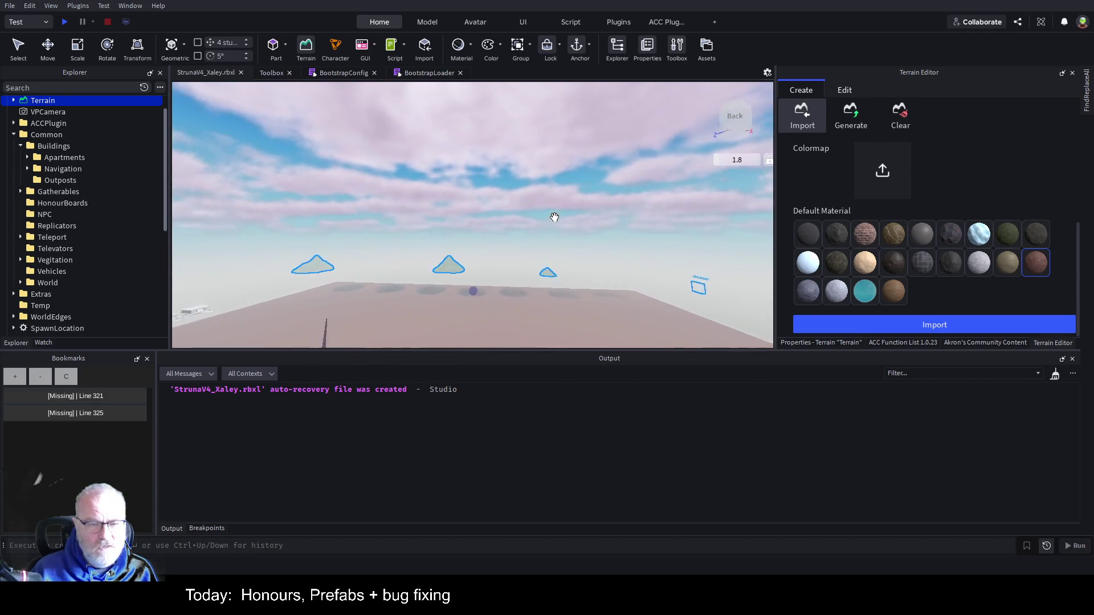
{"action": "scroll", "coordinate": [555, 217], "scroll_direction": "up", "scroll_amount": 3}
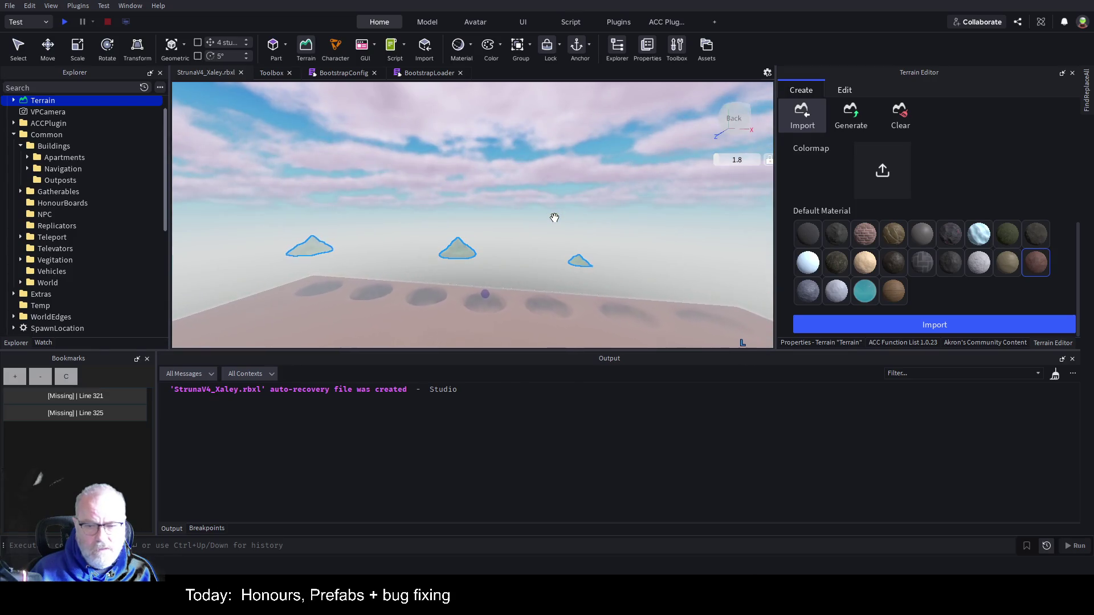
{"action": "scroll", "coordinate": [554, 217], "scroll_direction": "up", "scroll_amount": 4}
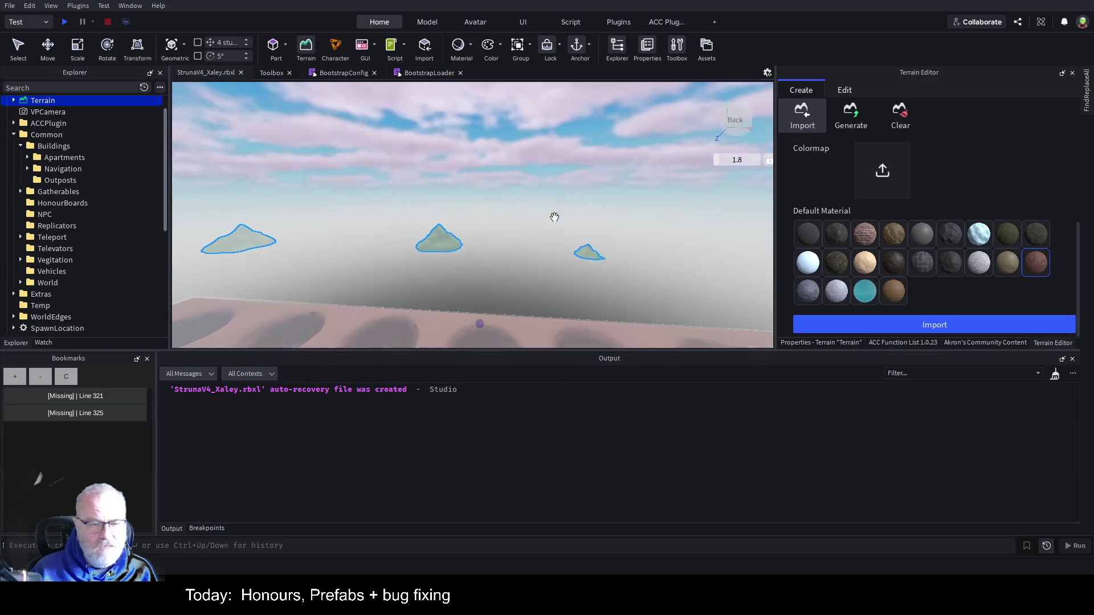
{"action": "left_click_drag", "start_coordinate": [554, 217], "coordinate": [570, 207]}
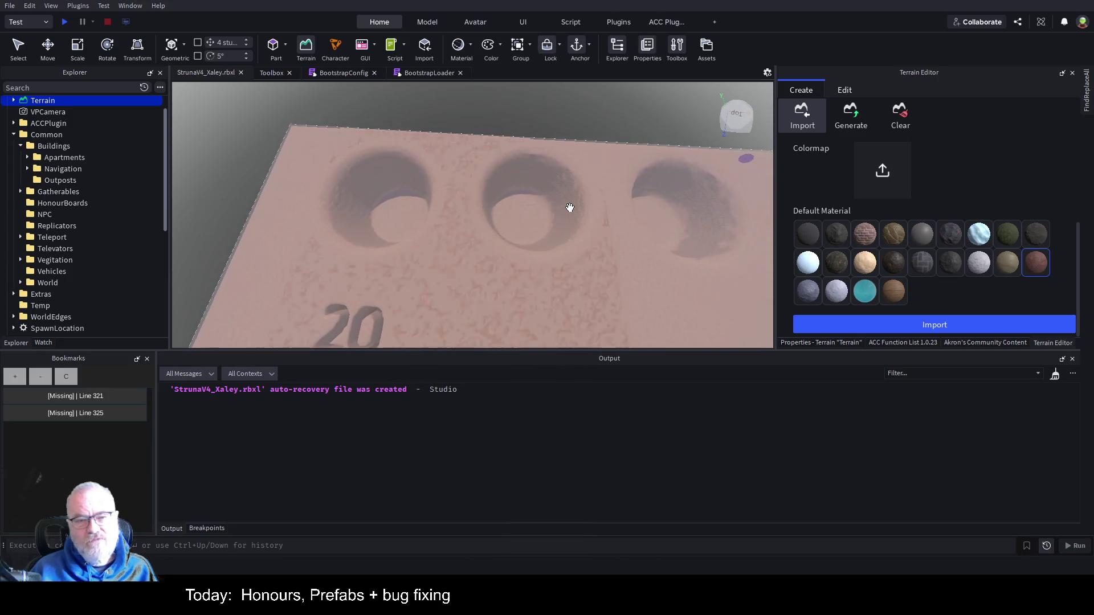
{"action": "left_click_drag", "start_coordinate": [570, 208], "coordinate": [570, 208]}
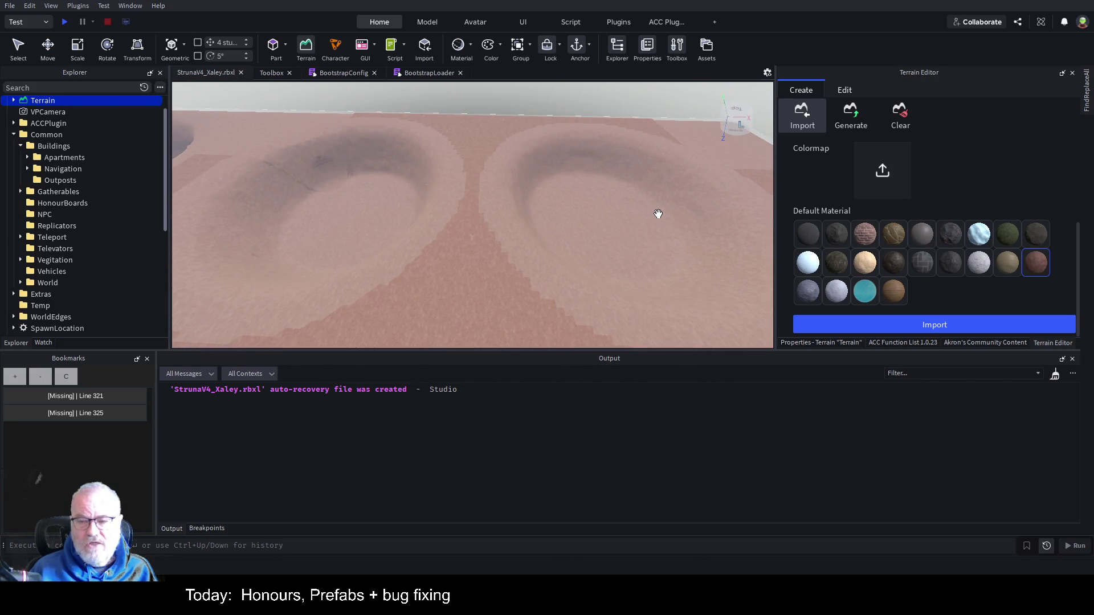
{"action": "mouse_move", "coordinate": [639, 212]}
{"action": "left_mouse_down"}
{"action": "mouse_move", "coordinate": [638, 221]}
{"action": "mouse_move", "coordinate": [650, 216]}
{"action": "left_mouse_up"}
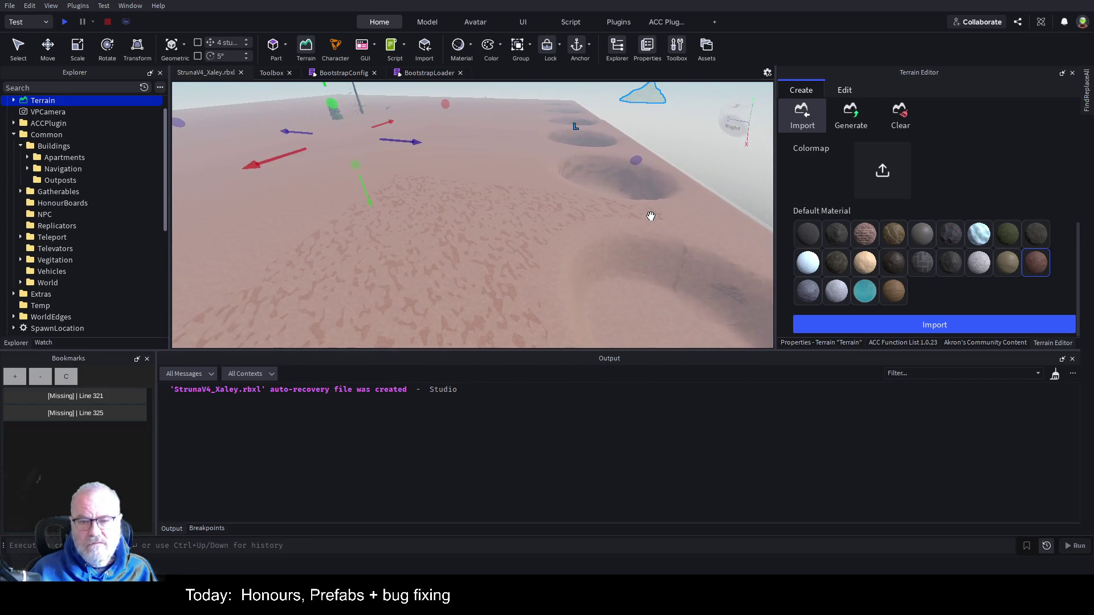
{"action": "scroll", "coordinate": [650, 216], "scroll_direction": "up", "scroll_amount": 5}
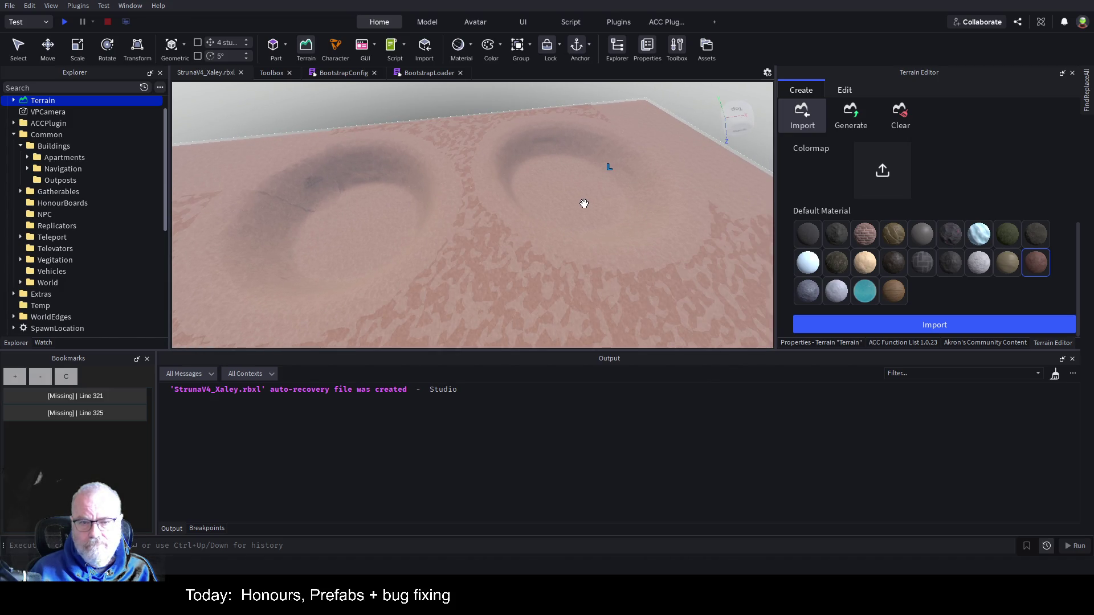
{"action": "scroll", "coordinate": [585, 203], "scroll_direction": "down", "scroll_amount": 5}
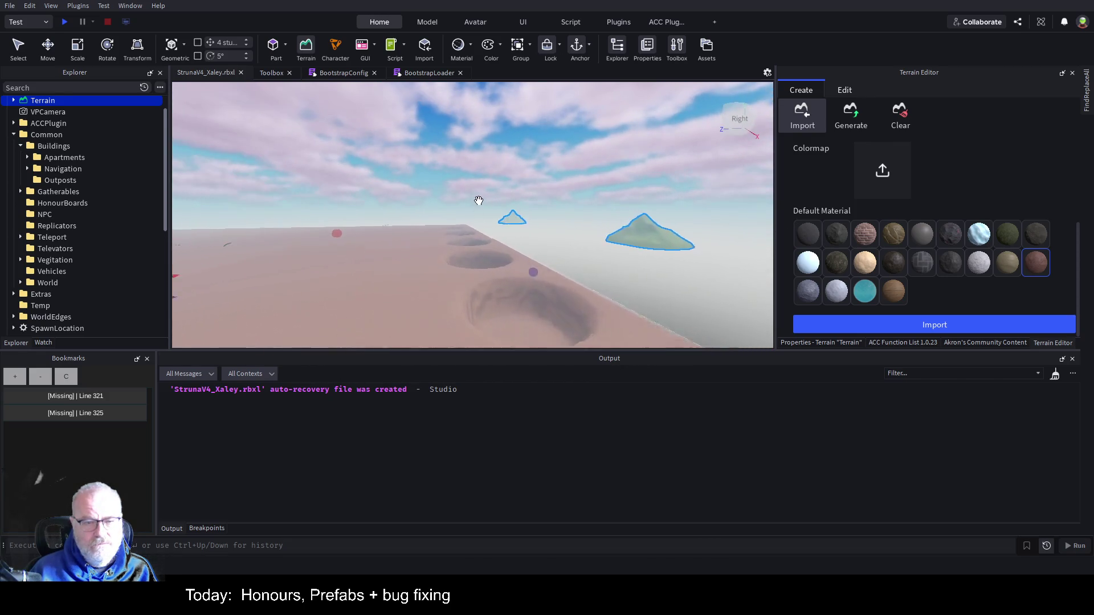
{"action": "scroll", "coordinate": [444, 189], "scroll_direction": "up", "scroll_amount": 2}
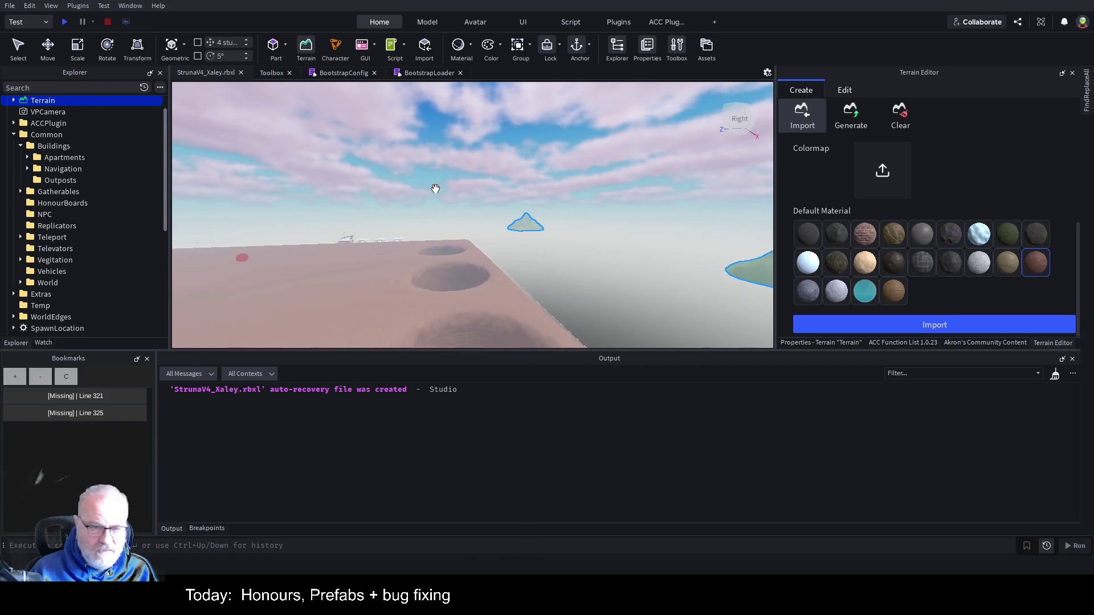
{"action": "scroll", "coordinate": [435, 189], "scroll_direction": "up", "scroll_amount": 2}
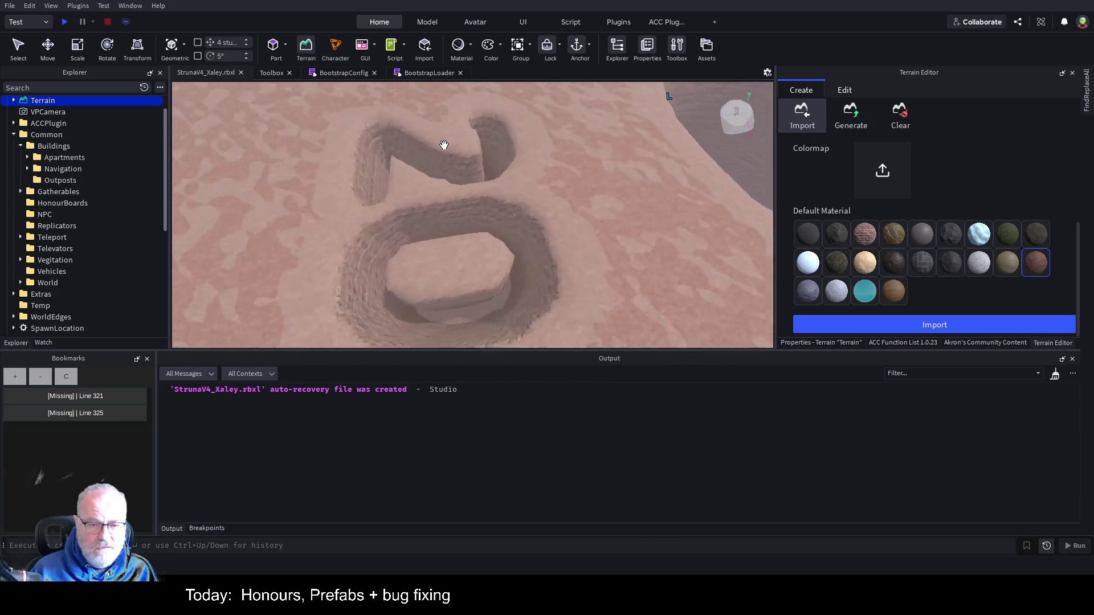
{"action": "key", "text": "w"}
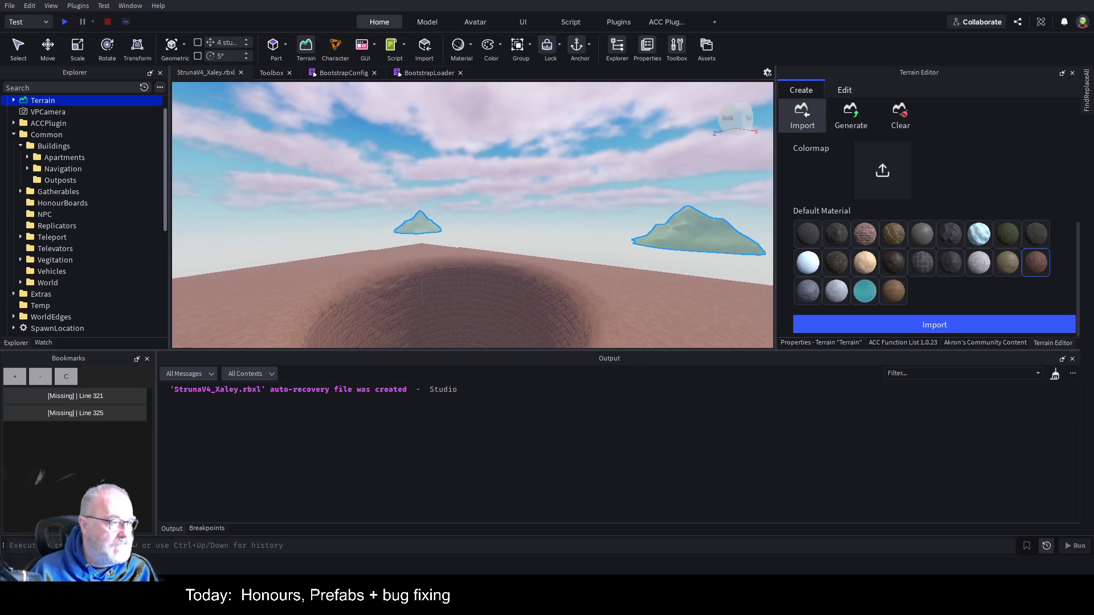
{"action": "key", "text": "alt+Tab"}
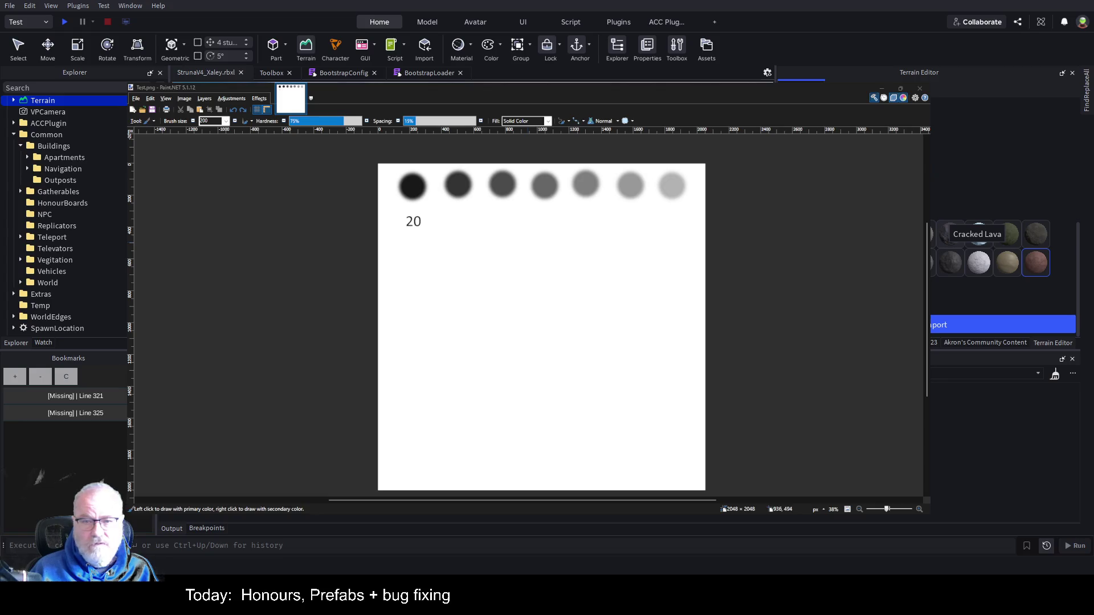
Step: Save Test.png and create a new 2048×2048 image
{"action": "left_click", "coordinate": [772, 199]}
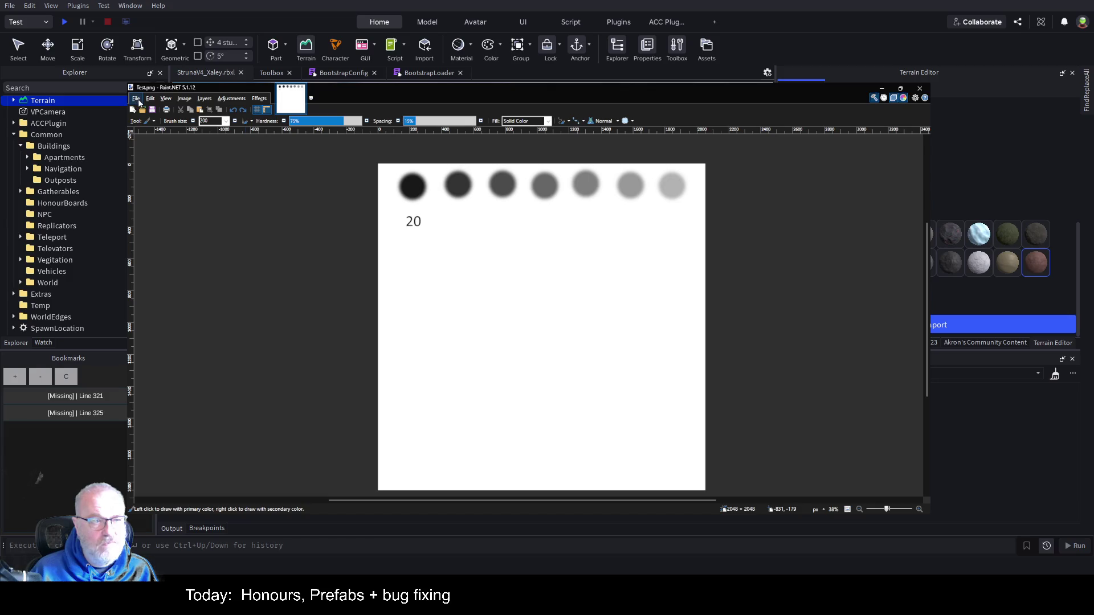
{"action": "left_click", "coordinate": [152, 110]}
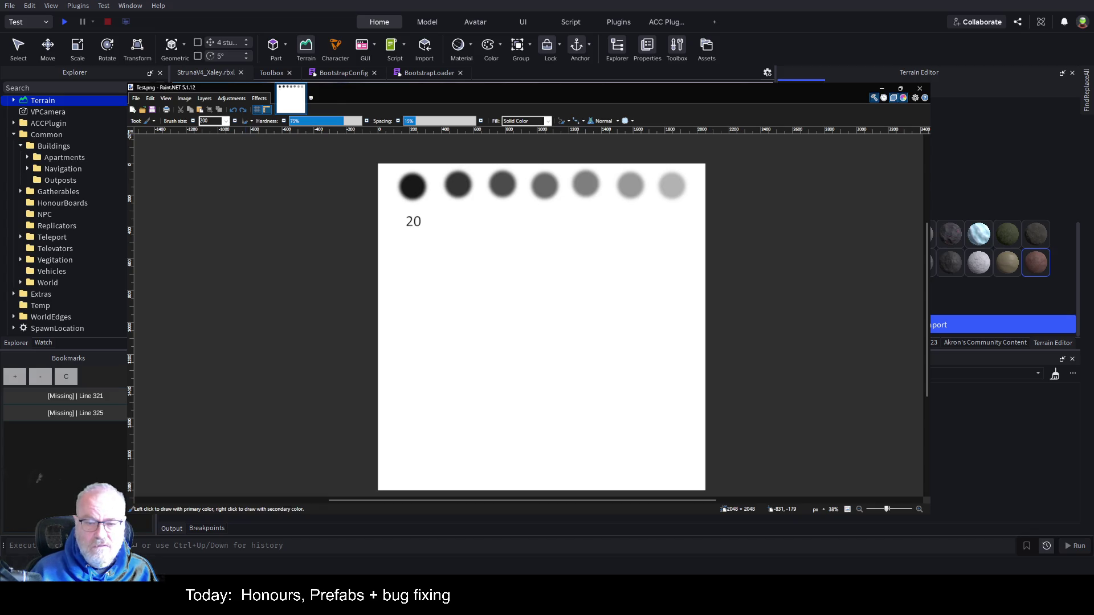
{"action": "key", "text": "ctrl+n"}
{"action": "key", "text": "Return"}
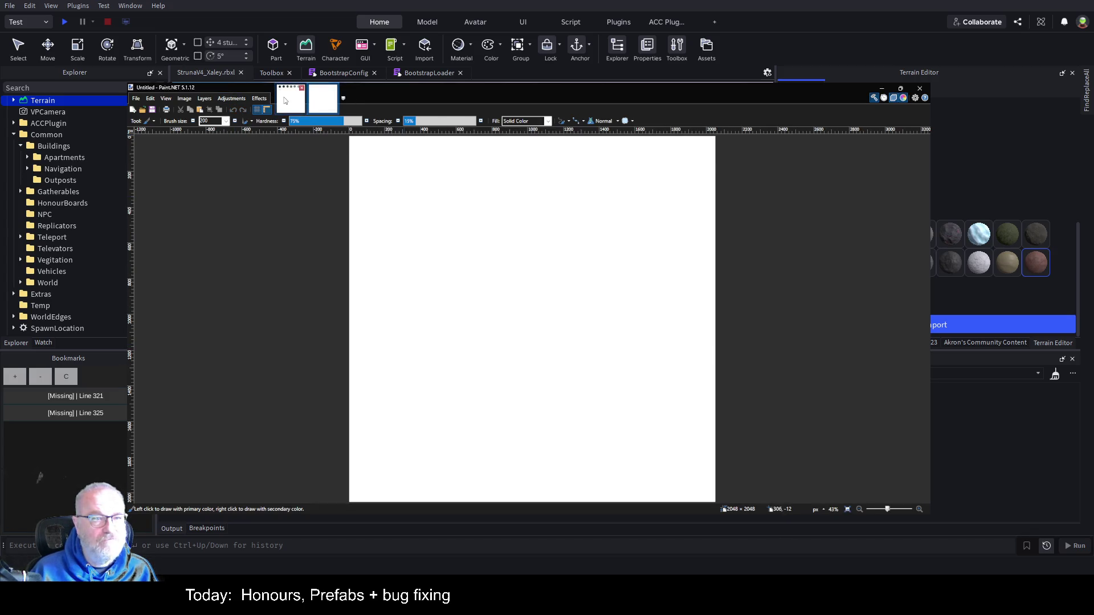
Step: Pick black from the dot image and fill the new canvas solid black
{"action": "left_click", "coordinate": [285, 99]}
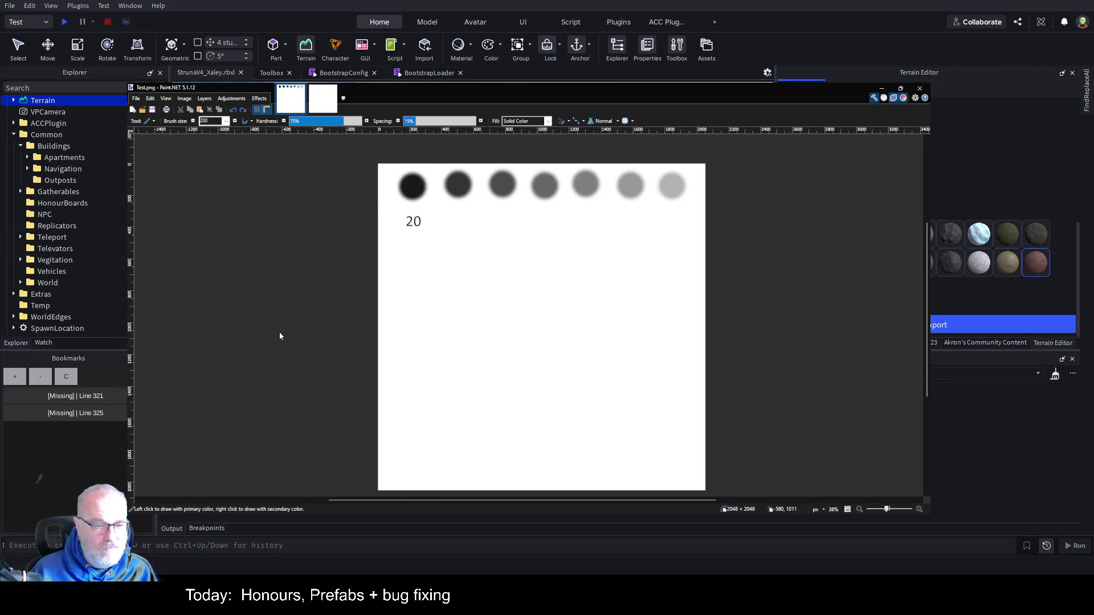
{"action": "key", "text": "k"}
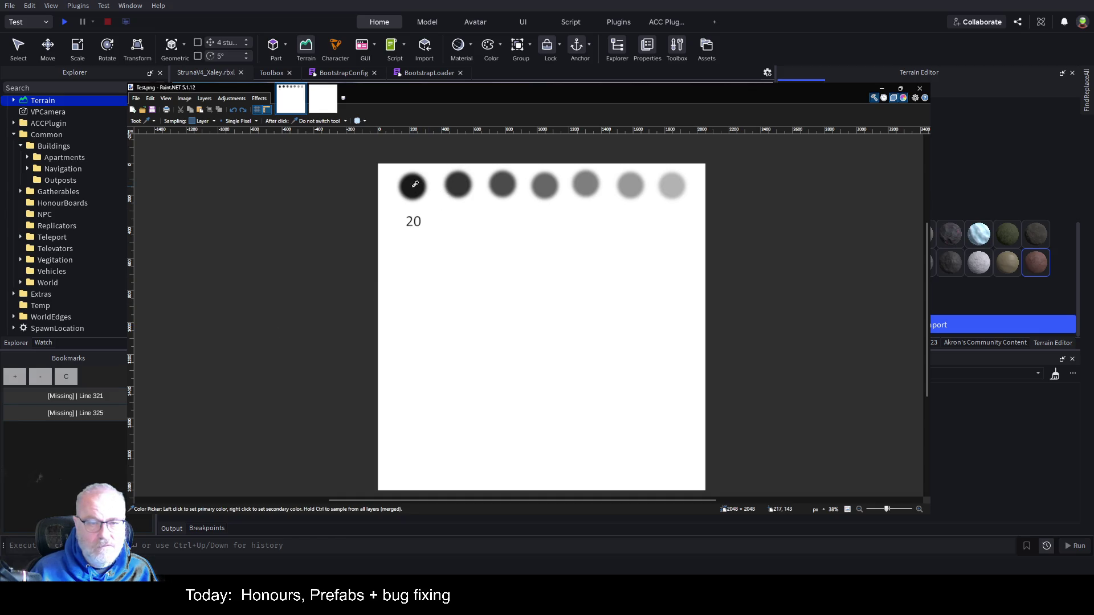
{"action": "left_click", "coordinate": [322, 98]}
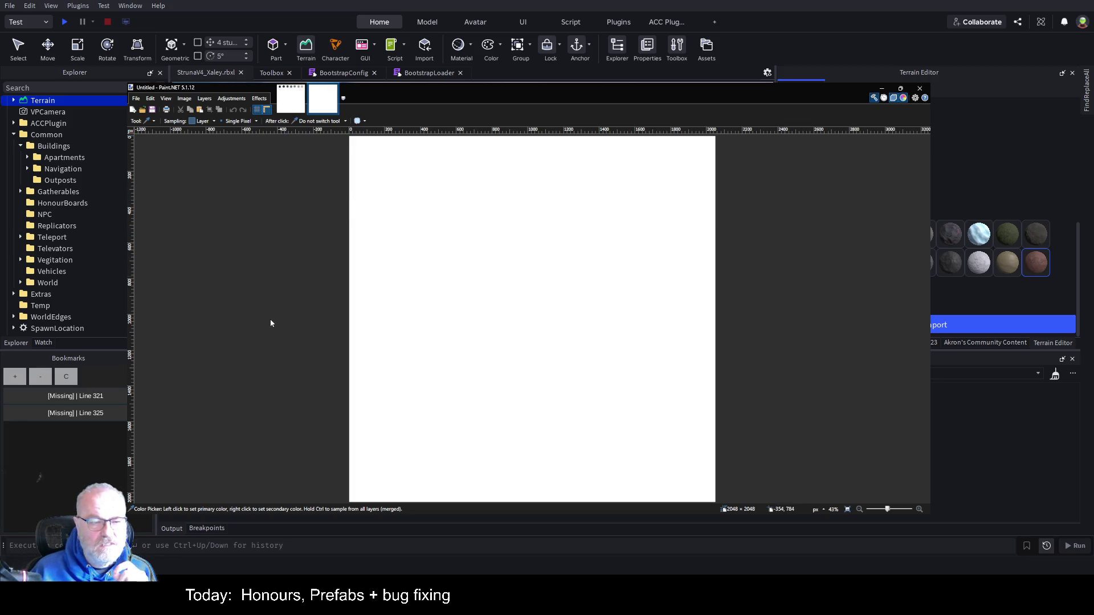
{"action": "key", "text": "f"}
{"action": "left_click", "coordinate": [590, 284]}
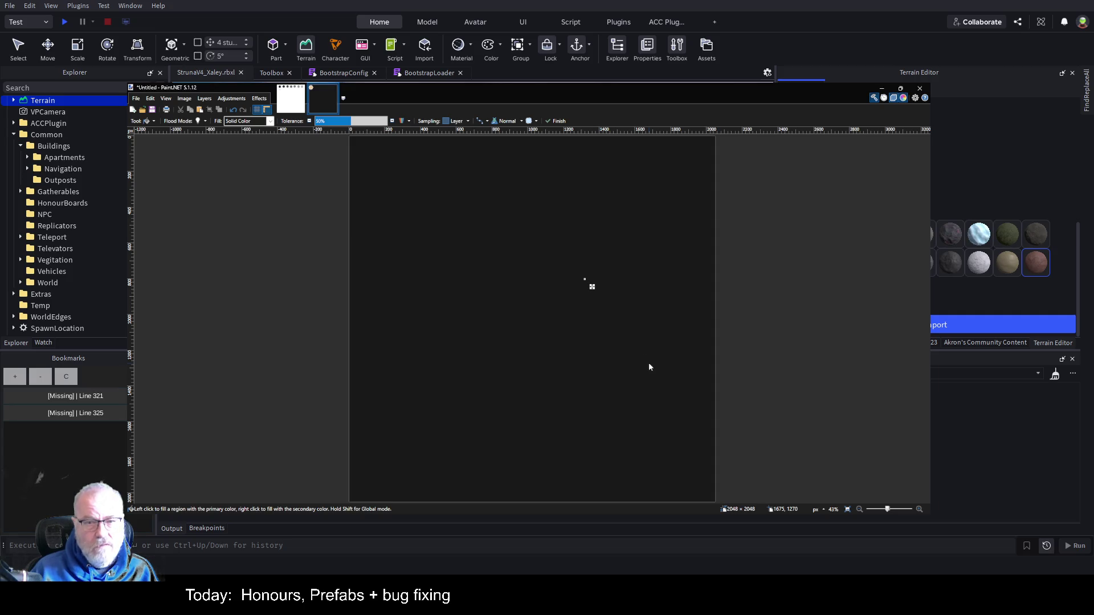
{"action": "key", "text": "Return"}
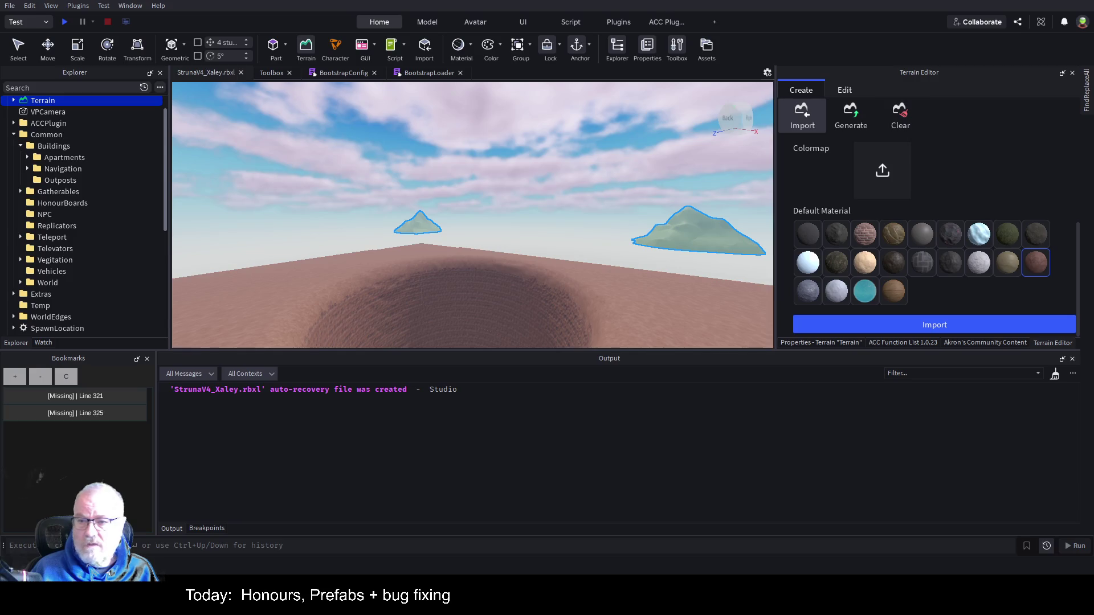
Step: Clear all terrain and remove the old dotted heightmap from the import settings
{"action": "left_click", "coordinate": [892, 123]}
{"action": "left_click", "coordinate": [880, 169]}
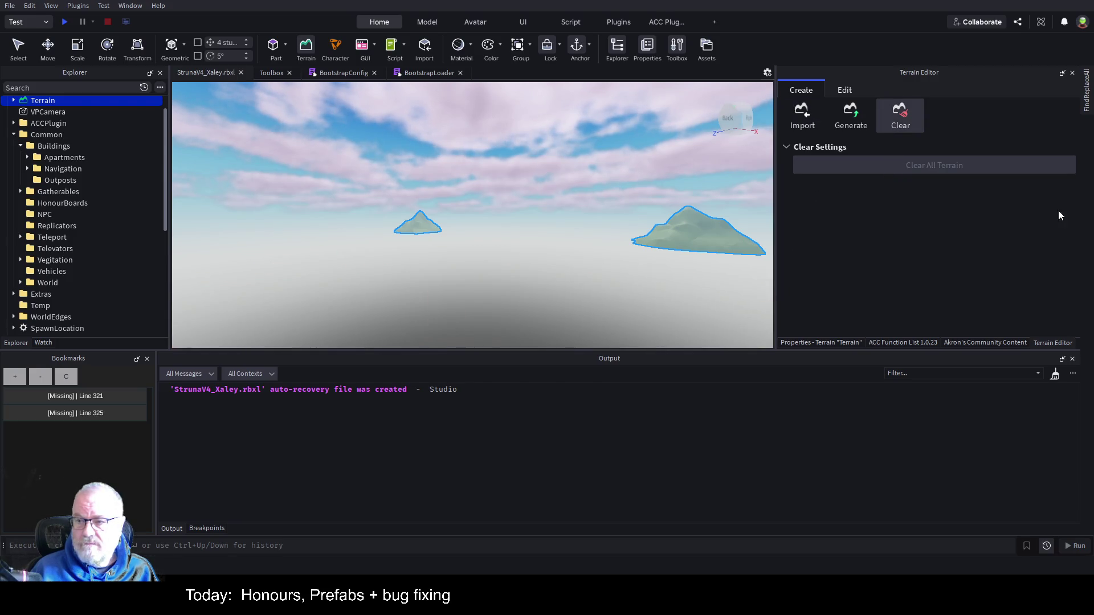
{"action": "left_click", "coordinate": [803, 116]}
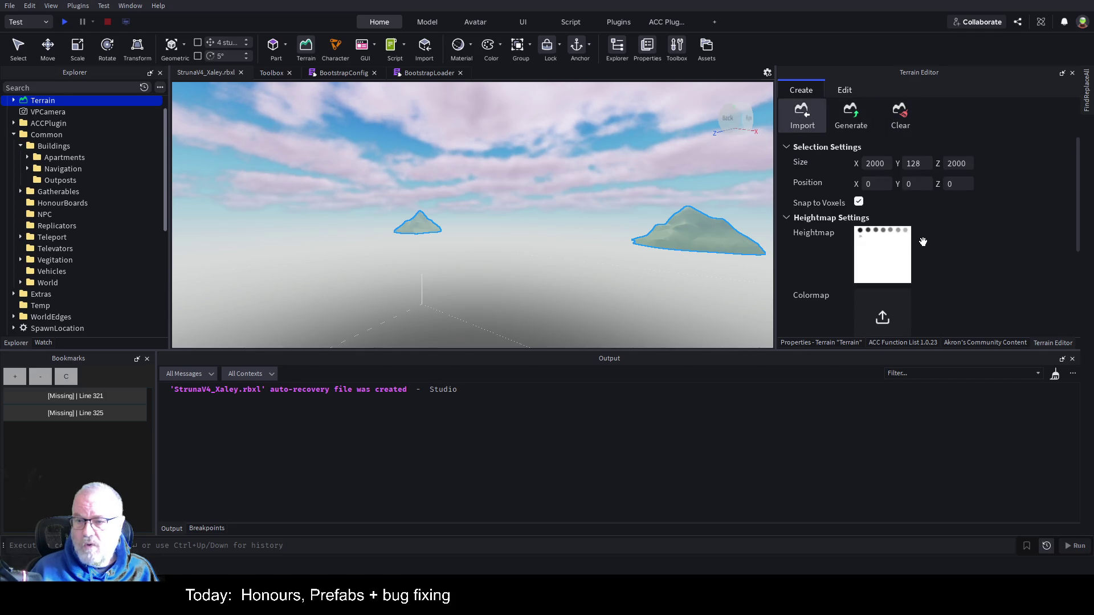
{"action": "left_click", "coordinate": [902, 274]}
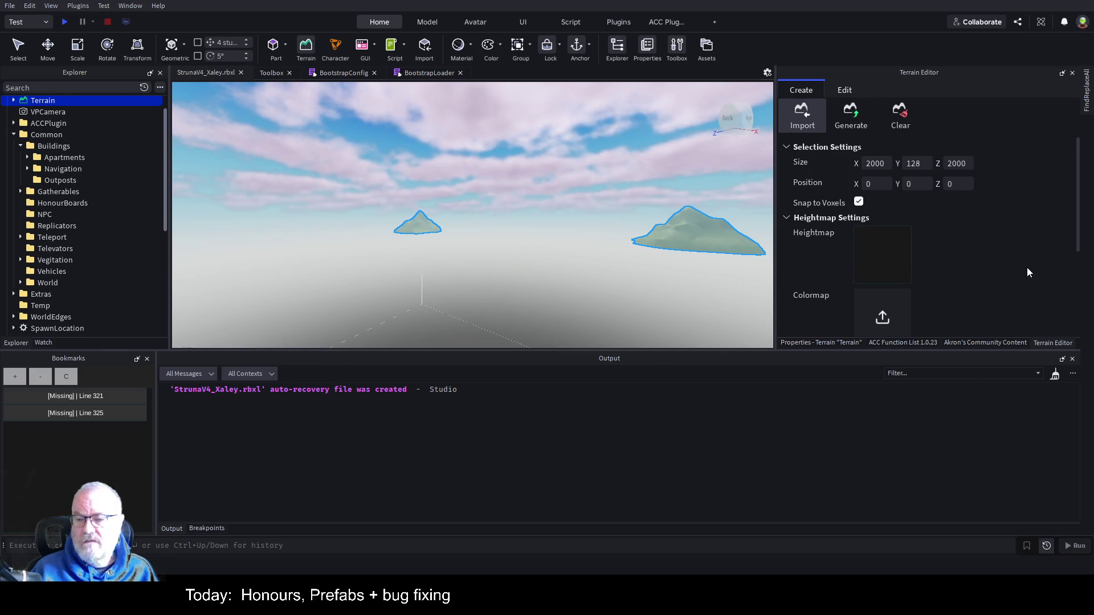
Step: Import the black heightmap as terrain and view the resulting flat ground
{"action": "scroll", "coordinate": [1027, 268], "scroll_direction": "down", "scroll_amount": 3}
{"action": "scroll", "coordinate": [991, 206], "scroll_direction": "down", "scroll_amount": 1}
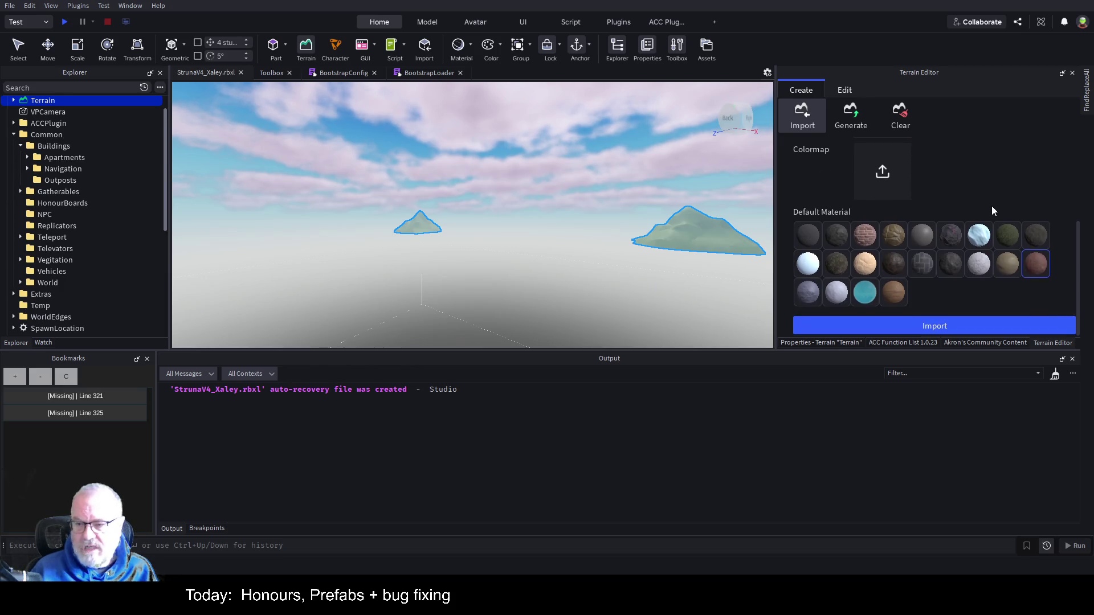
{"action": "left_click", "coordinate": [965, 326]}
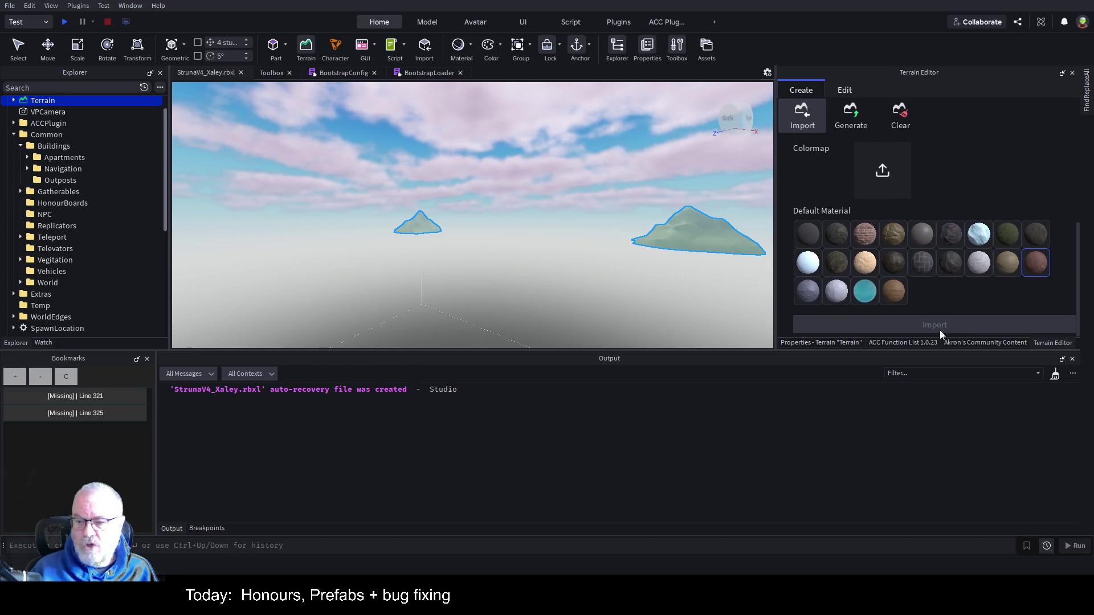
{"action": "left_click_drag", "start_coordinate": [578, 234], "coordinate": [581, 234]}
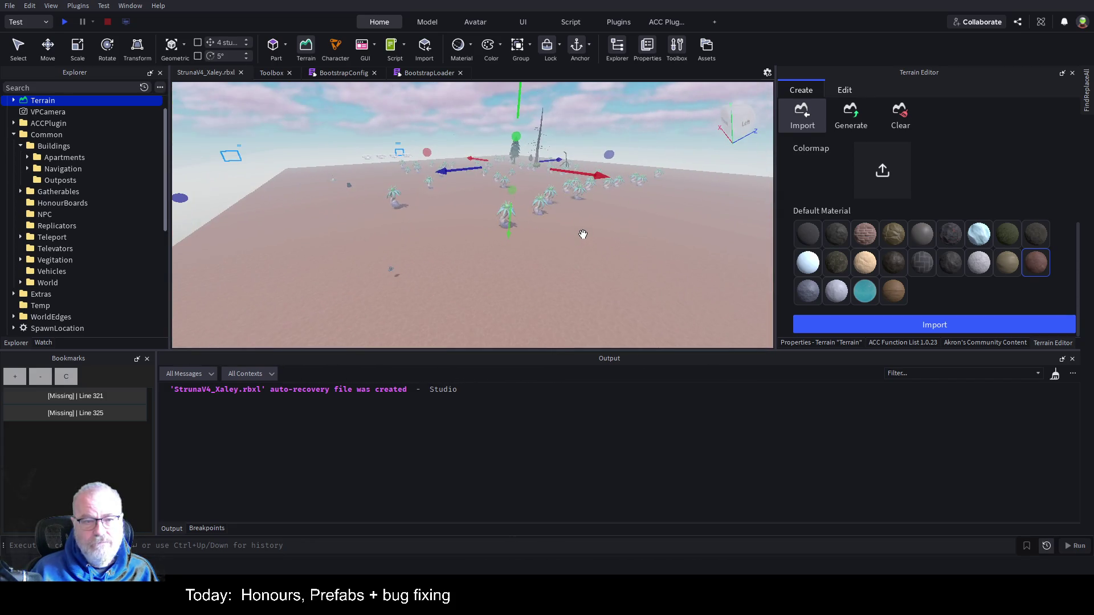
{"action": "scroll", "coordinate": [954, 197], "scroll_direction": "up", "scroll_amount": 3}
{"action": "scroll", "coordinate": [954, 197], "scroll_direction": "down", "scroll_amount": 3}
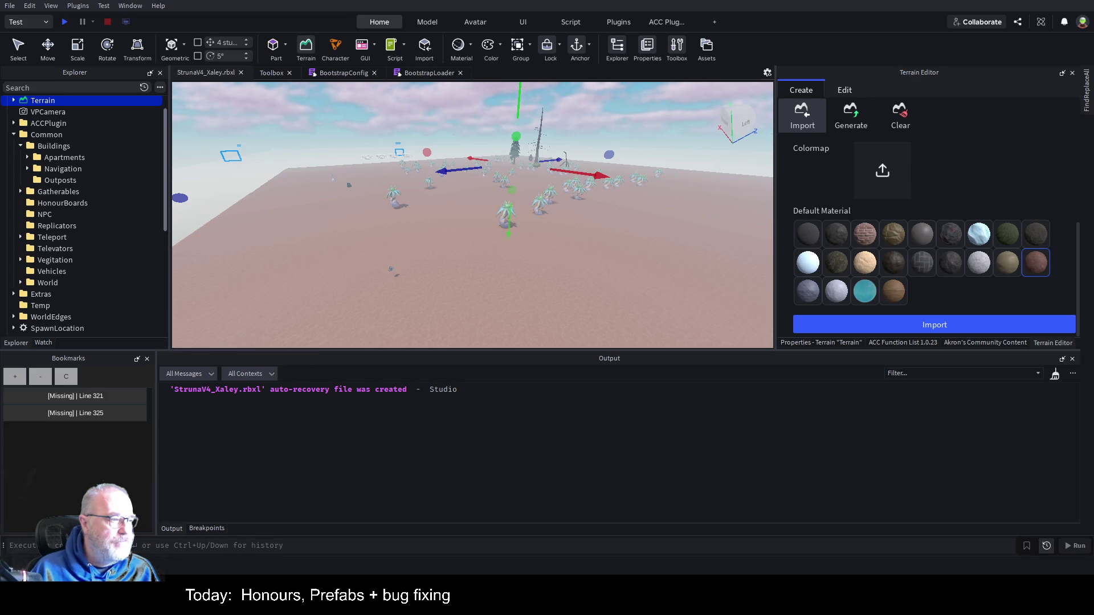
{"action": "key", "text": "alt+Tab"}
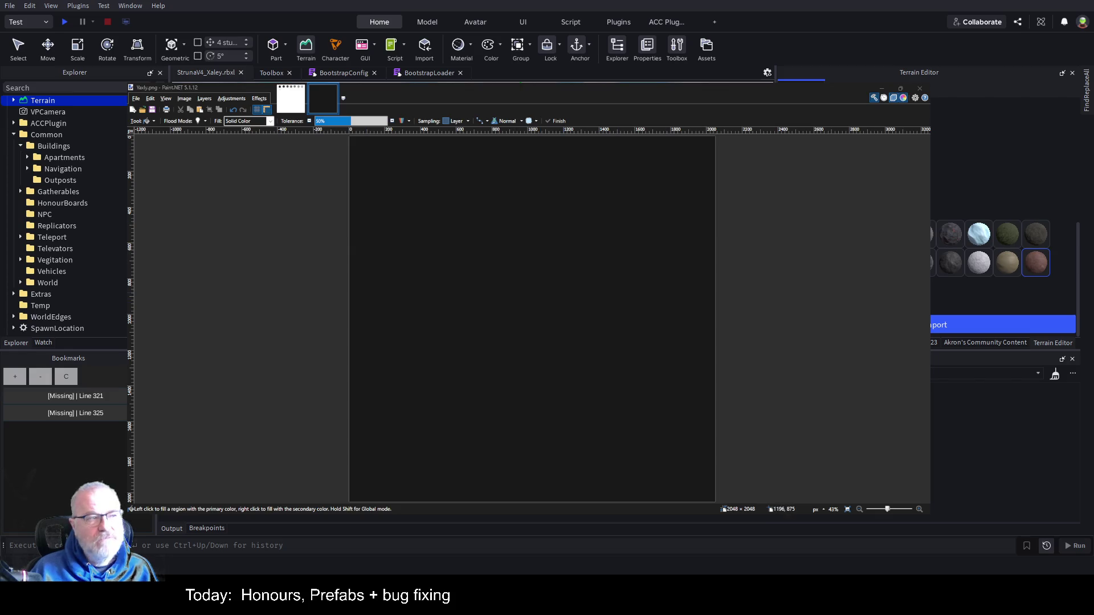
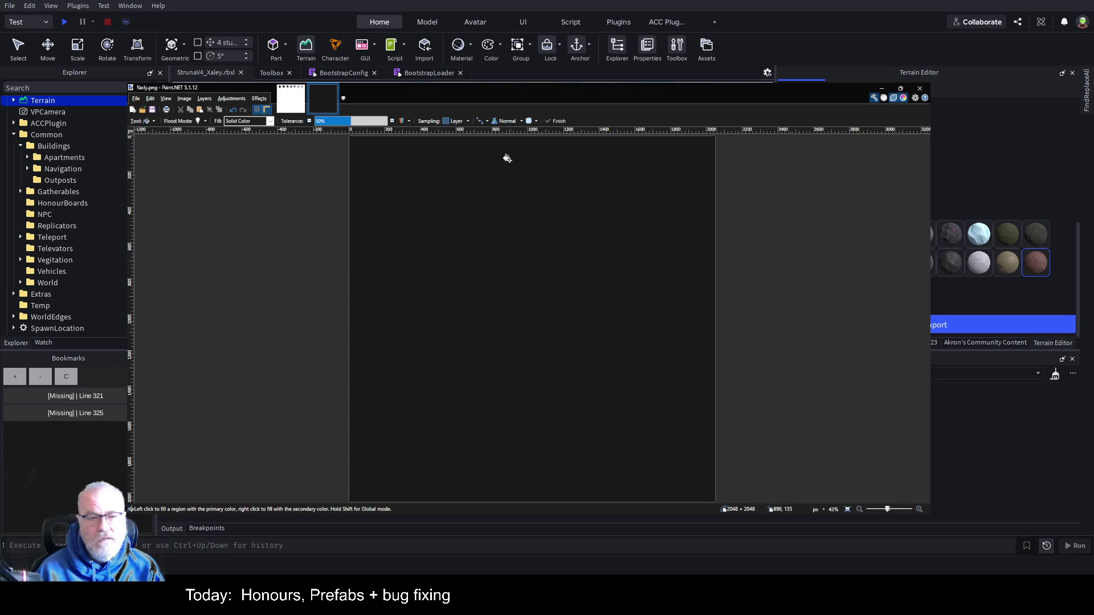
Step: Fill the Yaxly.png canvas with solid black, then switch to the Test.png grey-circles image
{"action": "left_click", "coordinate": [498, 286]}
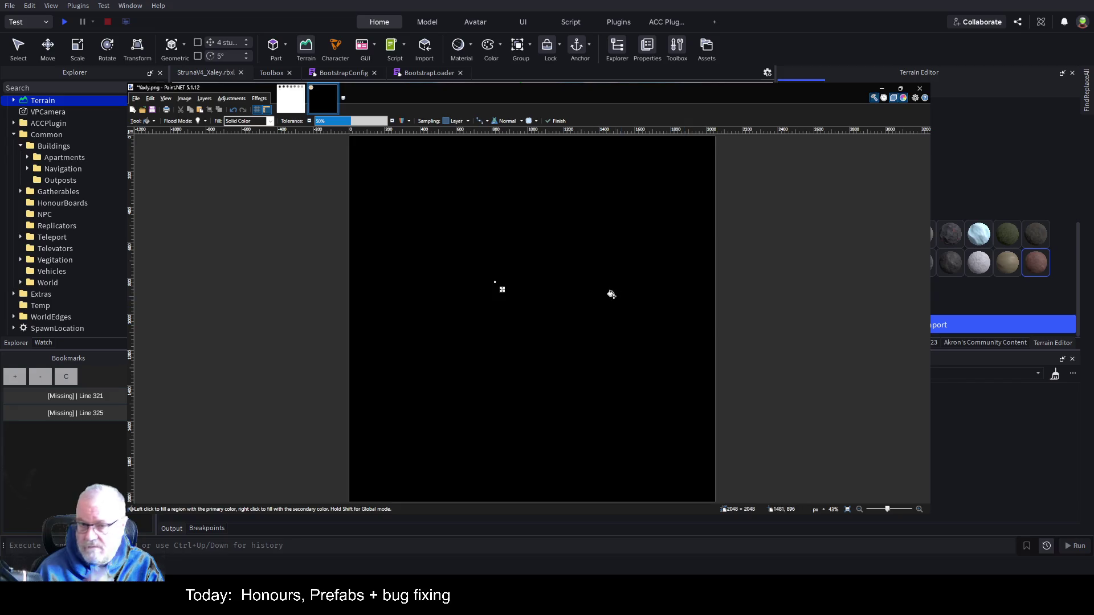
{"action": "left_click", "coordinate": [296, 101]}
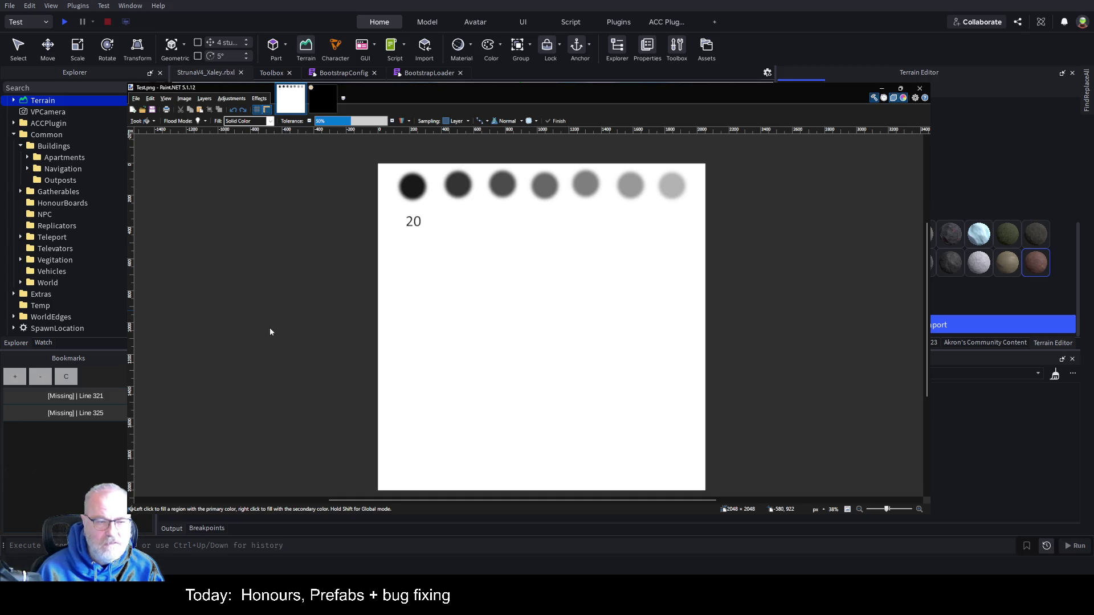
Step: Return to Yaxly.png and set up the Paintbrush with a brush size of 100
{"action": "key", "text": "k"}
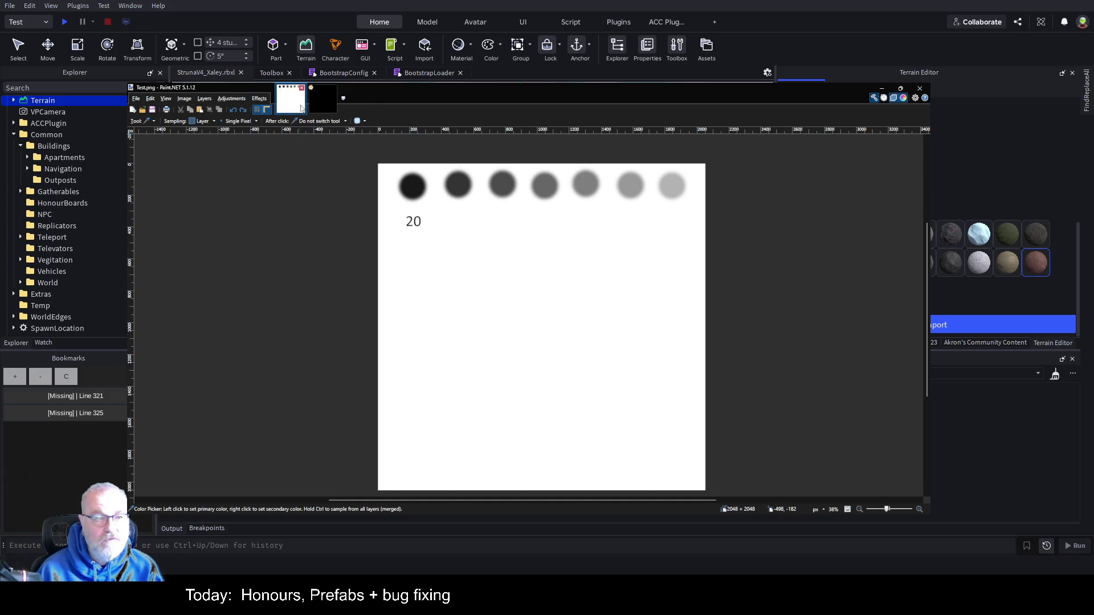
{"action": "left_click", "coordinate": [319, 100]}
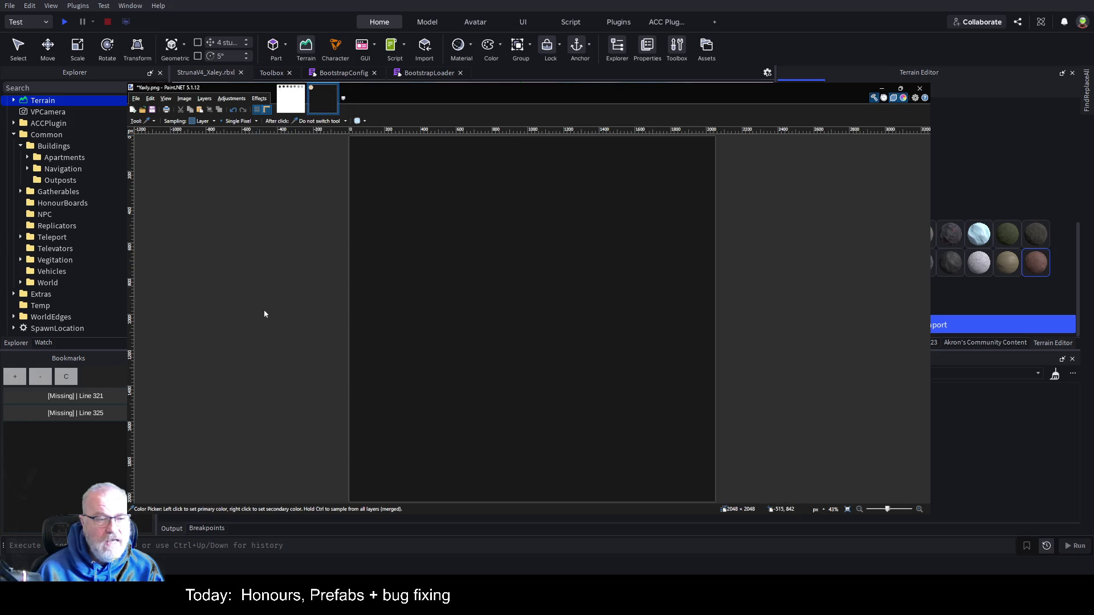
{"action": "key", "text": "b"}
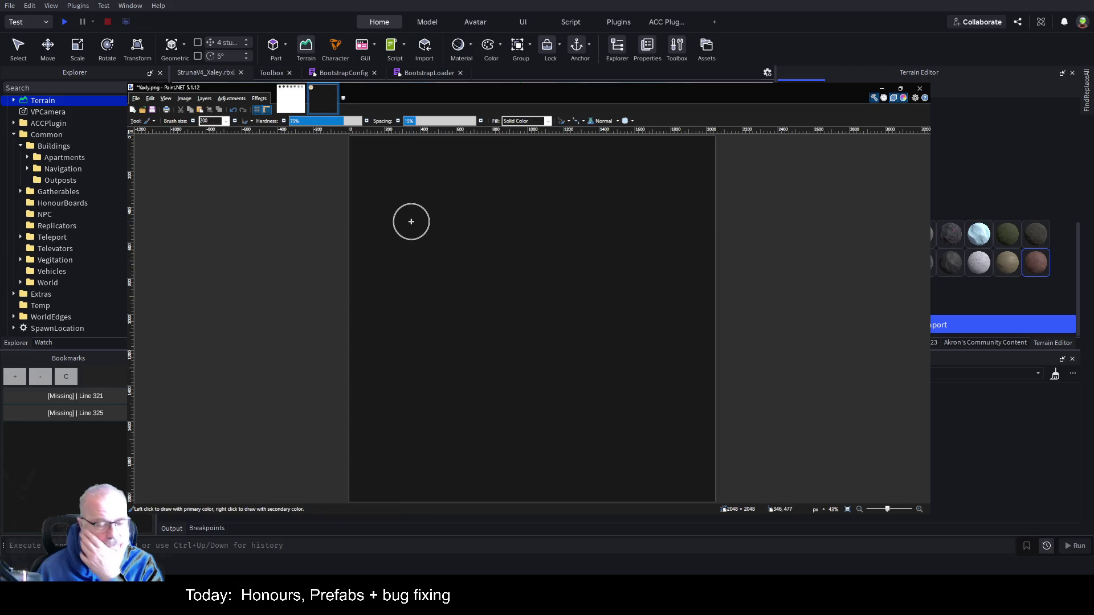
{"action": "left_click", "coordinate": [226, 124]}
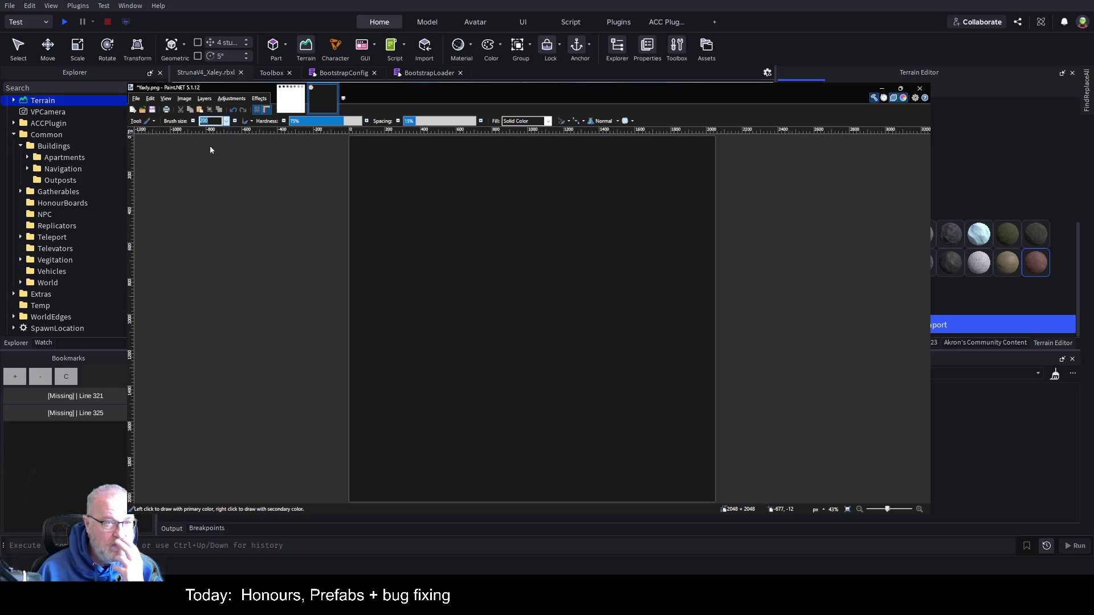
{"action": "type", "text": "100"}
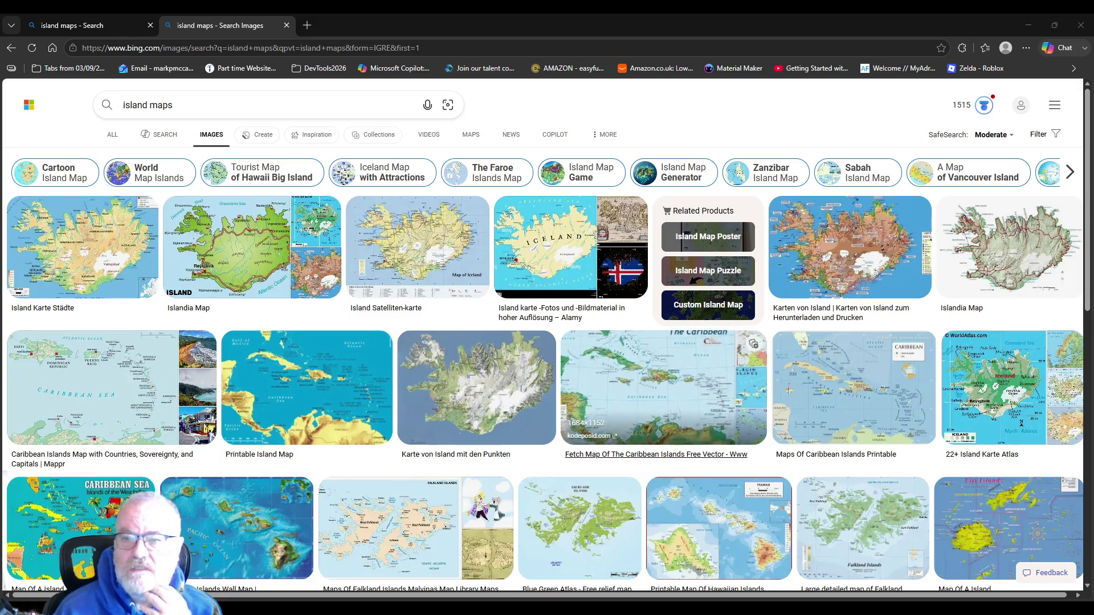
Step: Browse the Bing island-map results and open the 'Detailed map of South Island, New Zealand'
{"action": "scroll", "coordinate": [476, 273], "scroll_direction": "down", "scroll_amount": 2}
{"action": "scroll", "coordinate": [476, 273], "scroll_direction": "down", "scroll_amount": 2}
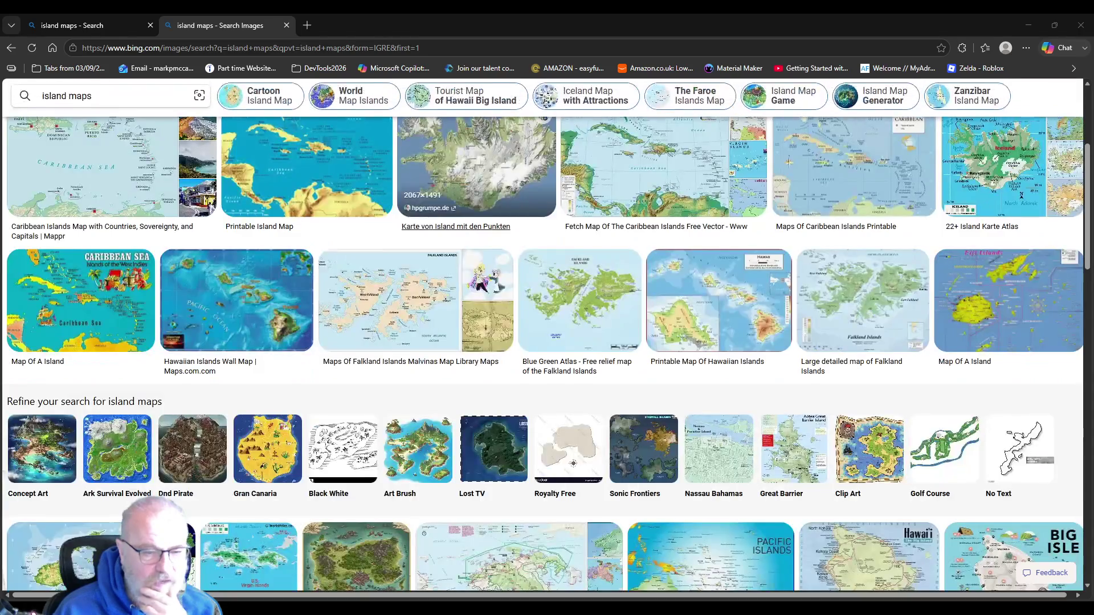
{"action": "scroll", "coordinate": [664, 274], "scroll_direction": "up", "scroll_amount": 2}
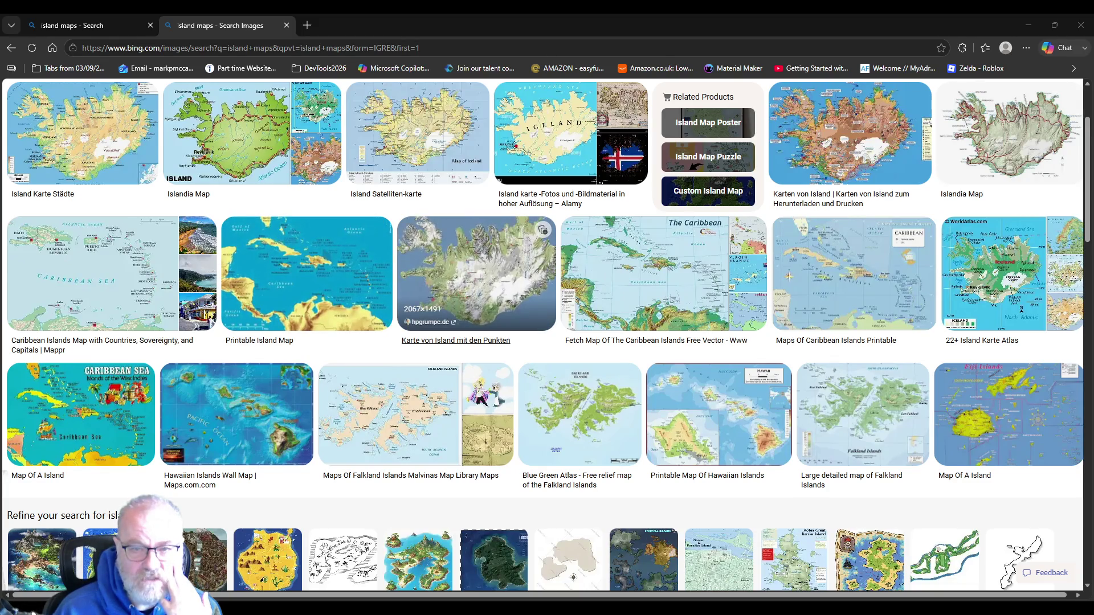
{"action": "scroll", "coordinate": [541, 256], "scroll_direction": "down", "scroll_amount": 3}
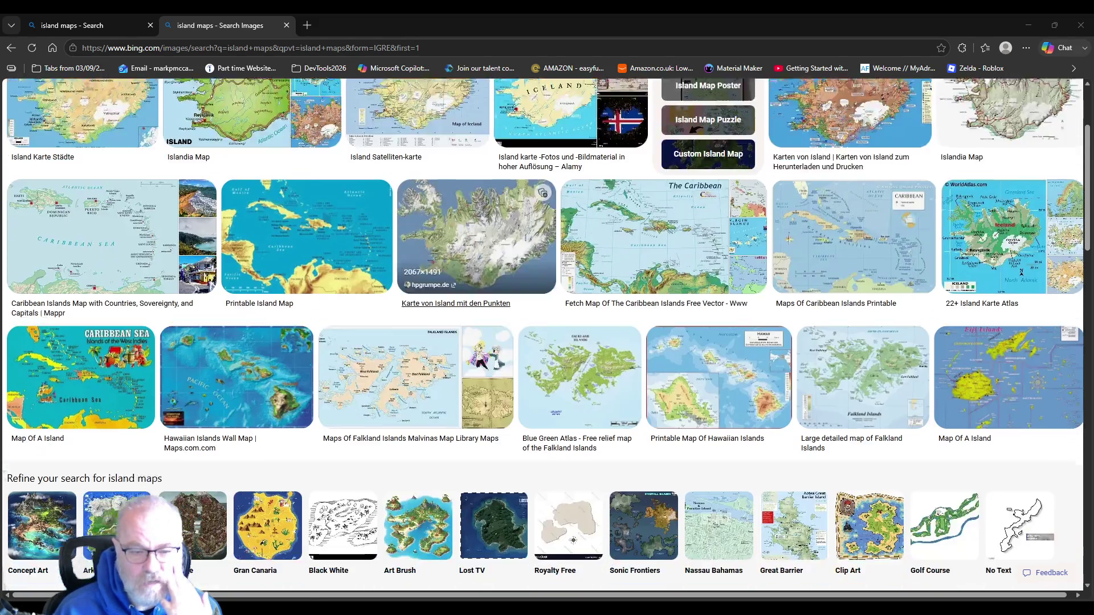
{"action": "scroll", "coordinate": [578, 245], "scroll_direction": "down", "scroll_amount": 2}
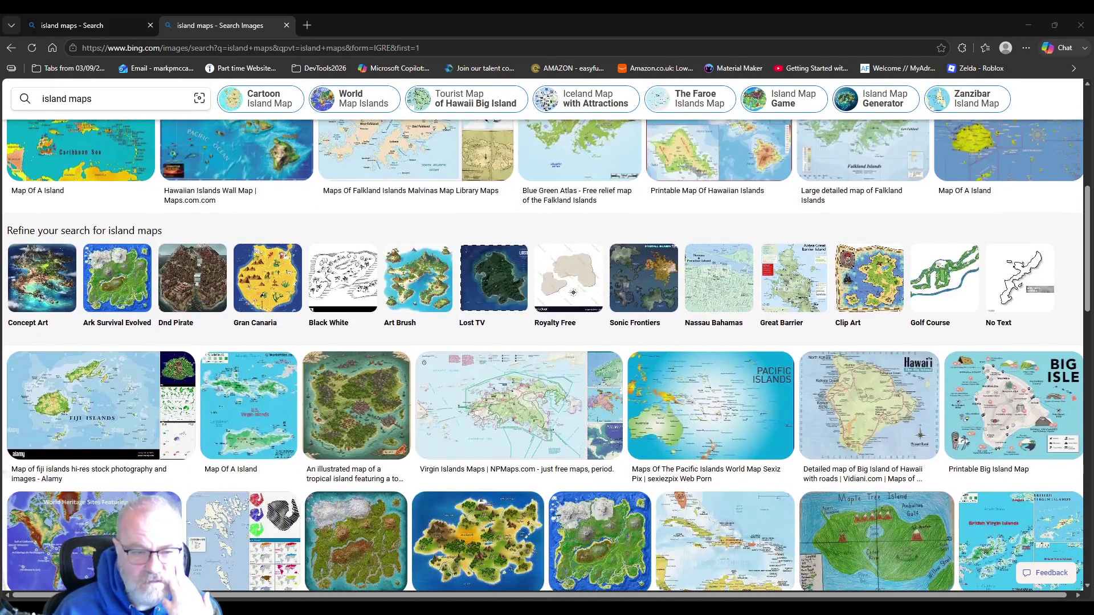
{"action": "scroll", "coordinate": [556, 320], "scroll_direction": "down", "scroll_amount": 2}
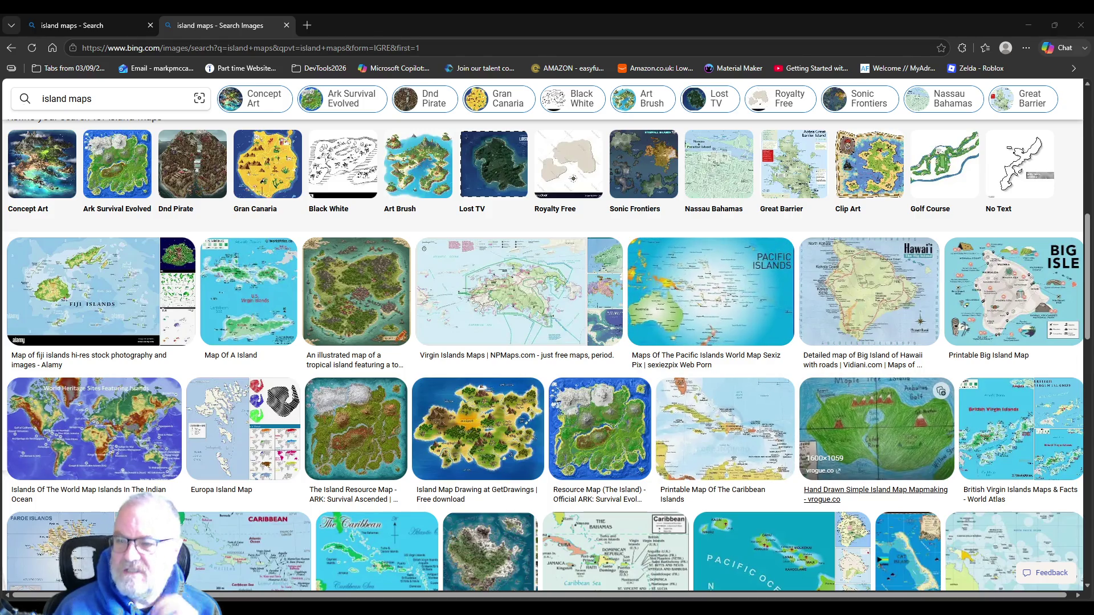
{"action": "scroll", "coordinate": [598, 342], "scroll_direction": "down", "scroll_amount": 2}
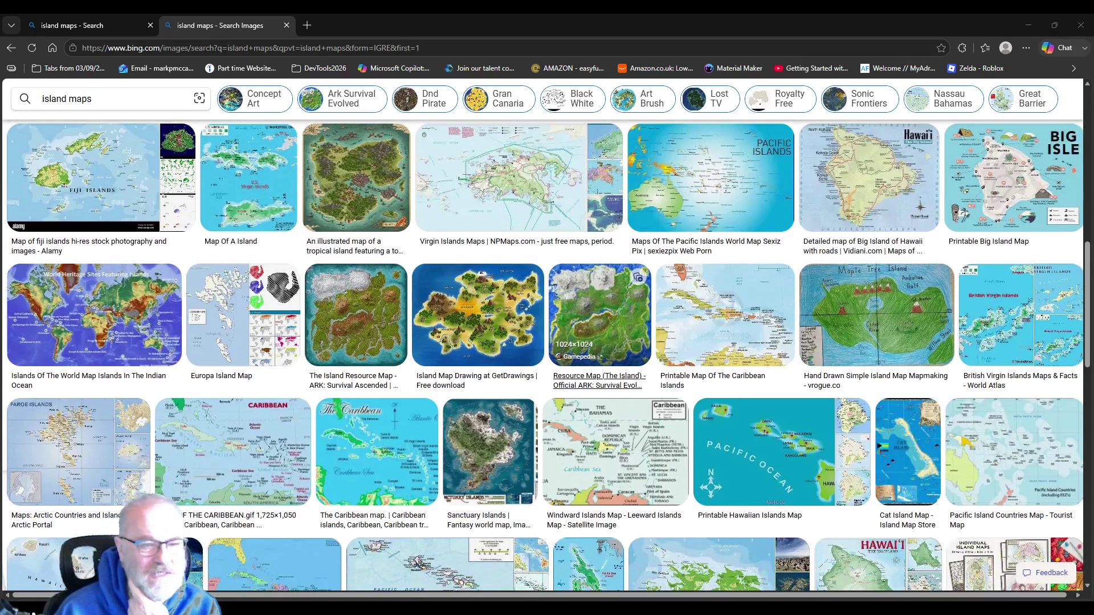
{"action": "scroll", "coordinate": [599, 353], "scroll_direction": "down", "scroll_amount": 1}
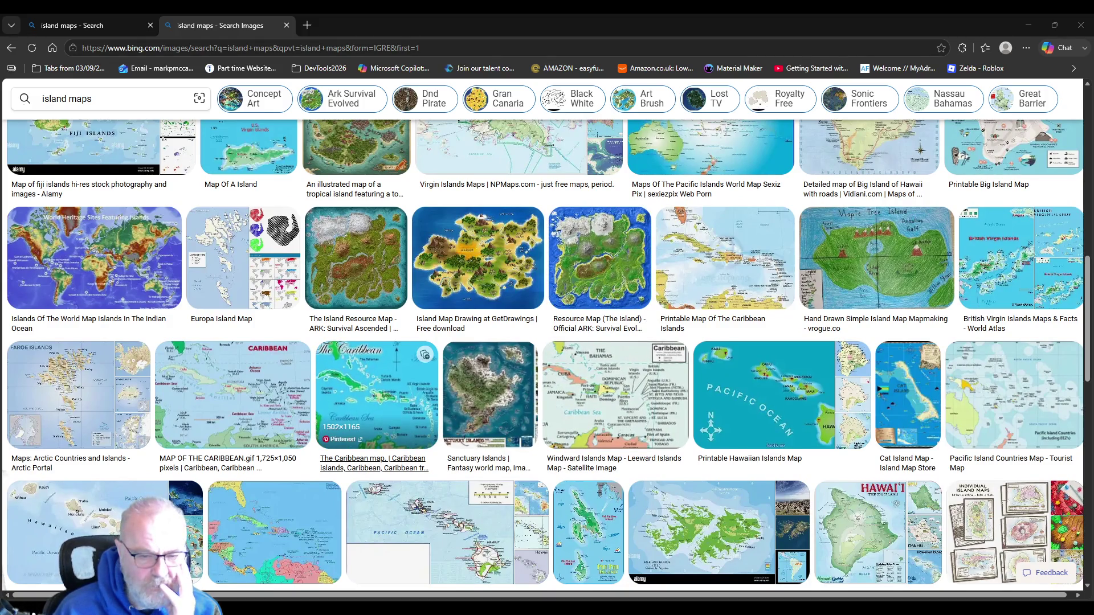
{"action": "scroll", "coordinate": [375, 370], "scroll_direction": "down", "scroll_amount": 1}
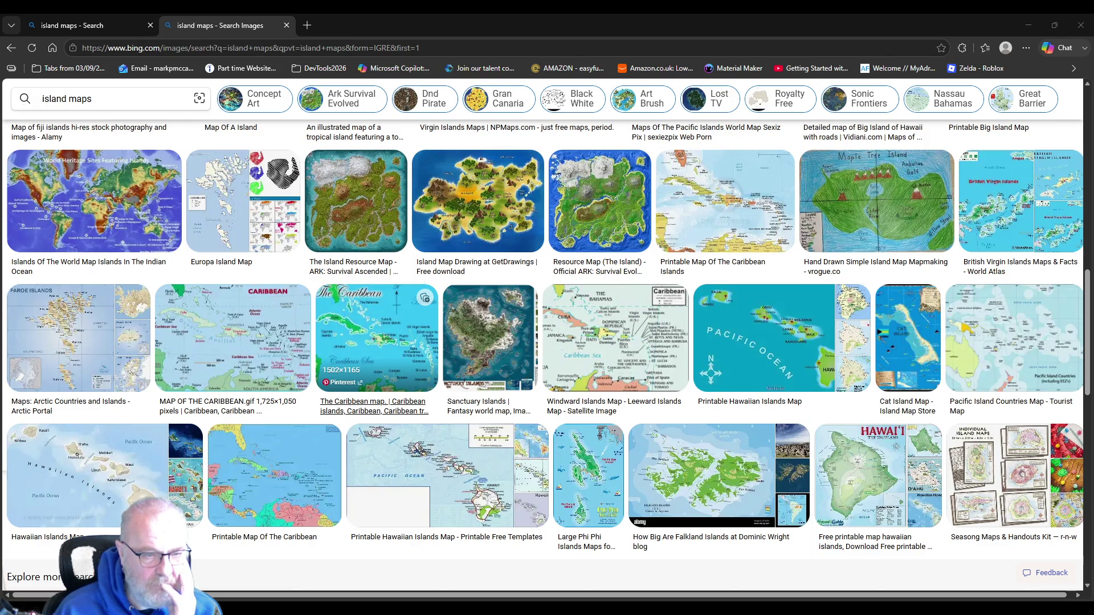
{"action": "scroll", "coordinate": [589, 285], "scroll_direction": "down", "scroll_amount": 3}
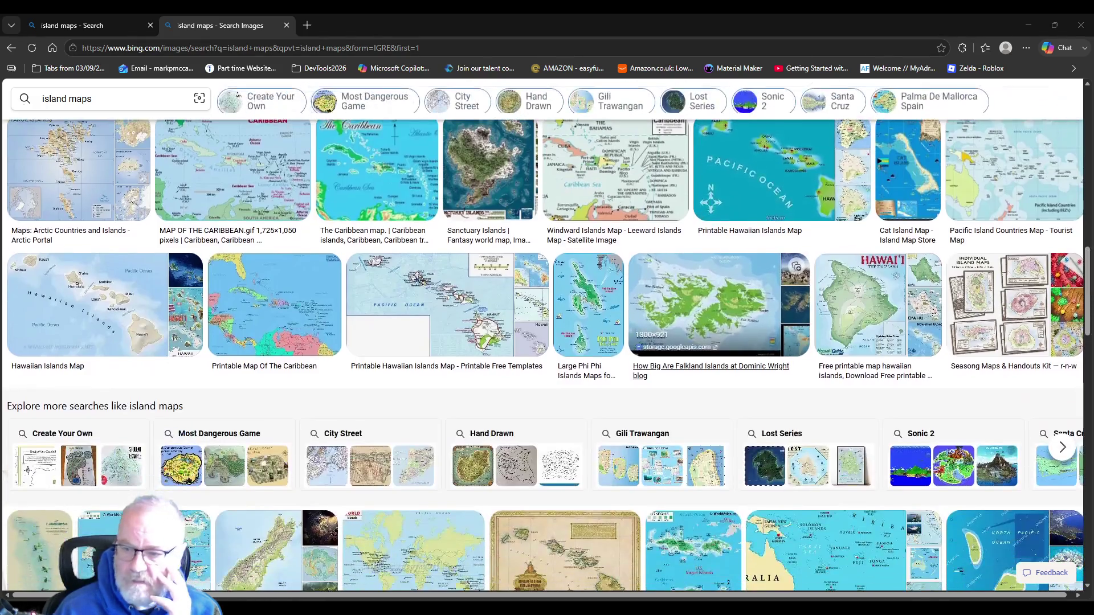
{"action": "scroll", "coordinate": [588, 285], "scroll_direction": "down", "scroll_amount": 3}
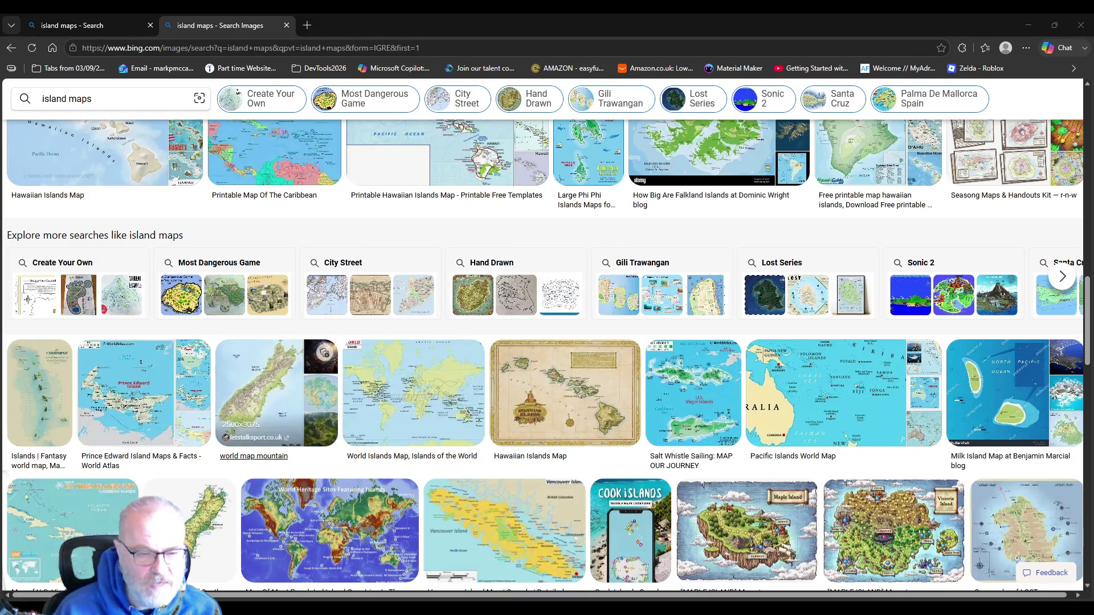
{"action": "scroll", "coordinate": [276, 393], "scroll_direction": "down", "scroll_amount": 2}
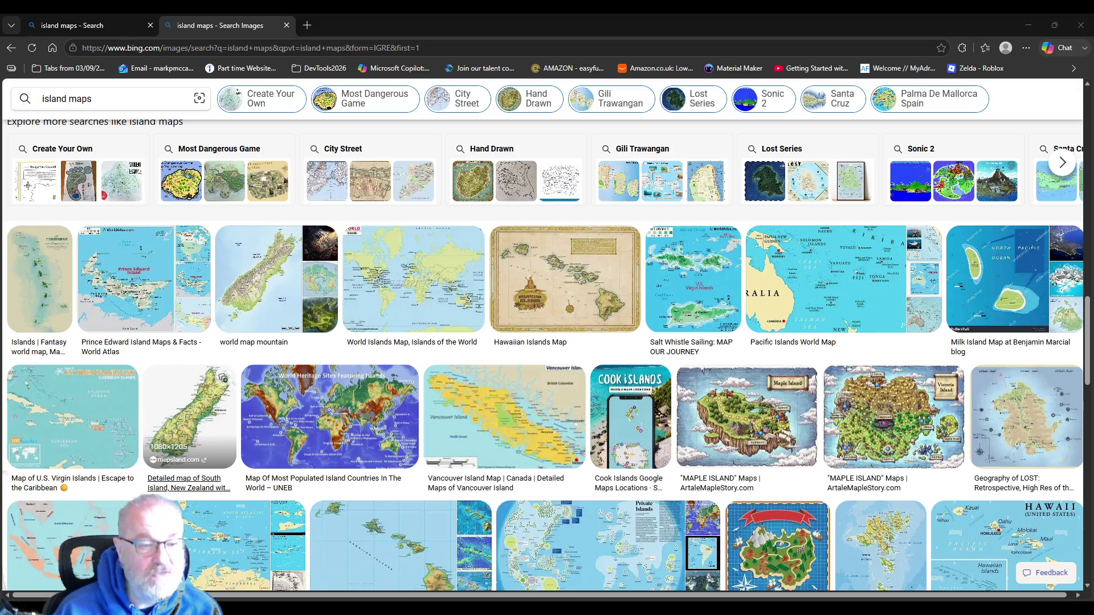
{"action": "left_click", "coordinate": [193, 408]}
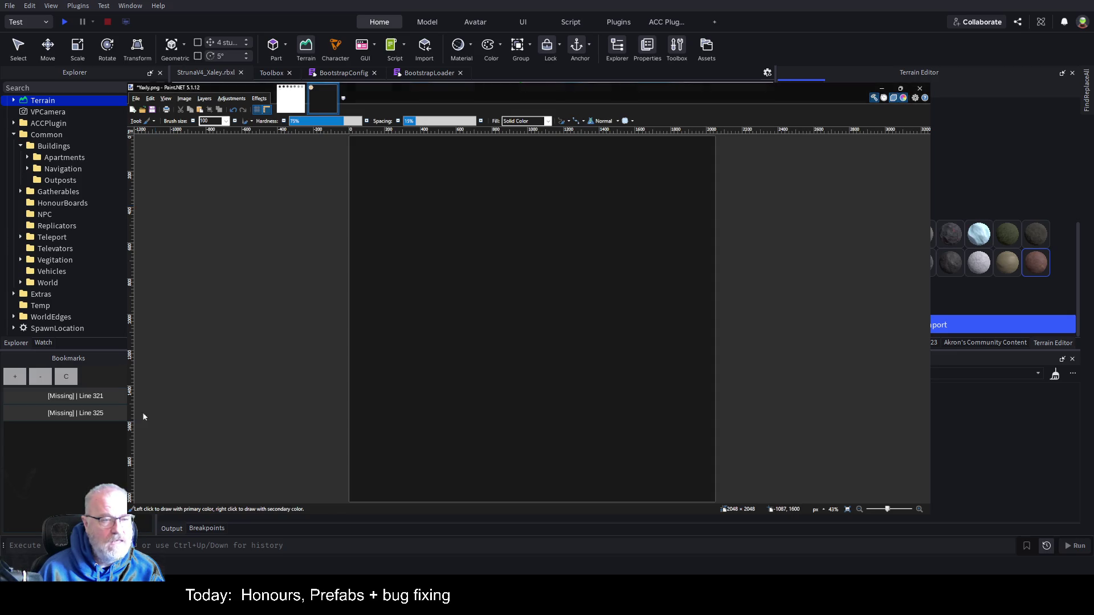
Step: Paste the South Island map into Yaxly.png and stretch it to cover the 2048 × 2048 canvas
{"action": "key", "text": "ctrl+v"}
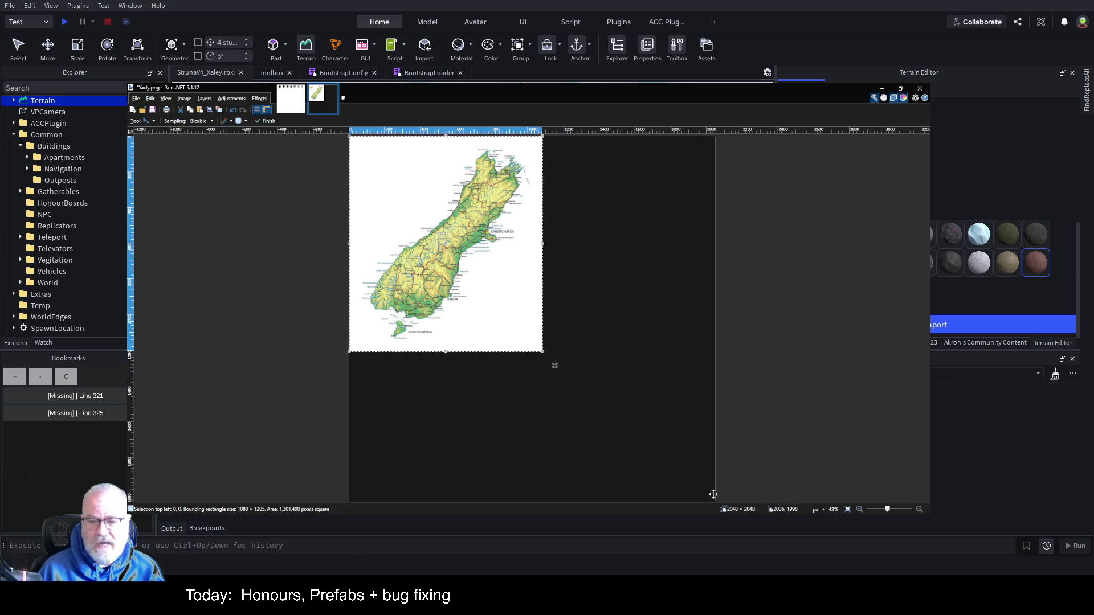
{"action": "mouse_move", "coordinate": [542, 354]}
{"action": "left_mouse_down"}
{"action": "mouse_move", "coordinate": [640, 449]}
{"action": "mouse_move", "coordinate": [716, 503]}
{"action": "left_mouse_up"}
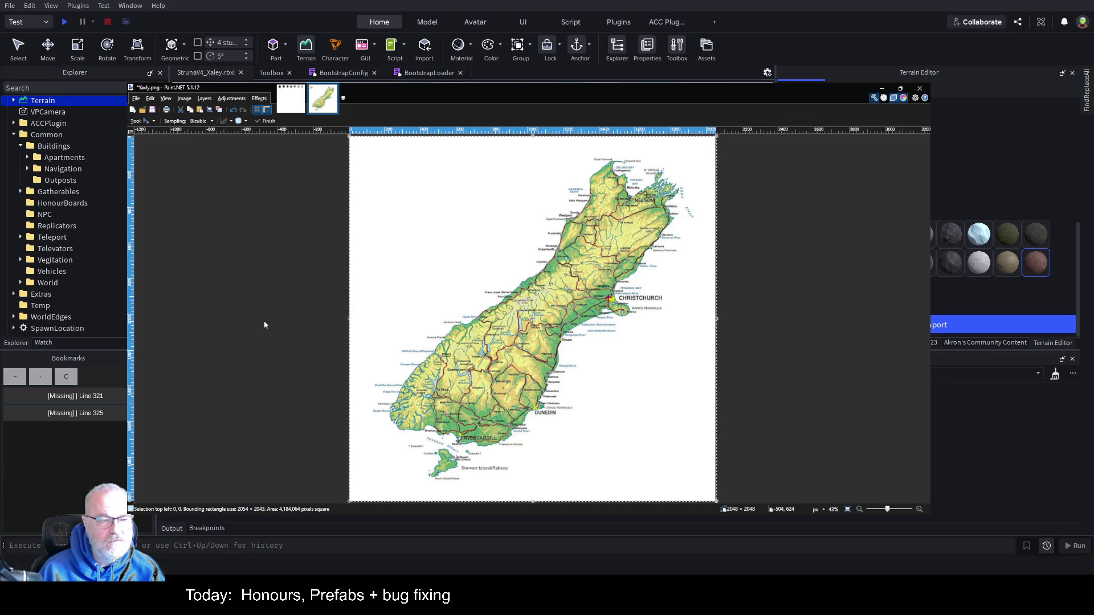
{"action": "key", "text": "b"}
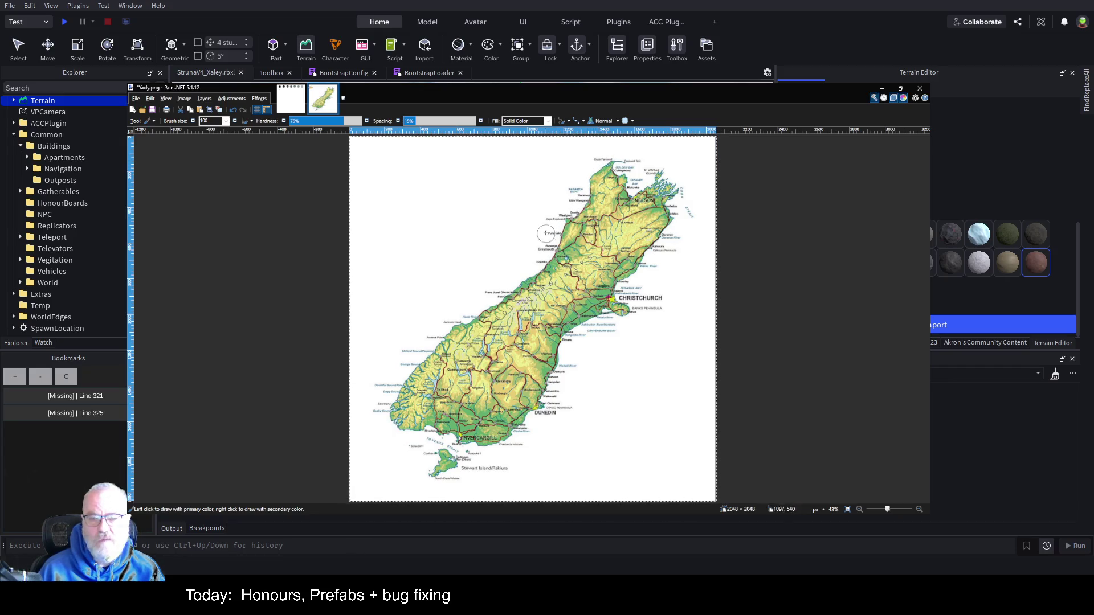
Step: Set the brush size to 50 and deselect the placed South Island map
{"action": "left_click", "coordinate": [222, 121]}
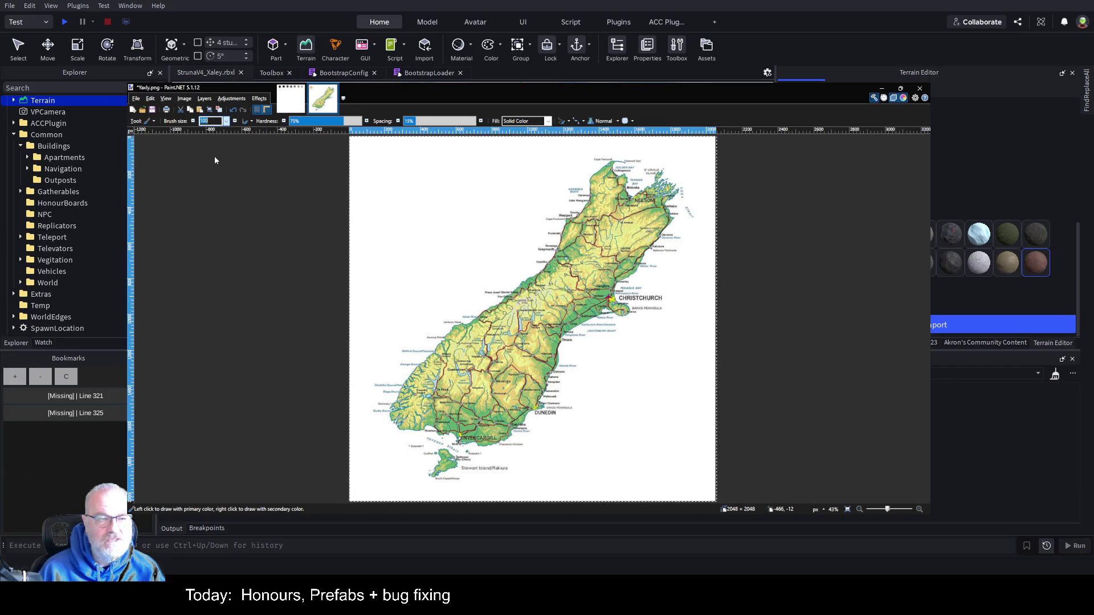
{"action": "type", "text": "50"}
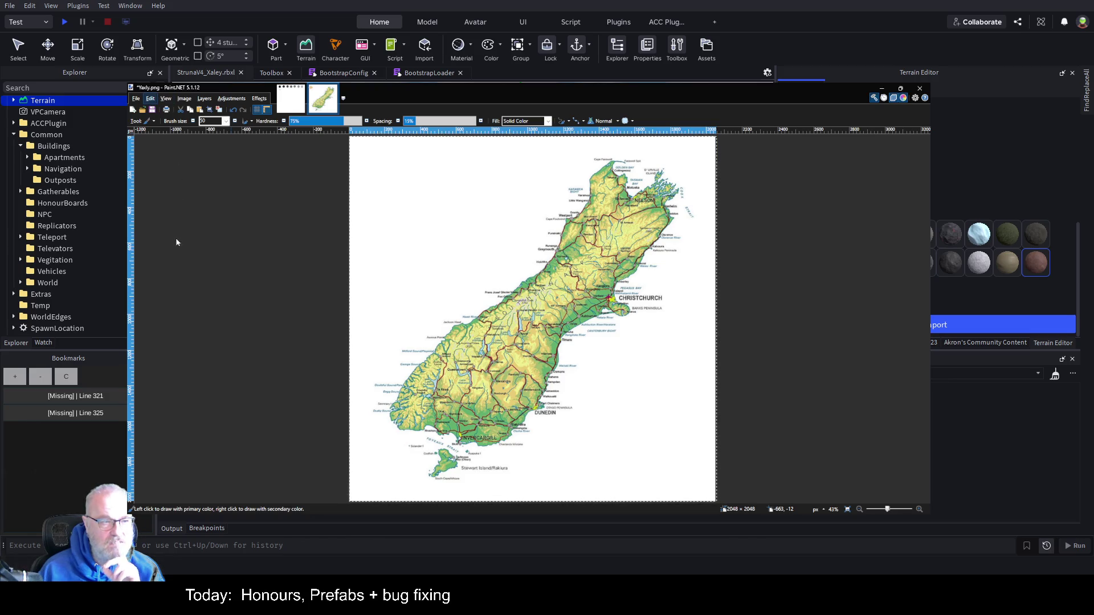
{"action": "key", "text": "ctrl+d"}
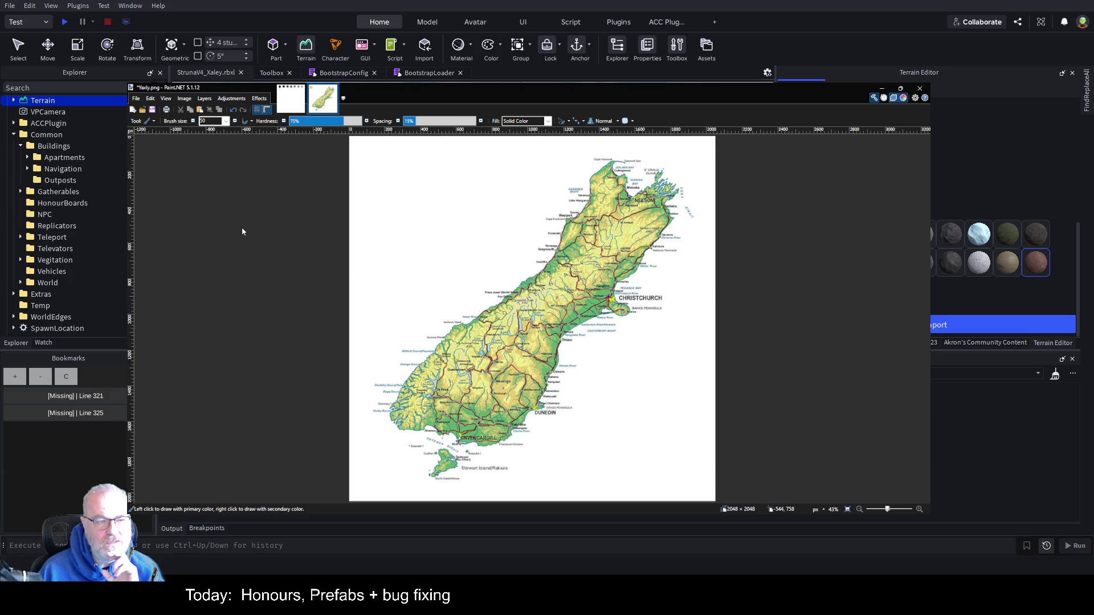
{"action": "key", "text": "BackSpace"}
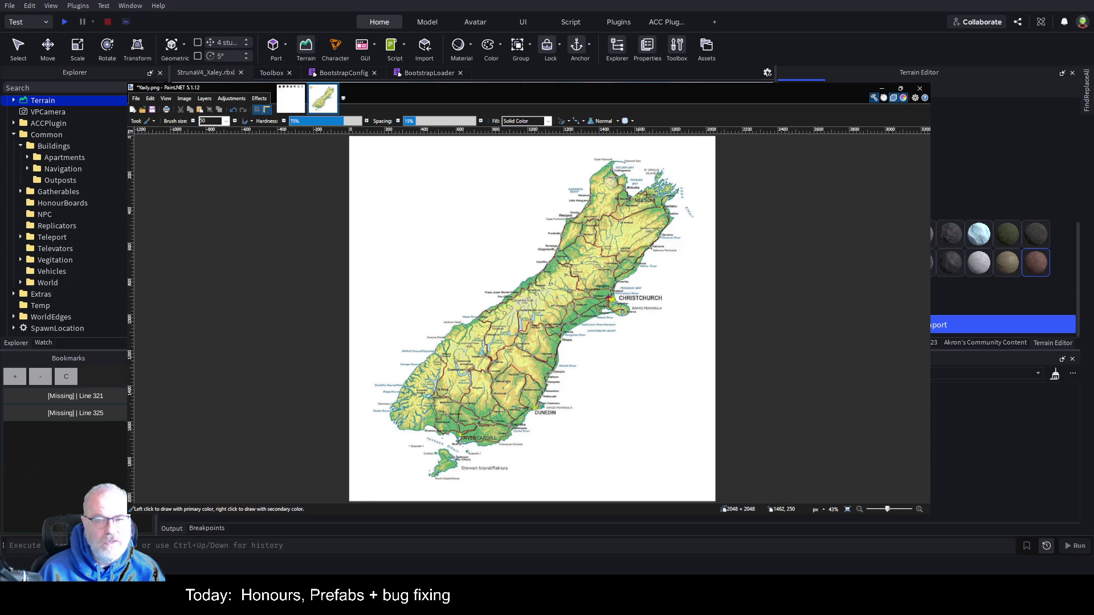
Step: Paint a thick black outline along the South Island coast, then reduce the brush size to 20
{"action": "mouse_move", "coordinate": [609, 159]}
{"action": "left_mouse_down"}
{"action": "mouse_move", "coordinate": [546, 261]}
{"action": "mouse_move", "coordinate": [454, 323]}
{"action": "mouse_move", "coordinate": [406, 382]}
{"action": "mouse_move", "coordinate": [394, 434]}
{"action": "mouse_move", "coordinate": [434, 427]}
{"action": "mouse_move", "coordinate": [480, 446]}
{"action": "mouse_move", "coordinate": [513, 437]}
{"action": "mouse_move", "coordinate": [541, 404]}
{"action": "mouse_move", "coordinate": [567, 338]}
{"action": "mouse_move", "coordinate": [612, 314]}
{"action": "mouse_move", "coordinate": [667, 229]}
{"action": "mouse_move", "coordinate": [679, 185]}
{"action": "mouse_move", "coordinate": [656, 169]}
{"action": "mouse_move", "coordinate": [636, 193]}
{"action": "mouse_move", "coordinate": [630, 172]}
{"action": "left_mouse_up"}
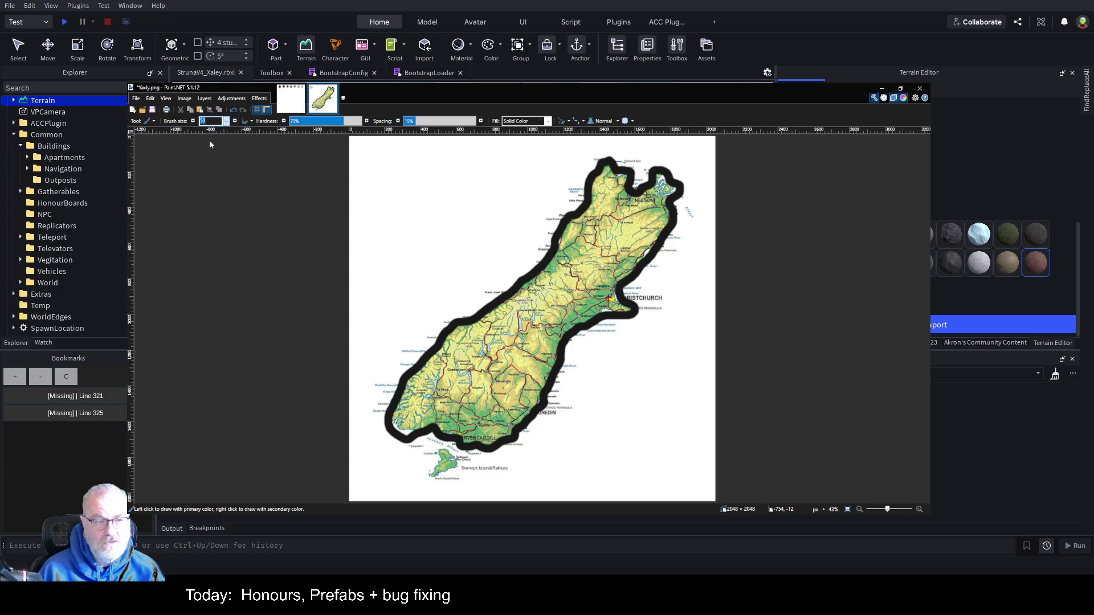
{"action": "type", "text": "20"}
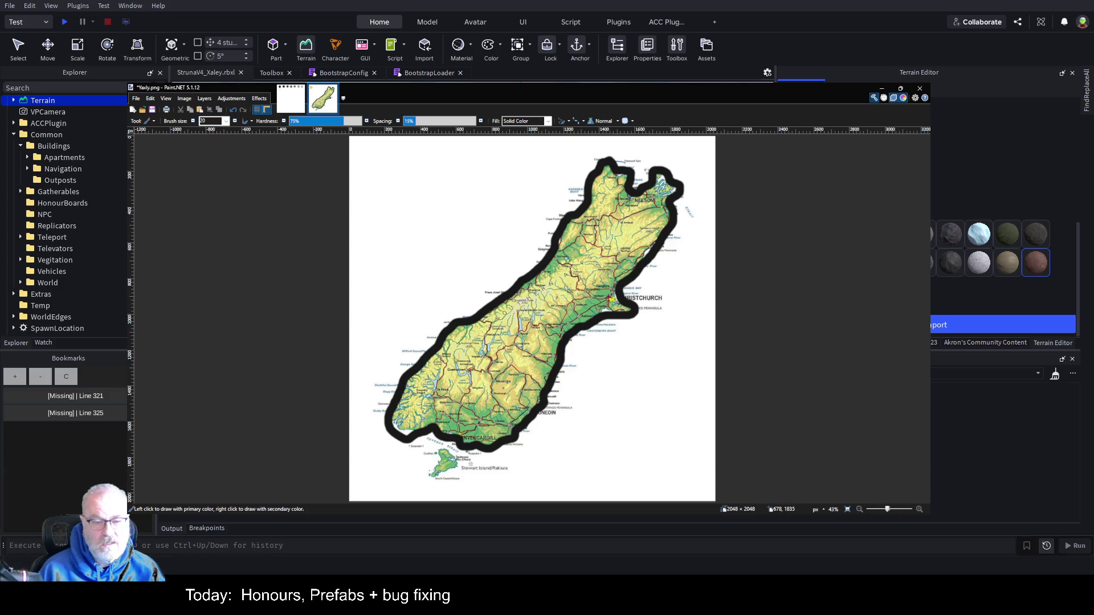
{"action": "scroll", "coordinate": [459, 461], "scroll_direction": "up", "scroll_amount": 5}
{"action": "scroll", "coordinate": [459, 461], "scroll_direction": "up", "scroll_amount": 4}
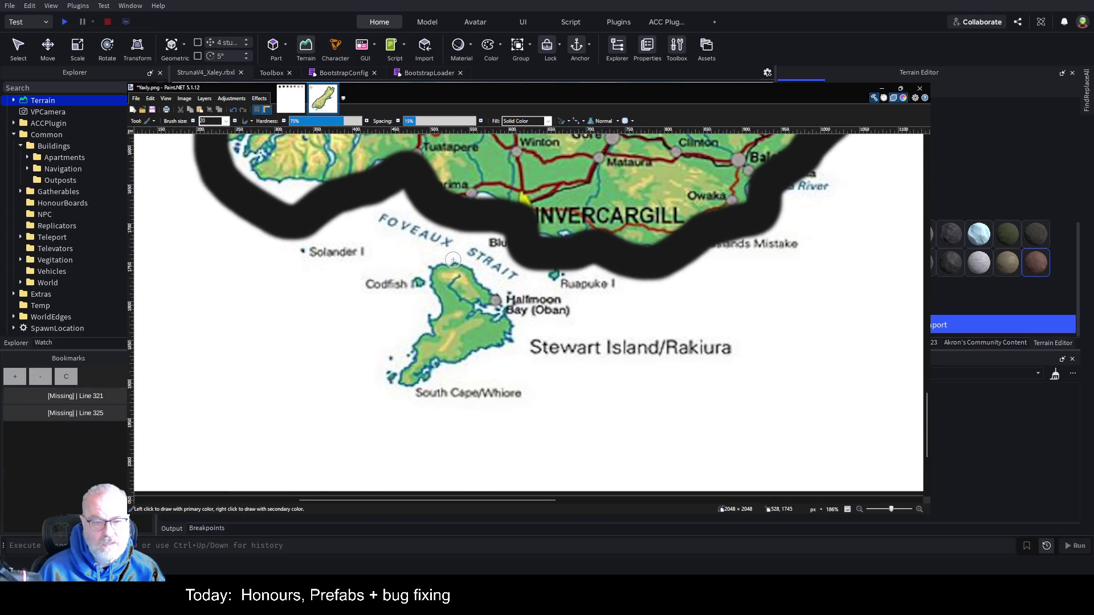
Step: Outline Stewart Island in black, then inspect the outline and zoom out to 43%
{"action": "mouse_move", "coordinate": [456, 259]}
{"action": "left_mouse_down"}
{"action": "mouse_move", "coordinate": [429, 266]}
{"action": "mouse_move", "coordinate": [434, 315]}
{"action": "mouse_move", "coordinate": [394, 378]}
{"action": "mouse_move", "coordinate": [426, 385]}
{"action": "mouse_move", "coordinate": [507, 344]}
{"action": "mouse_move", "coordinate": [519, 326]}
{"action": "mouse_move", "coordinate": [483, 312]}
{"action": "mouse_move", "coordinate": [496, 294]}
{"action": "mouse_move", "coordinate": [447, 259]}
{"action": "mouse_move", "coordinate": [501, 282]}
{"action": "mouse_move", "coordinate": [497, 295]}
{"action": "left_mouse_up"}
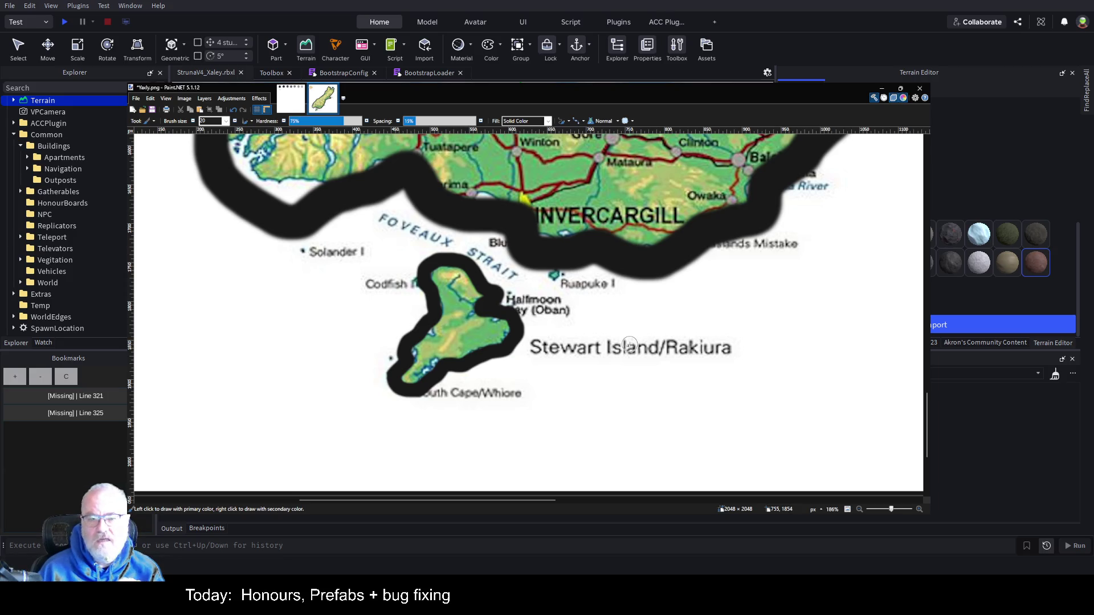
{"action": "scroll", "coordinate": [612, 357], "scroll_direction": "down", "scroll_amount": 1}
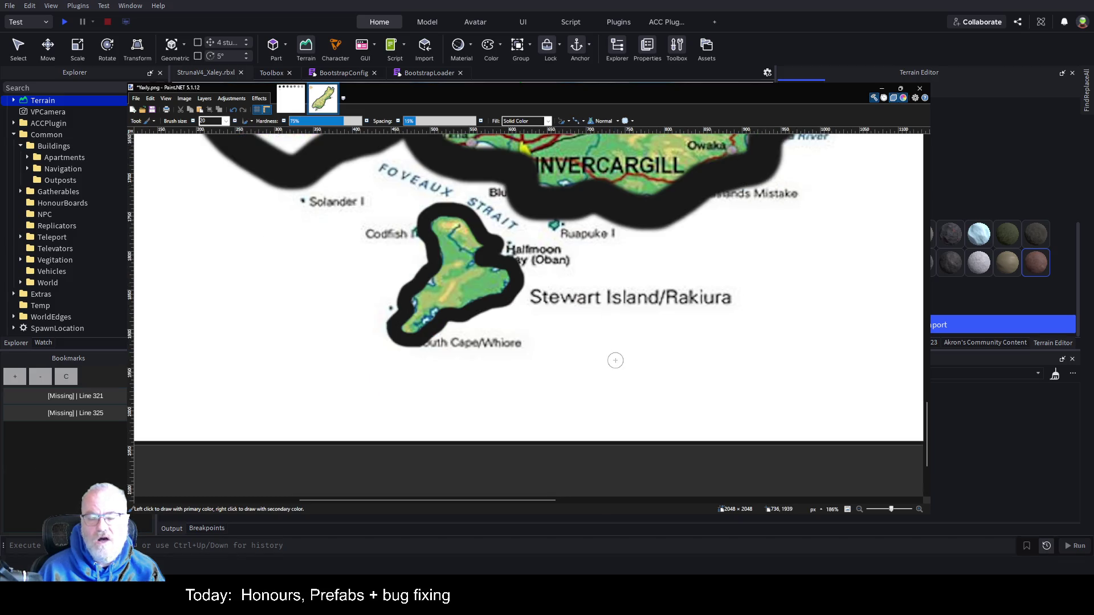
{"action": "scroll", "coordinate": [616, 360], "scroll_direction": "down", "scroll_amount": 3}
{"action": "scroll", "coordinate": [593, 332], "scroll_direction": "up", "scroll_amount": 7}
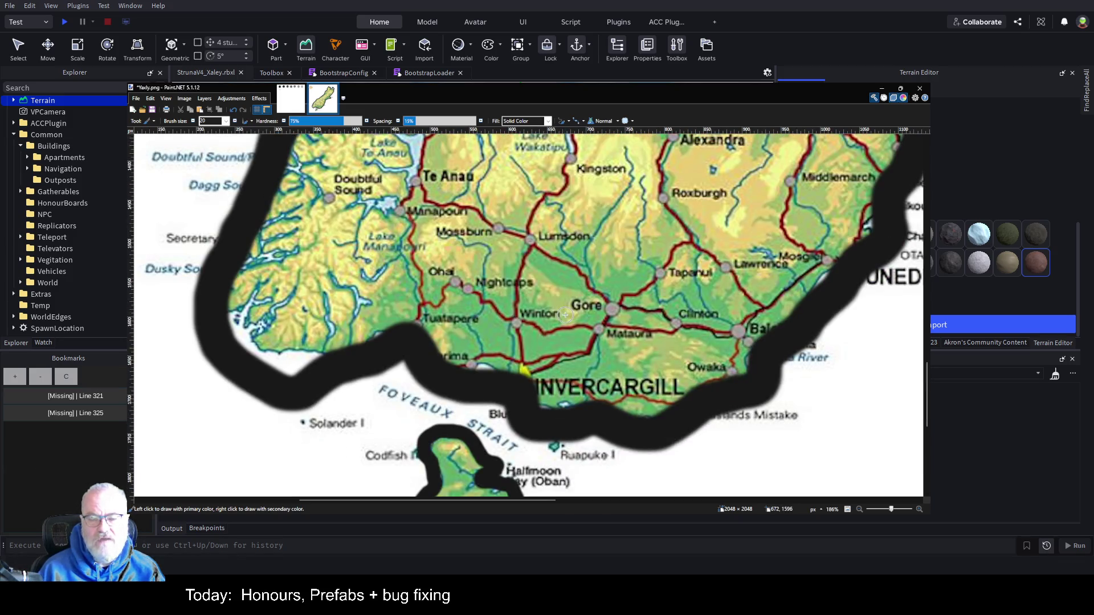
{"action": "scroll", "coordinate": [564, 314], "scroll_direction": "down", "scroll_amount": 6}
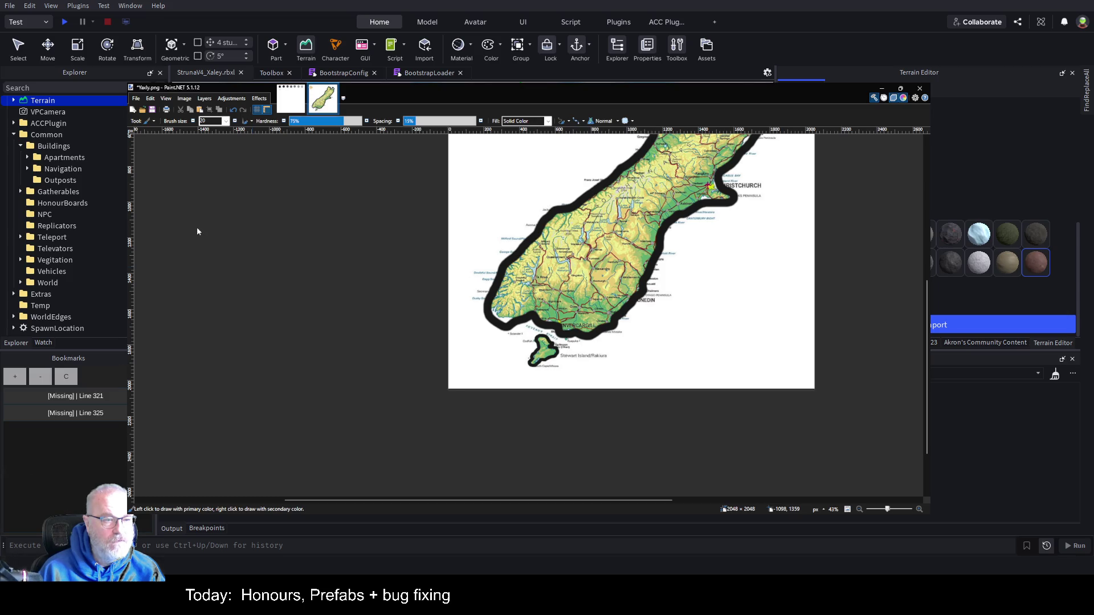
{"action": "left_click", "coordinate": [143, 110]}
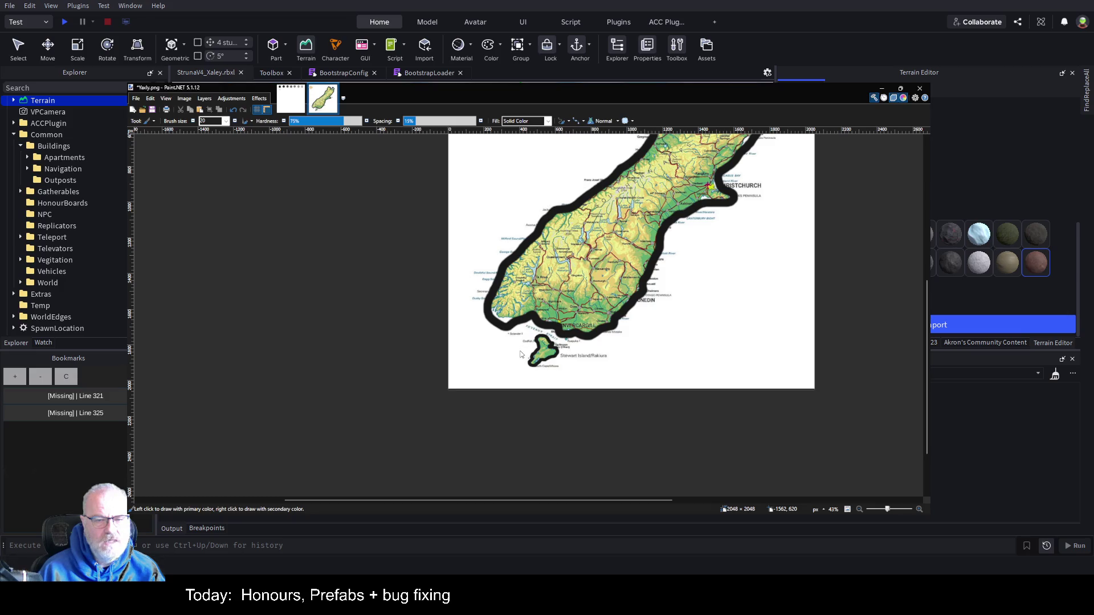
Step: Create a new 2048×2048 image and paste the island outline into it
{"action": "key", "text": "ctrl+n"}
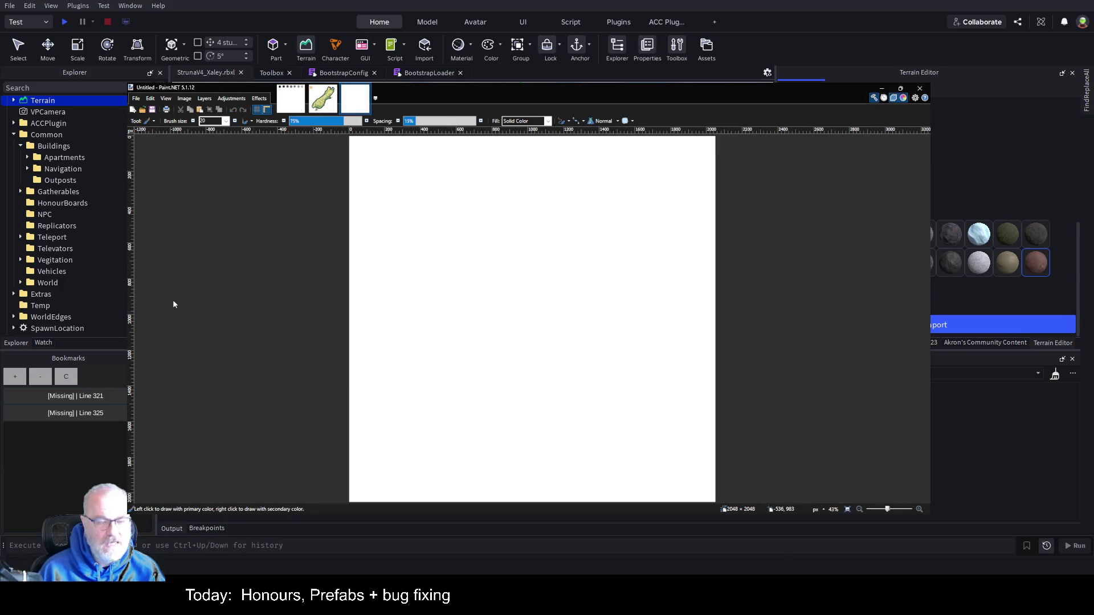
{"action": "key", "text": "ctrl+v"}
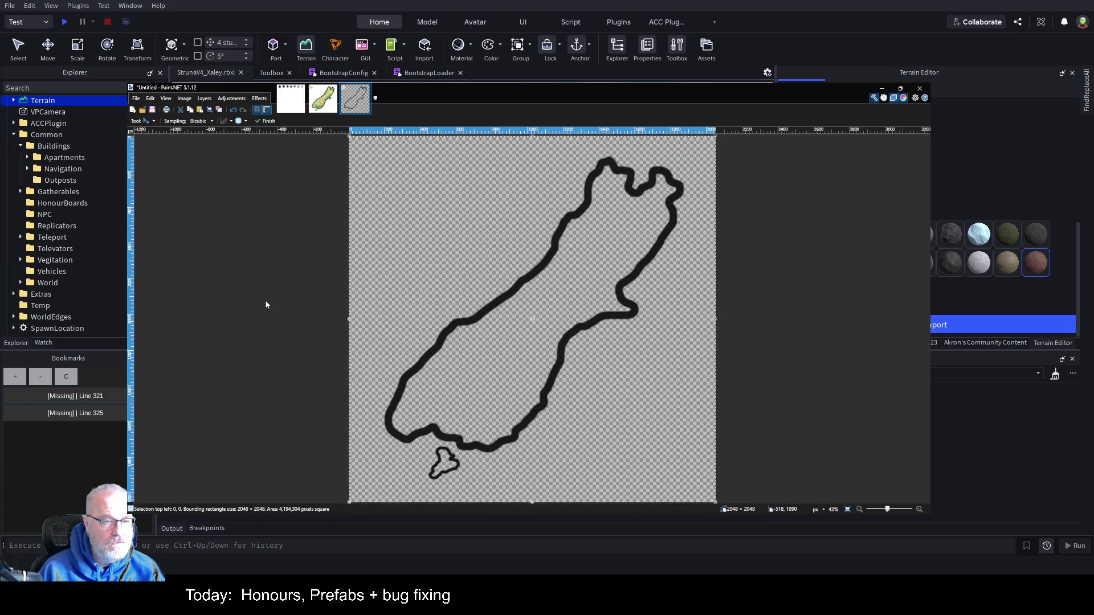
Step: Fill the area outside the island outline with black, then bring up Roblox Studio's terrain clearing options
{"action": "key", "text": "f"}
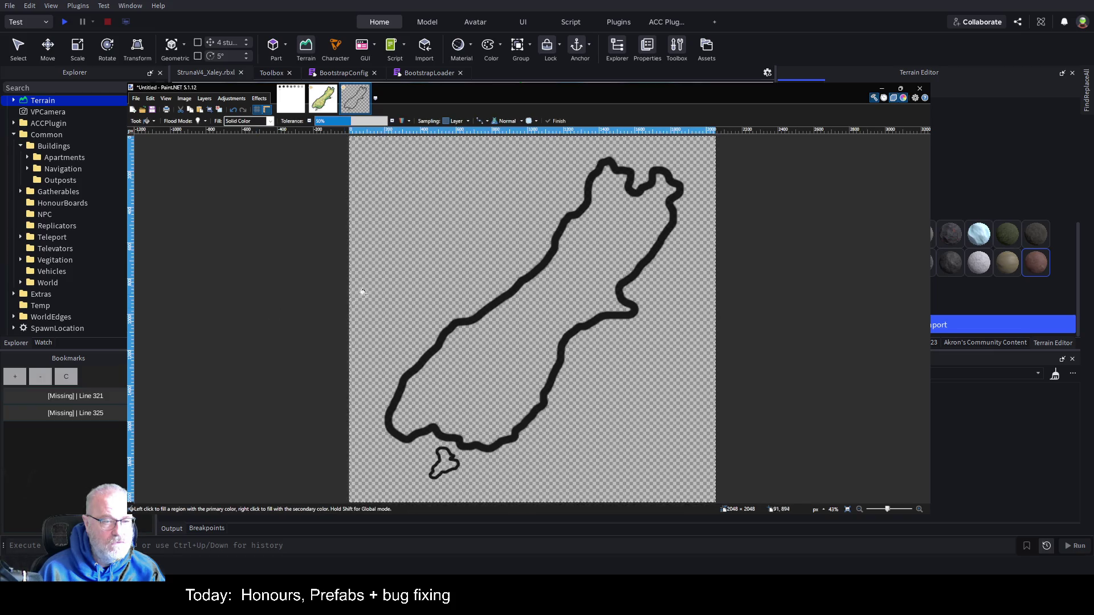
{"action": "left_click", "coordinate": [415, 245]}
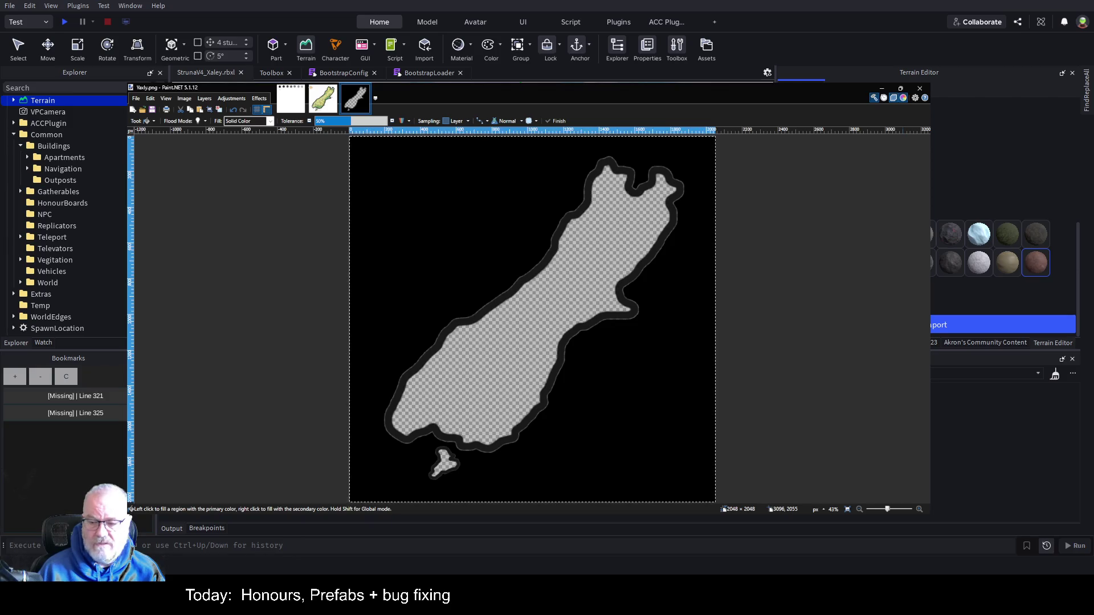
{"action": "left_click", "coordinate": [961, 499]}
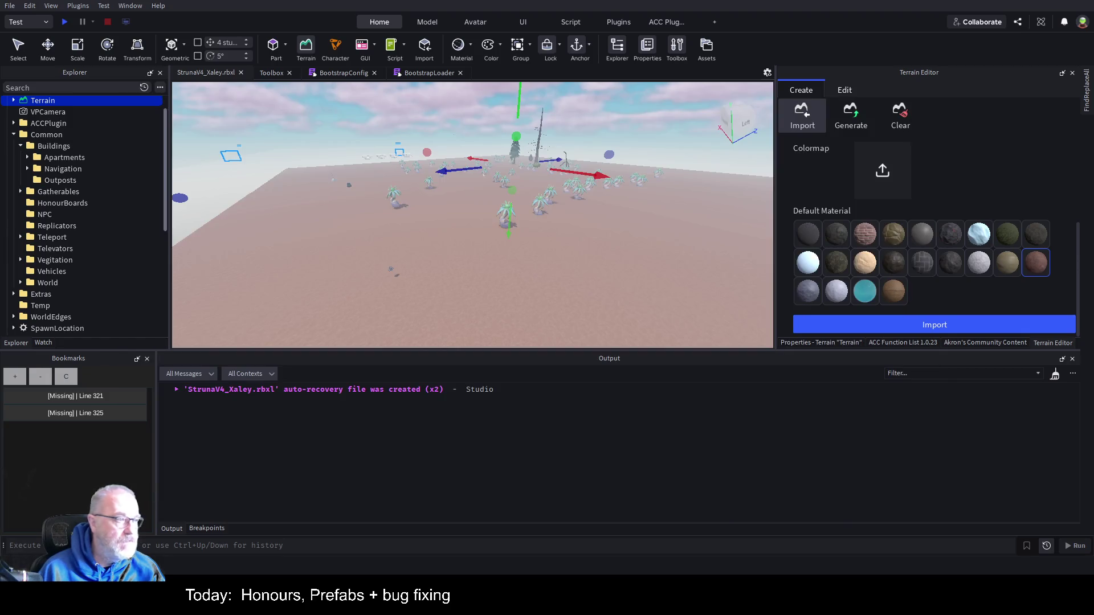
{"action": "left_click", "coordinate": [900, 114]}
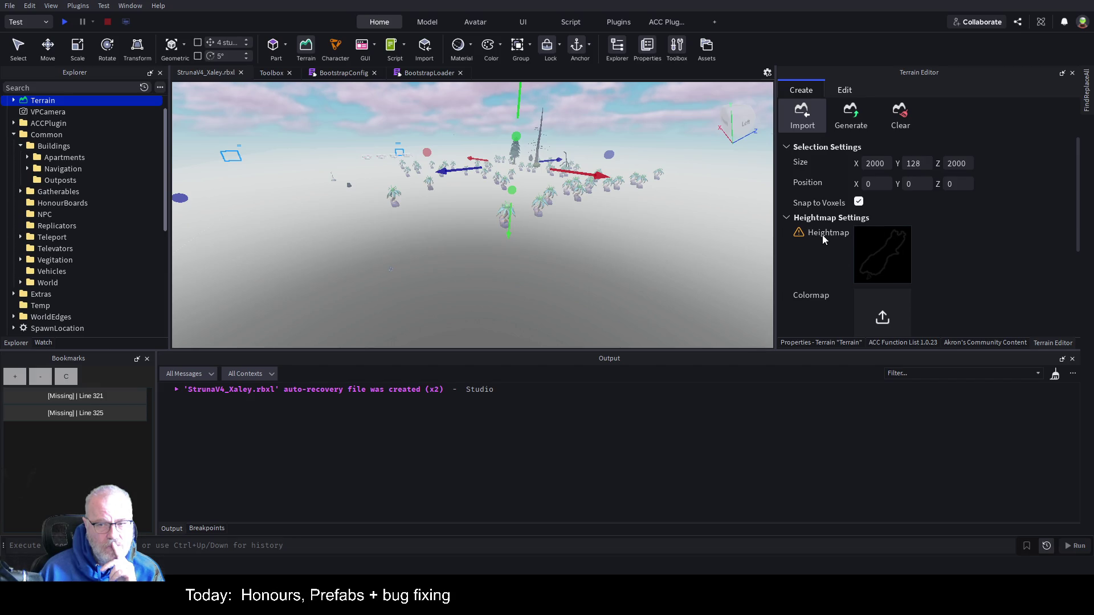
Step: Import the heightmap as 2000 × 128 × 2000 terrain and orbit to view the coastline ridge
{"action": "scroll", "coordinate": [1003, 233], "scroll_direction": "down", "scroll_amount": 5}
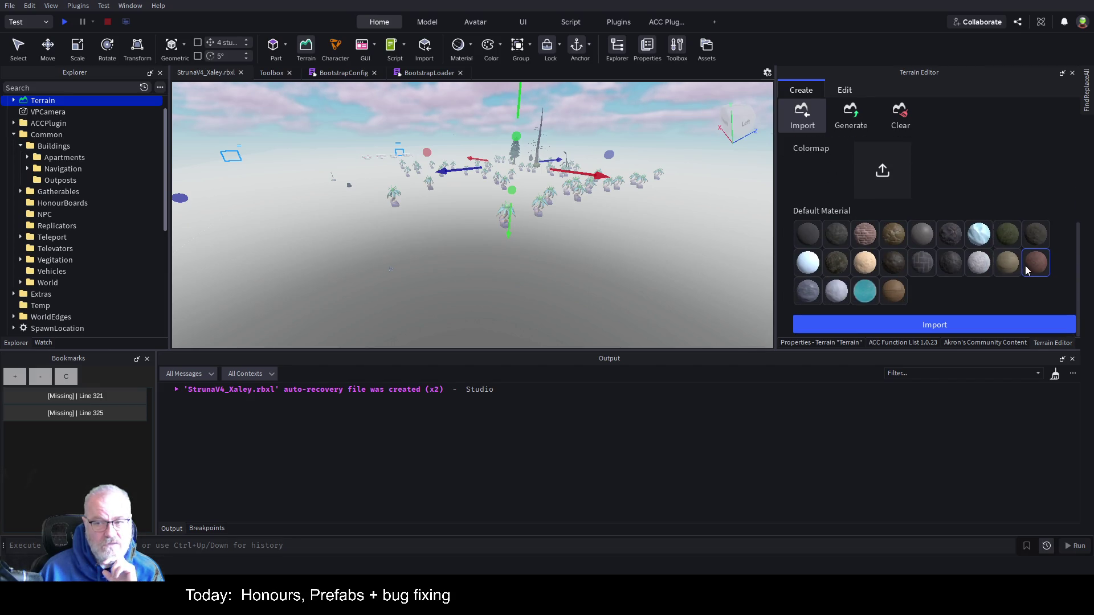
{"action": "left_click", "coordinate": [921, 327]}
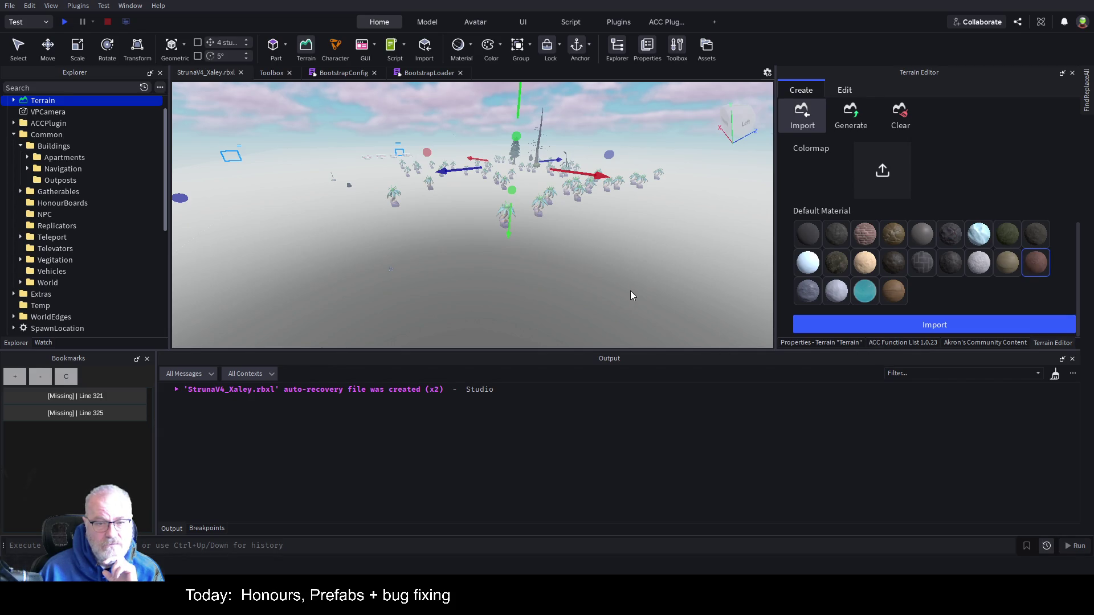
{"action": "left_click_drag", "start_coordinate": [618, 280], "coordinate": [618, 280]}
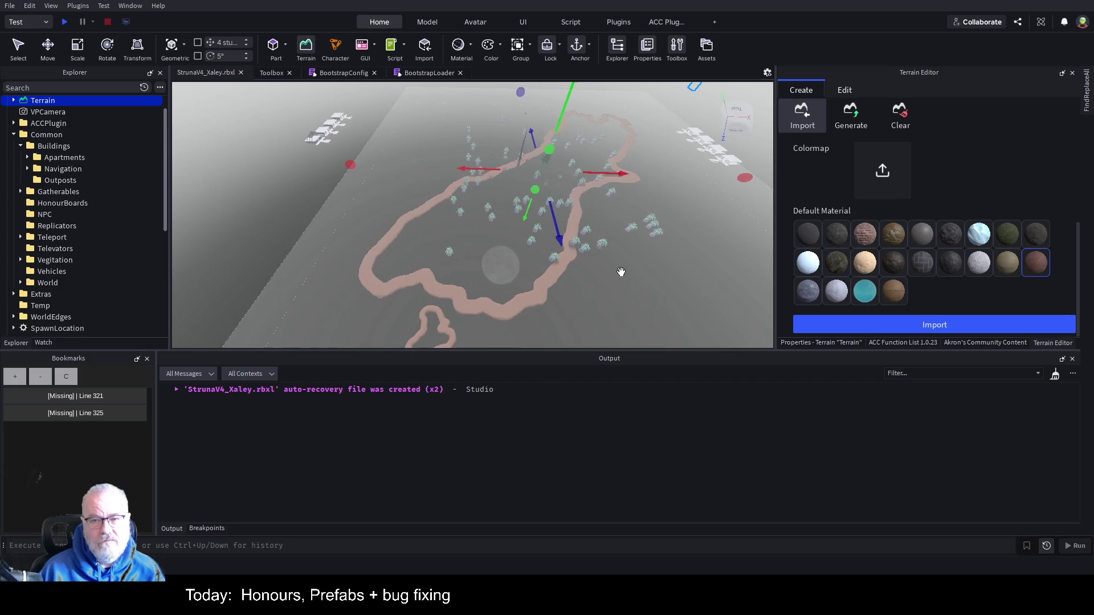
Step: Clear all existing terrain with Clear All Terrain
{"action": "left_click", "coordinate": [905, 122]}
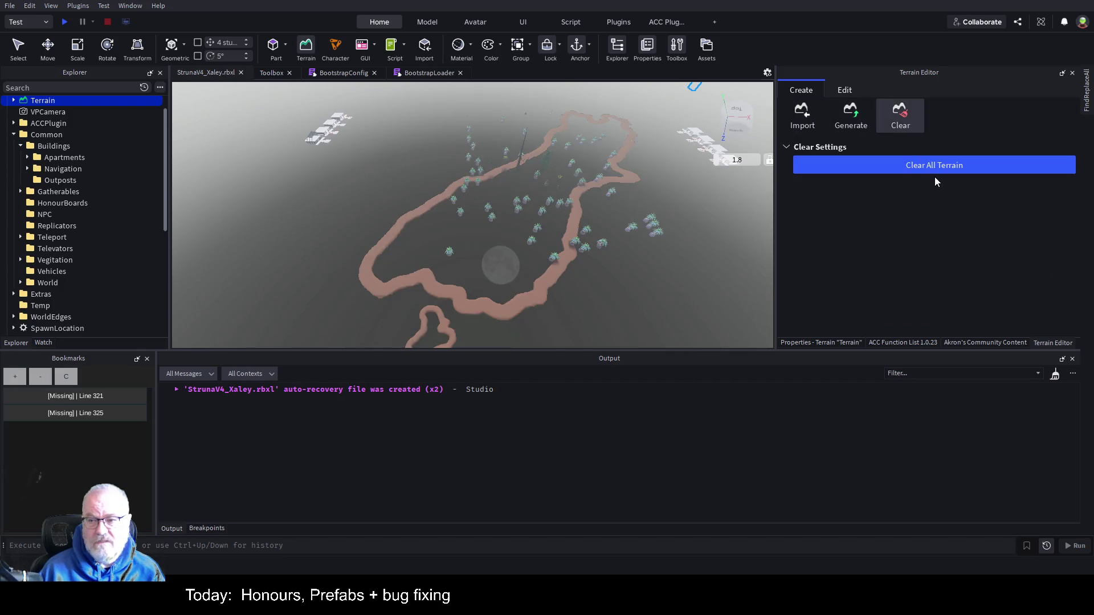
{"action": "left_click", "coordinate": [803, 115]}
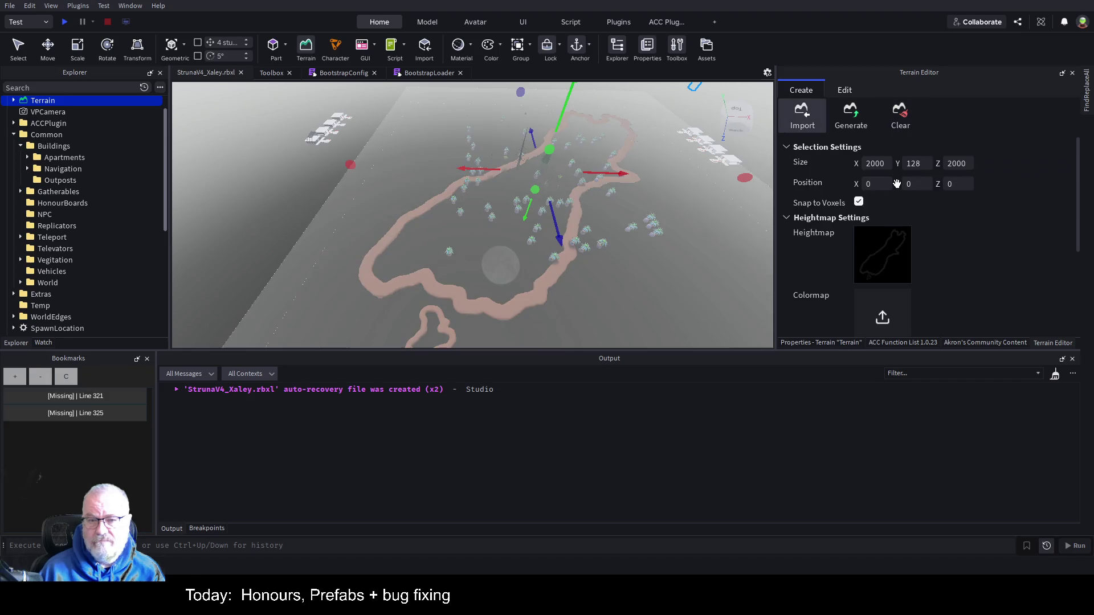
{"action": "left_click", "coordinate": [906, 120]}
{"action": "left_click", "coordinate": [932, 165]}
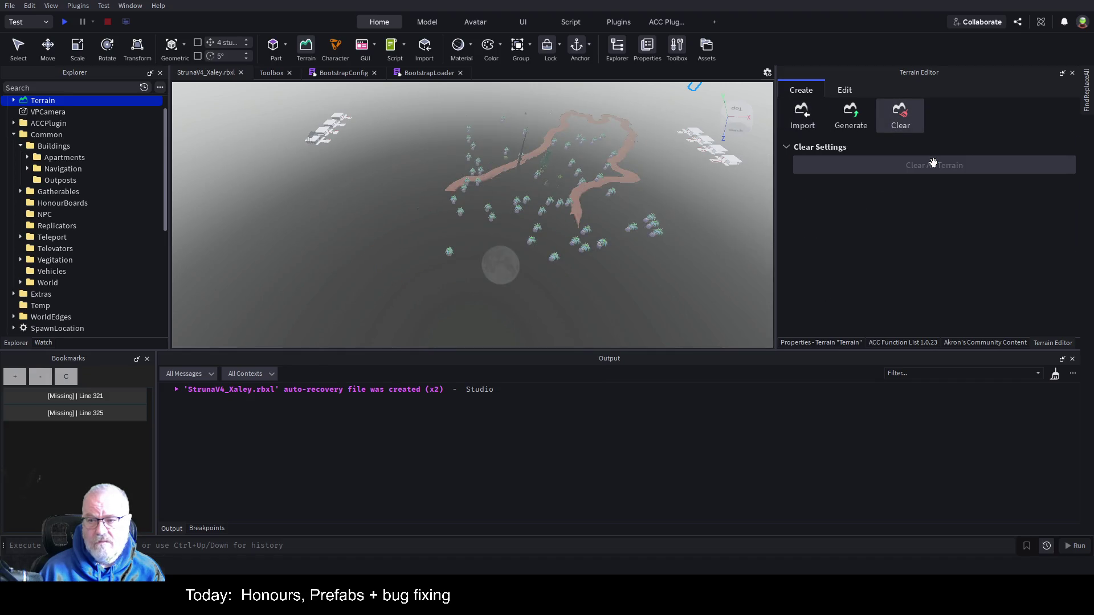
Step: Set the import size X and Z to 8000 and choose Sand as the default material
{"action": "left_click", "coordinate": [803, 112]}
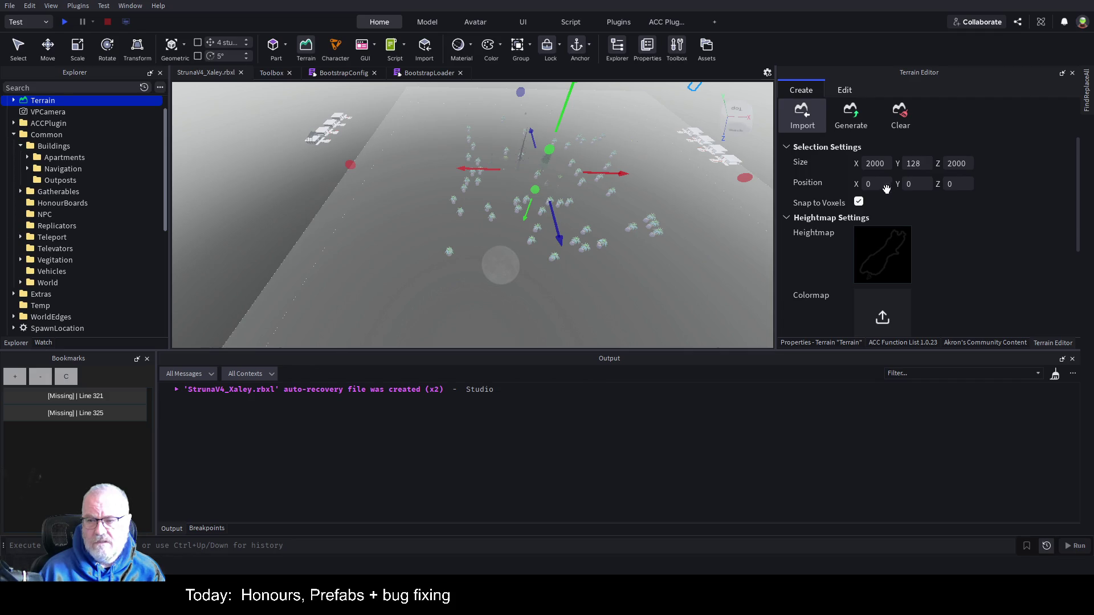
{"action": "left_click", "coordinate": [885, 165]}
{"action": "type", "text": "8000"}
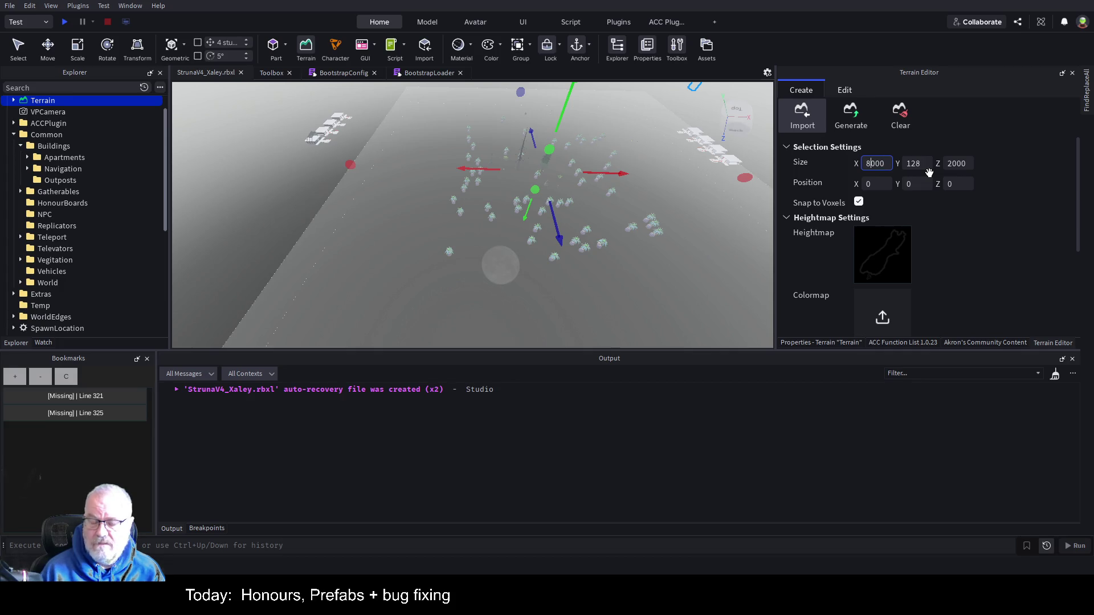
{"action": "left_click", "coordinate": [964, 164]}
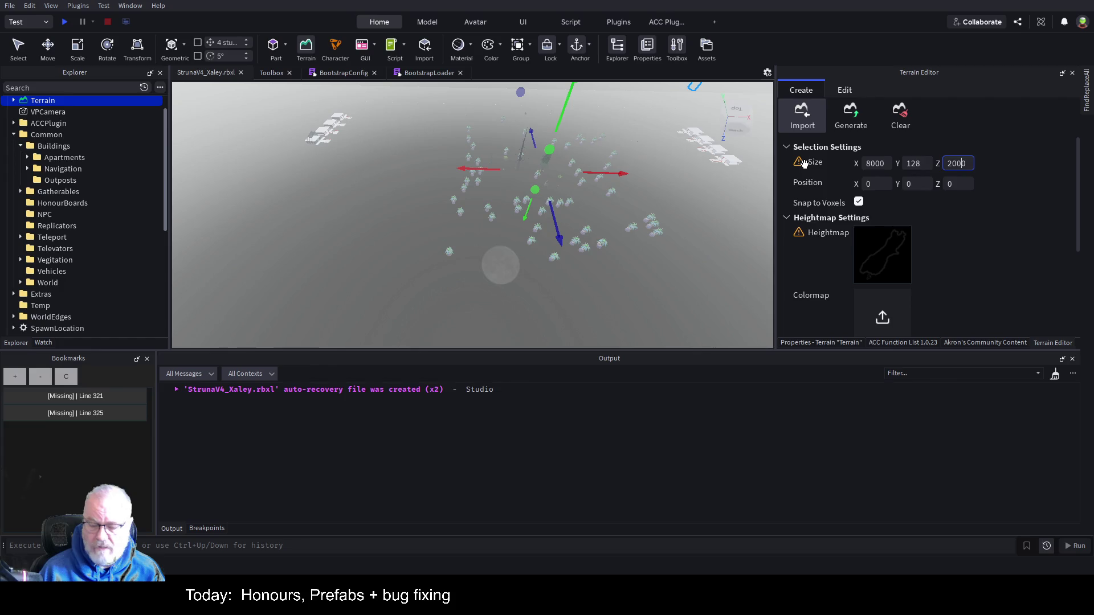
{"action": "mouse_move", "coordinate": [803, 164]}
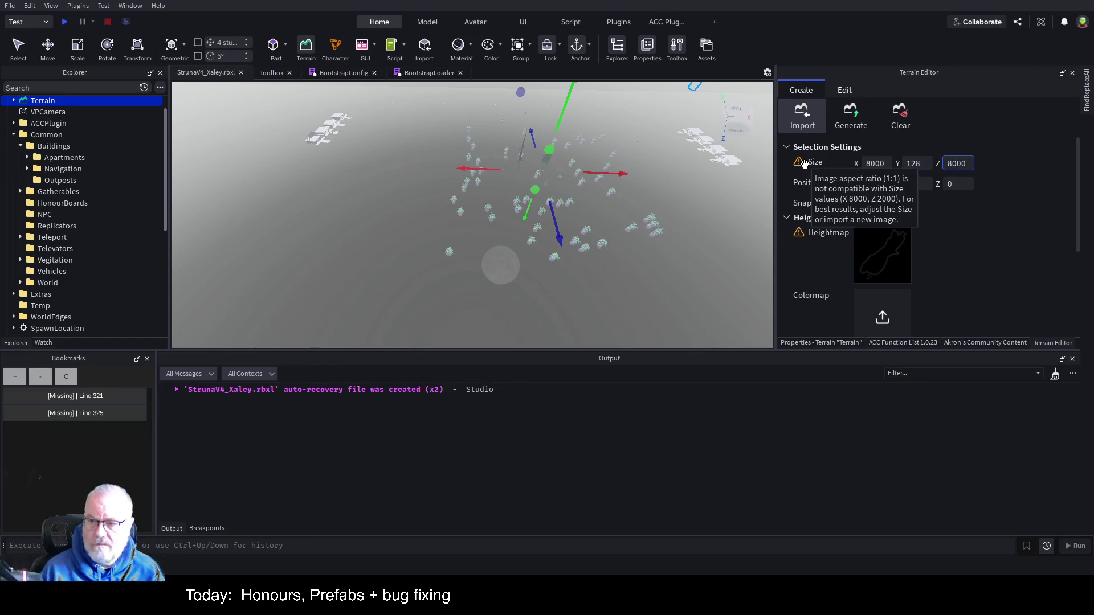
{"action": "scroll", "coordinate": [1007, 226], "scroll_direction": "down", "scroll_amount": 1}
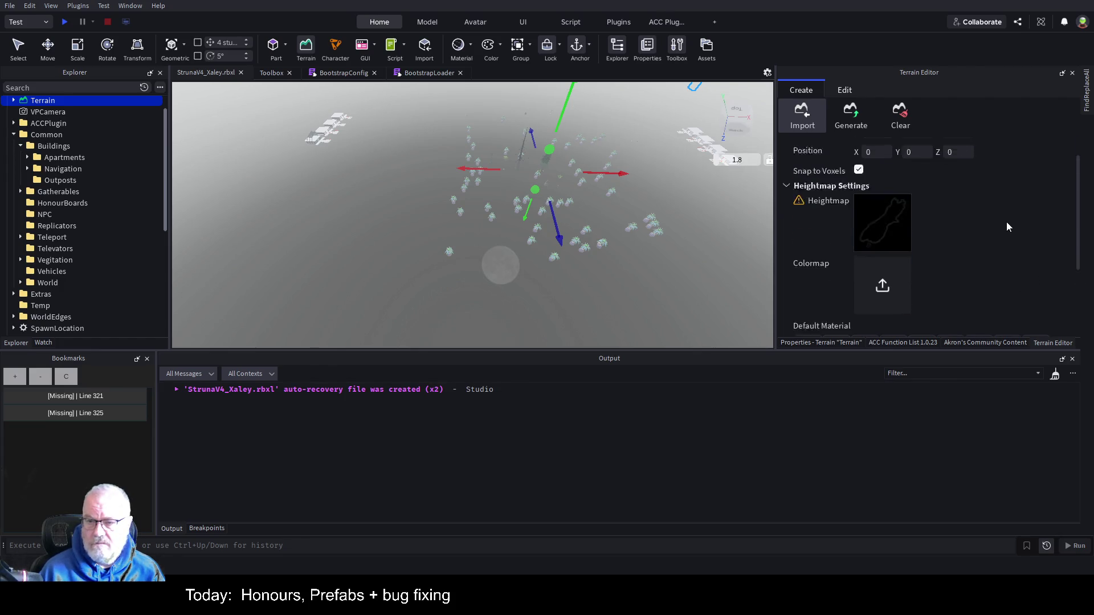
{"action": "scroll", "coordinate": [1007, 226], "scroll_direction": "down", "scroll_amount": 4}
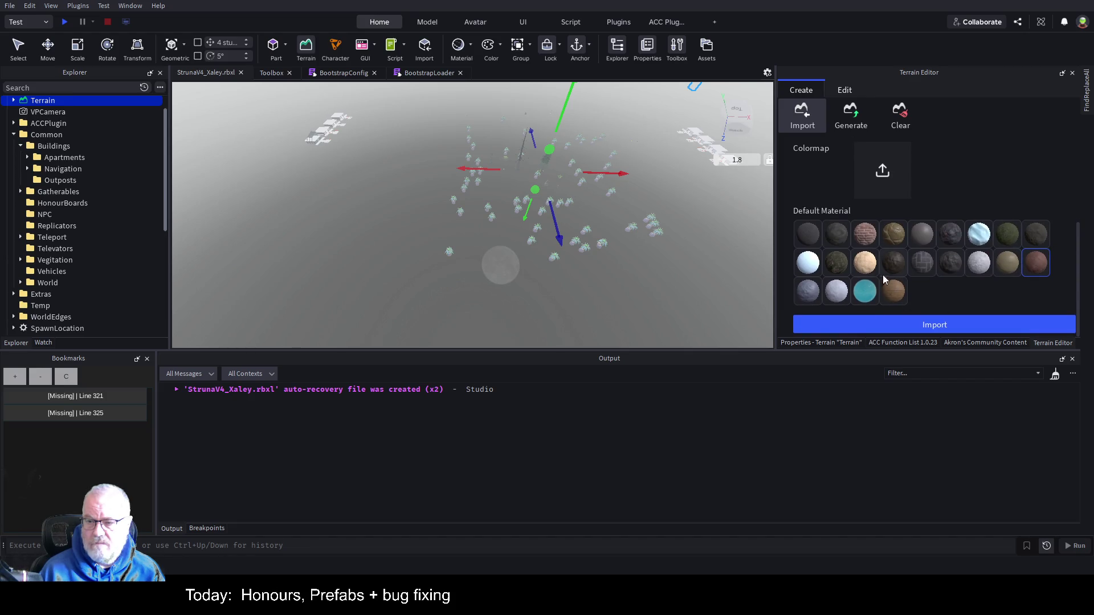
{"action": "left_click", "coordinate": [862, 266]}
Step: Import the terrain at 8000 × 8000 and angle the view across the new sand
{"action": "left_click", "coordinate": [939, 325]}
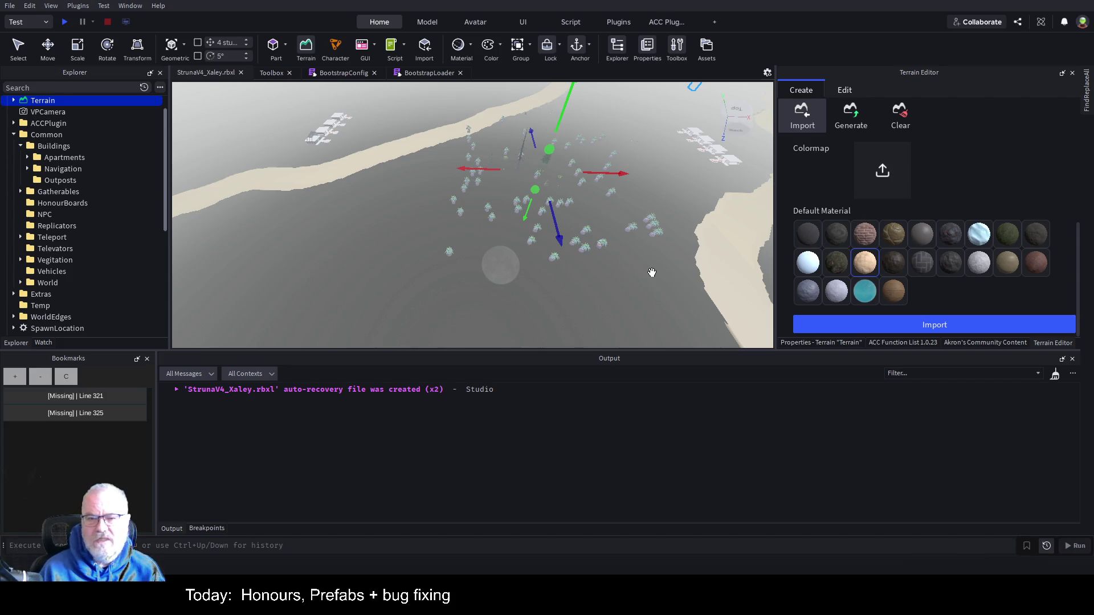
{"action": "key", "text": "f"}
{"action": "key", "text": "d"}
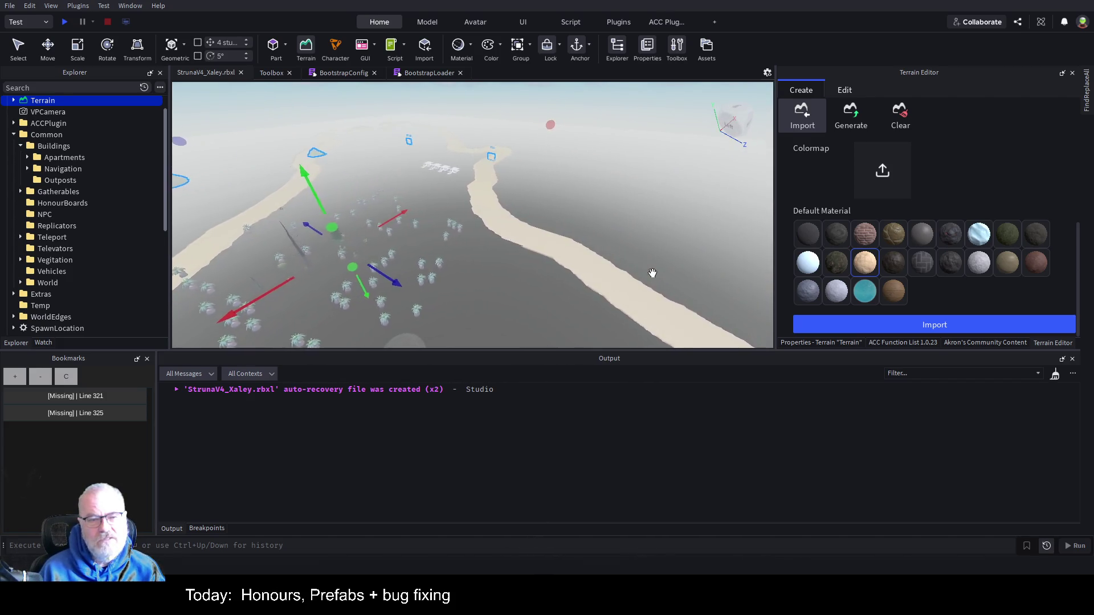
{"action": "key", "text": "d"}
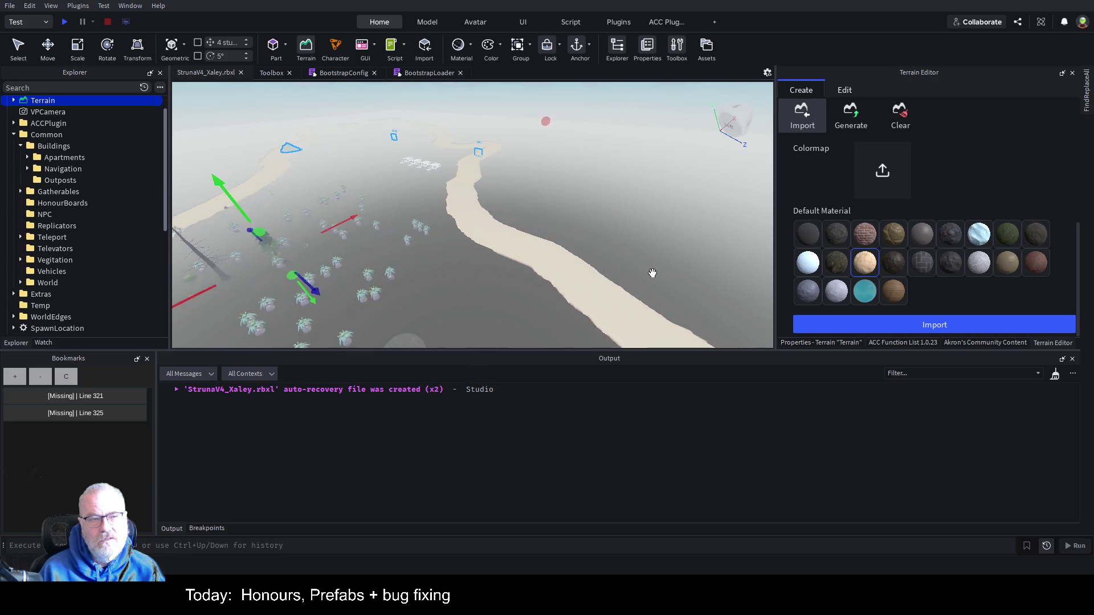
{"action": "scroll", "coordinate": [653, 273], "scroll_direction": "down", "scroll_amount": 3}
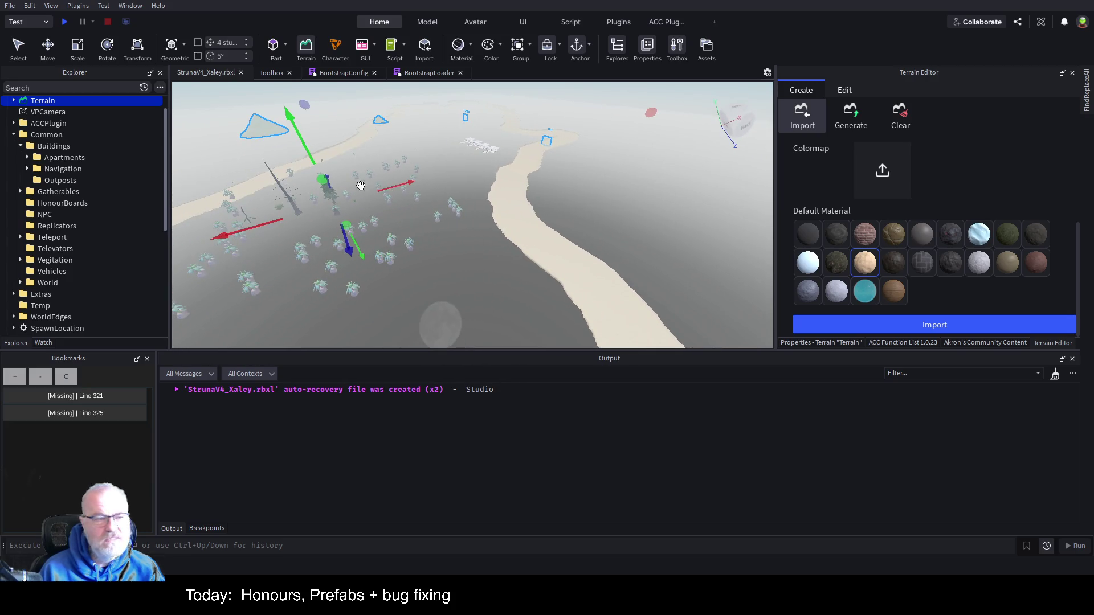
{"action": "scroll", "coordinate": [91, 217], "scroll_direction": "down", "scroll_amount": 2}
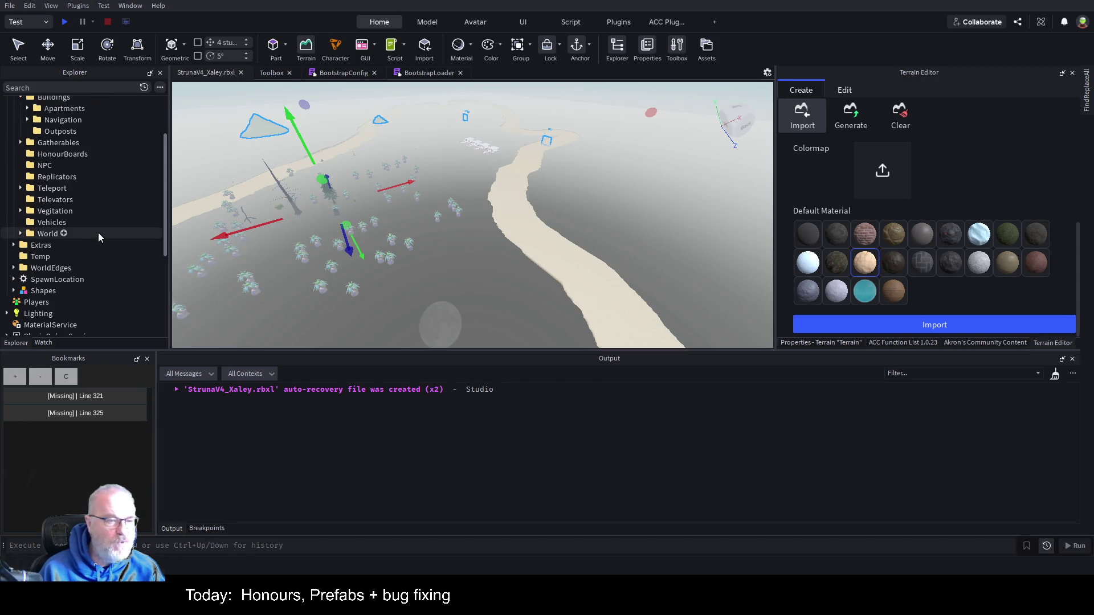
Step: Select SpawnLocation and fly the camera over the sand coastline and path
{"action": "left_click", "coordinate": [63, 280]}
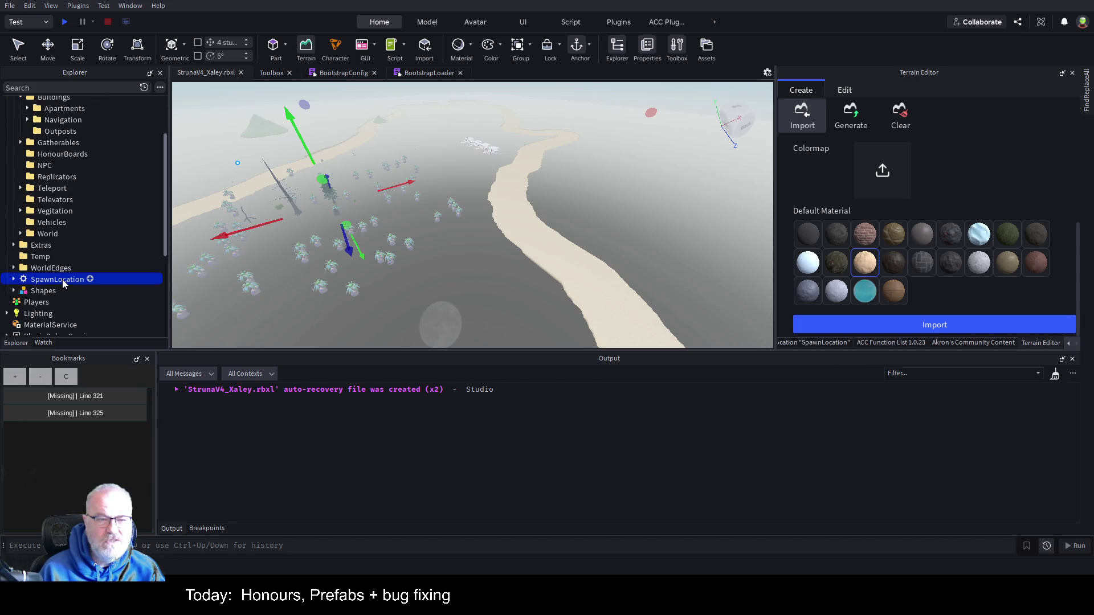
{"action": "key", "text": "w"}
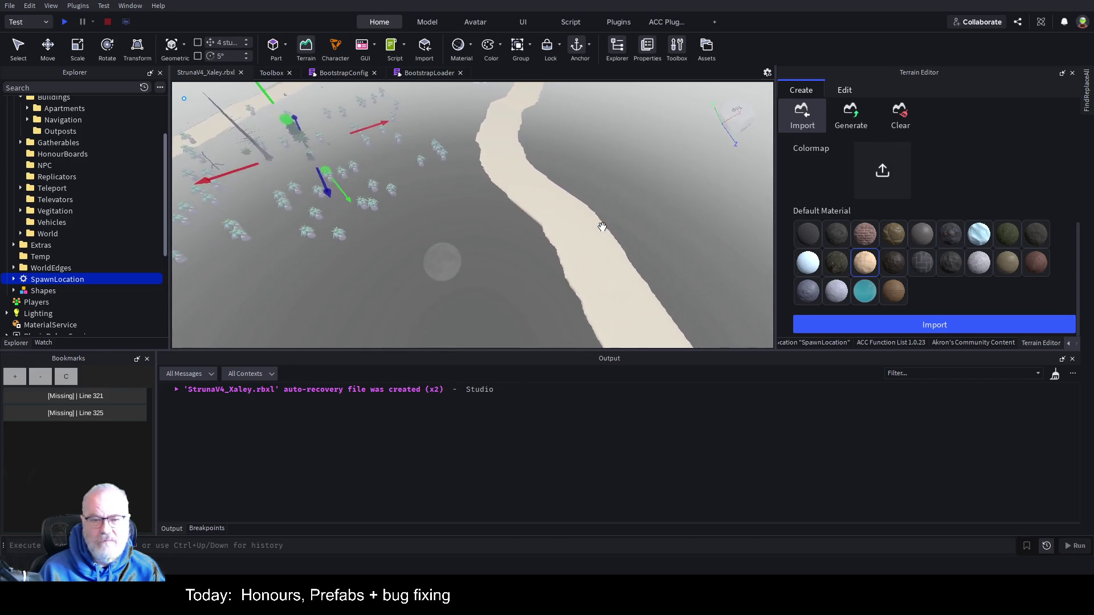
{"action": "key", "text": "w"}
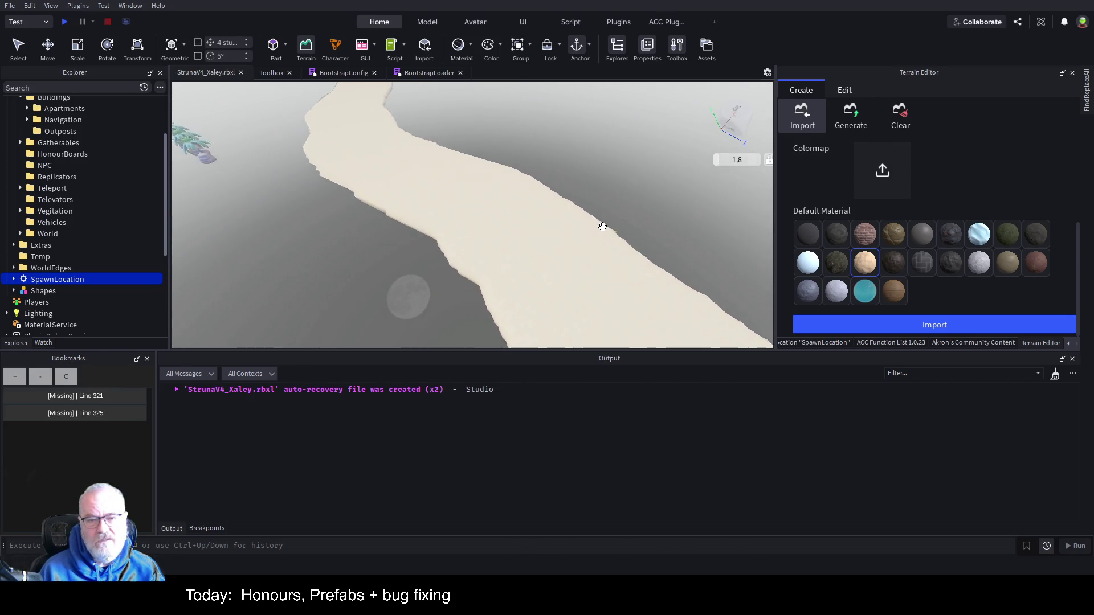
{"action": "key", "text": "s"}
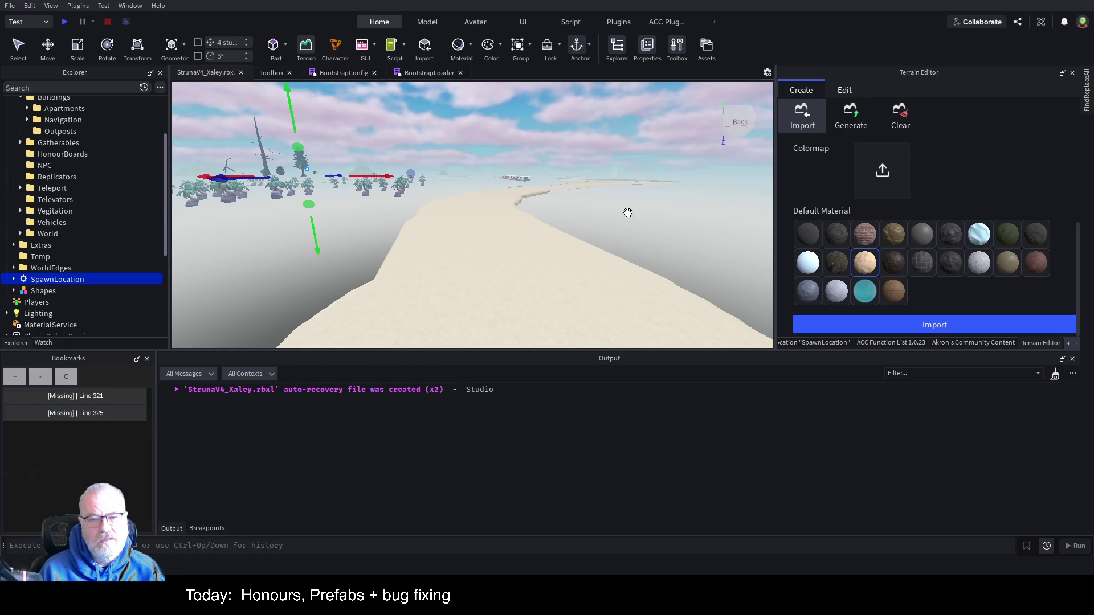
{"action": "key", "text": "w"}
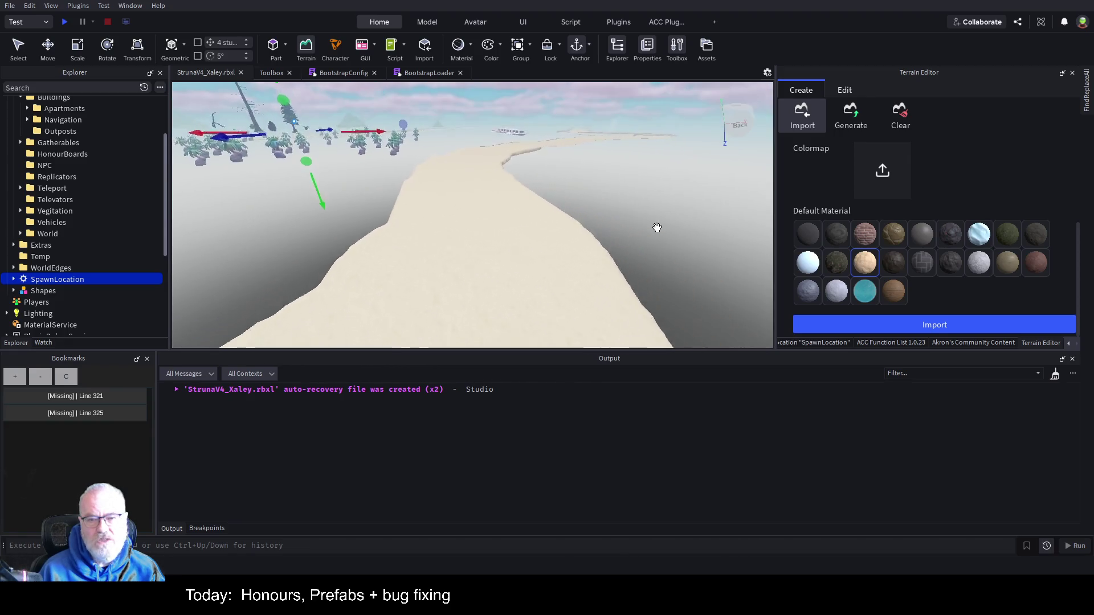
{"action": "key", "text": "a"}
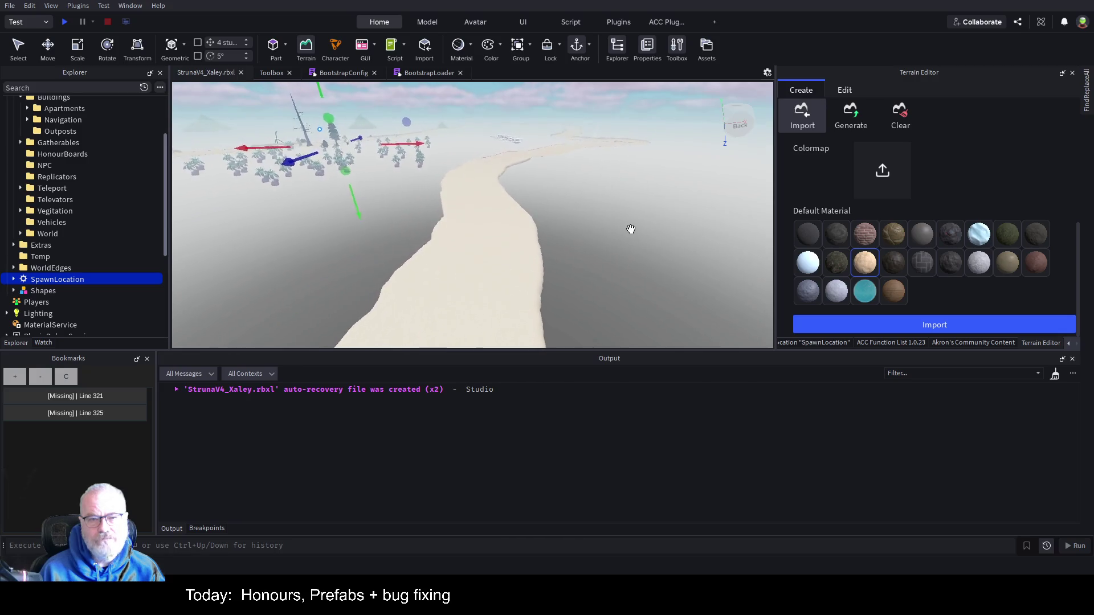
{"action": "key", "text": "a"}
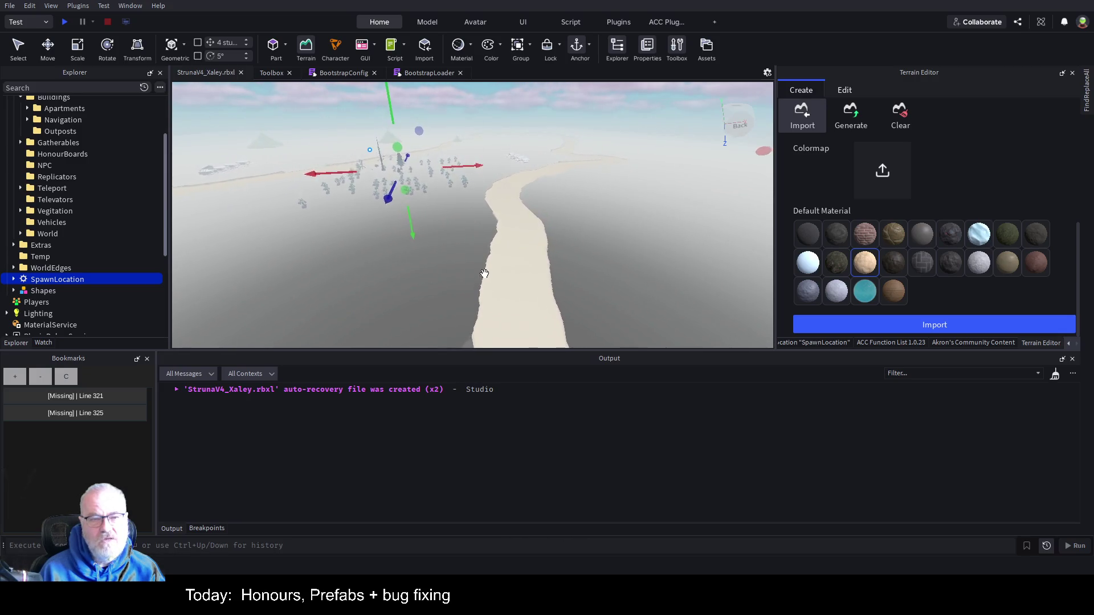
{"action": "key", "text": "s"}
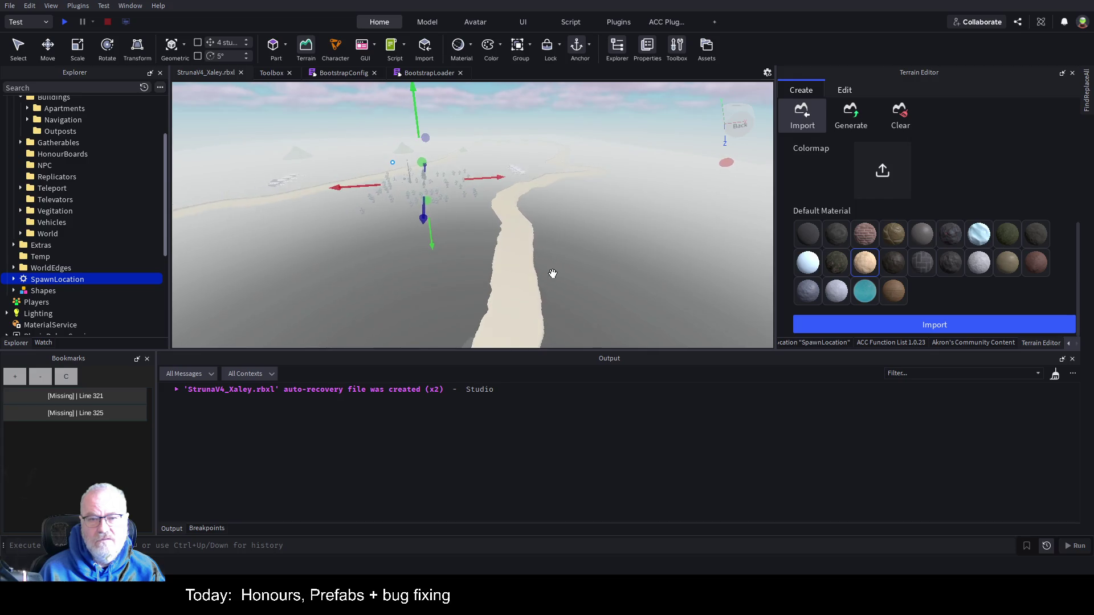
Step: Look straight down on the coastline and raise camera speed to 12.4
{"action": "left_click", "coordinate": [734, 110]}
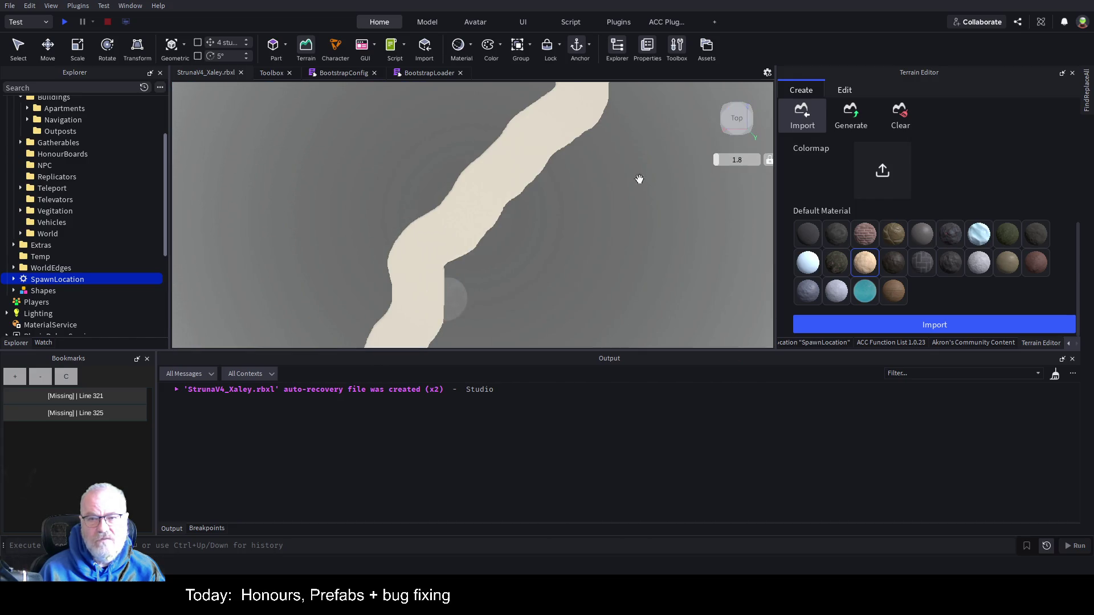
{"action": "key", "text": "a"}
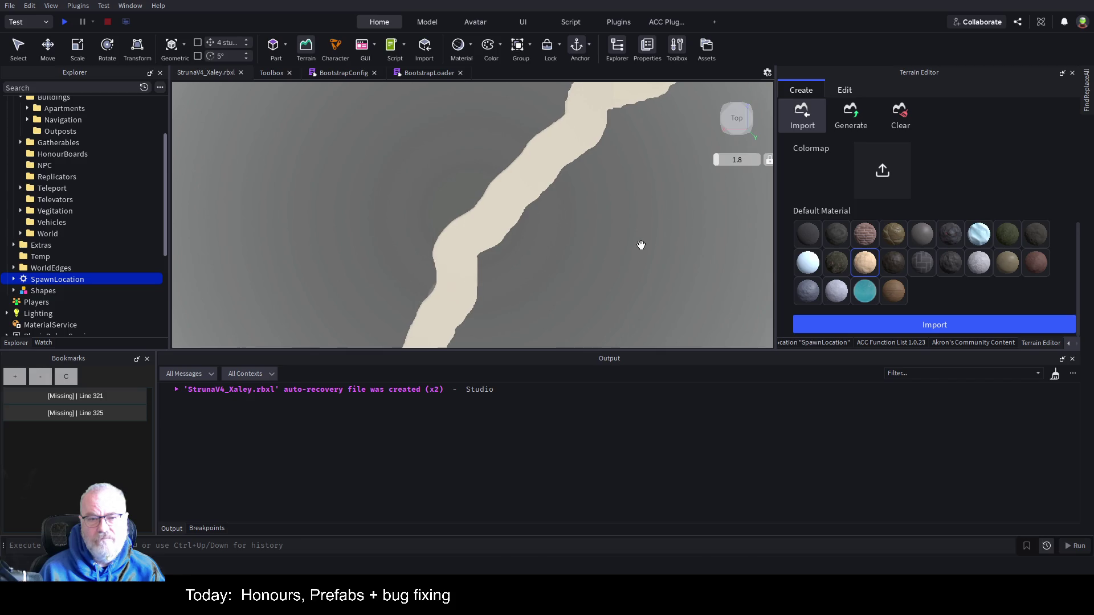
{"action": "left_click_drag", "start_coordinate": [718, 160], "coordinate": [740, 160]}
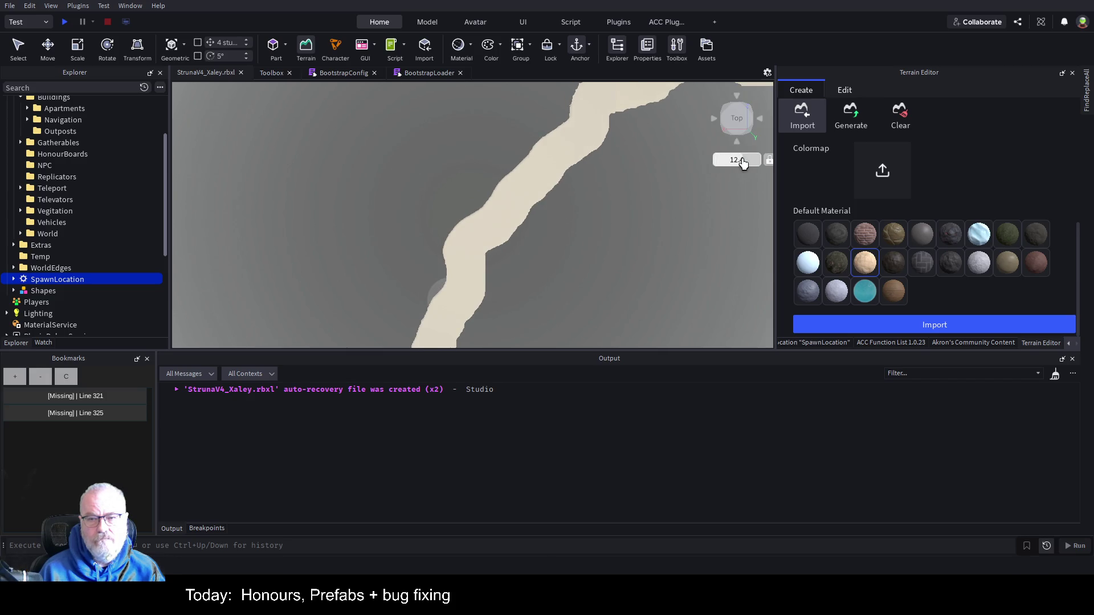
{"action": "key", "text": "a"}
{"action": "key", "text": "a"}
{"action": "key", "text": "a"}
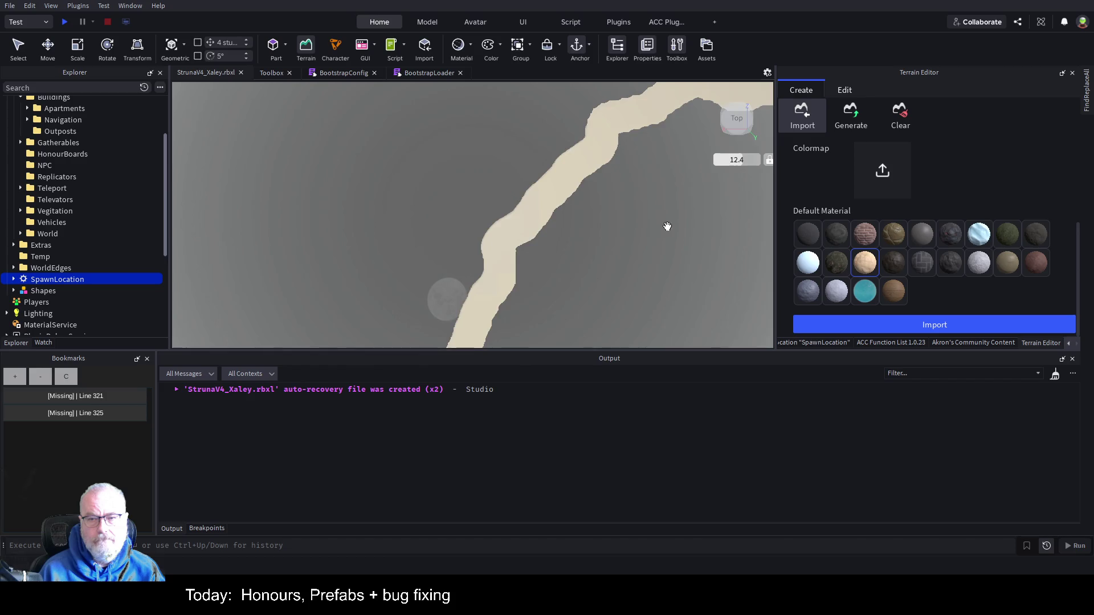
Step: Orbit around SpawnLocation to see the left coastline, then switch to Paint.NET
{"action": "key", "text": "f"}
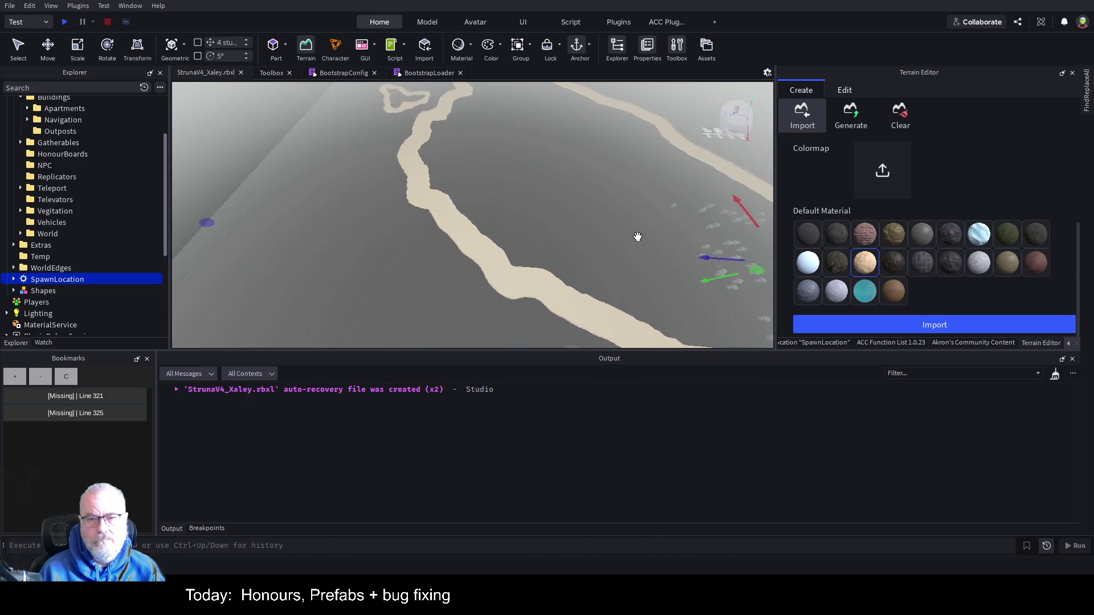
{"action": "left_click_drag", "start_coordinate": [638, 236], "coordinate": [630, 244]}
{"action": "mouse_move", "coordinate": [523, 275]}
{"action": "left_mouse_down"}
{"action": "mouse_move", "coordinate": [563, 245]}
{"action": "mouse_move", "coordinate": [556, 269]}
{"action": "left_mouse_up"}
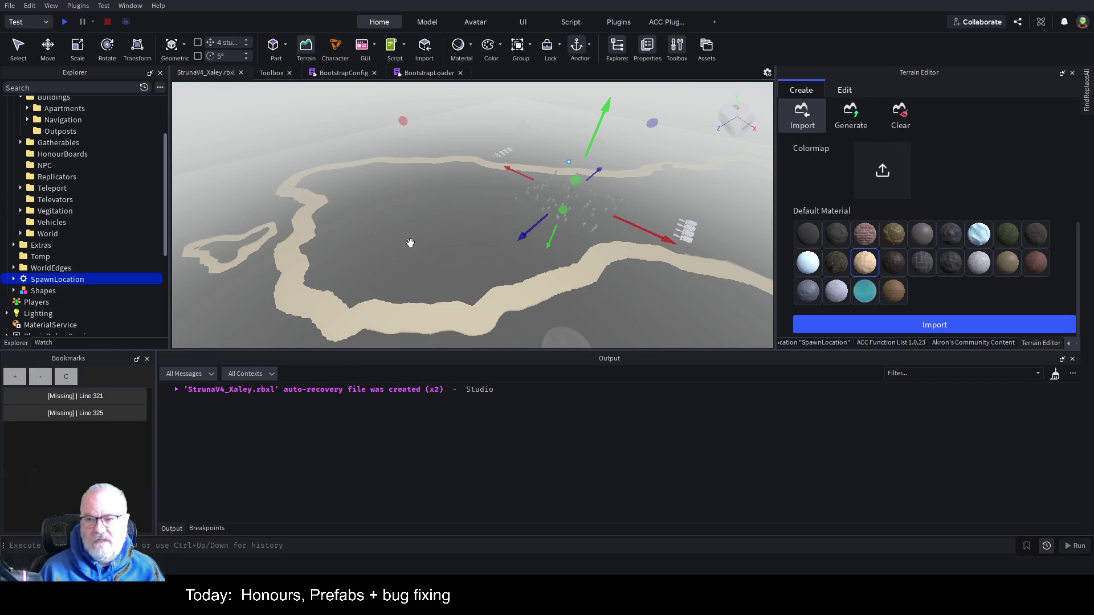
{"action": "key", "text": "alt"}
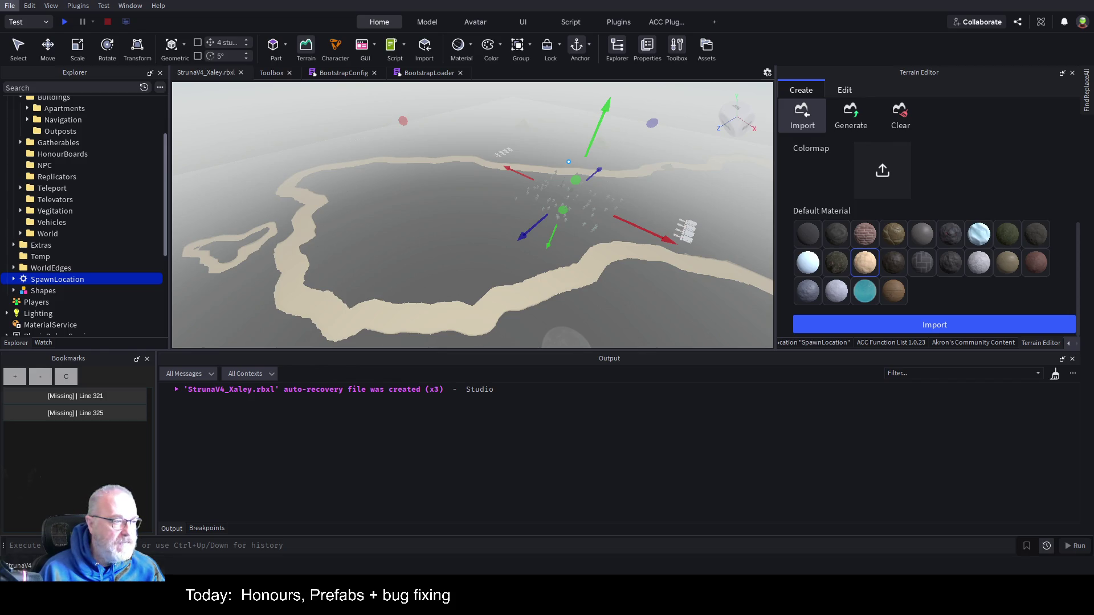
{"action": "key", "text": "alt+Tab"}
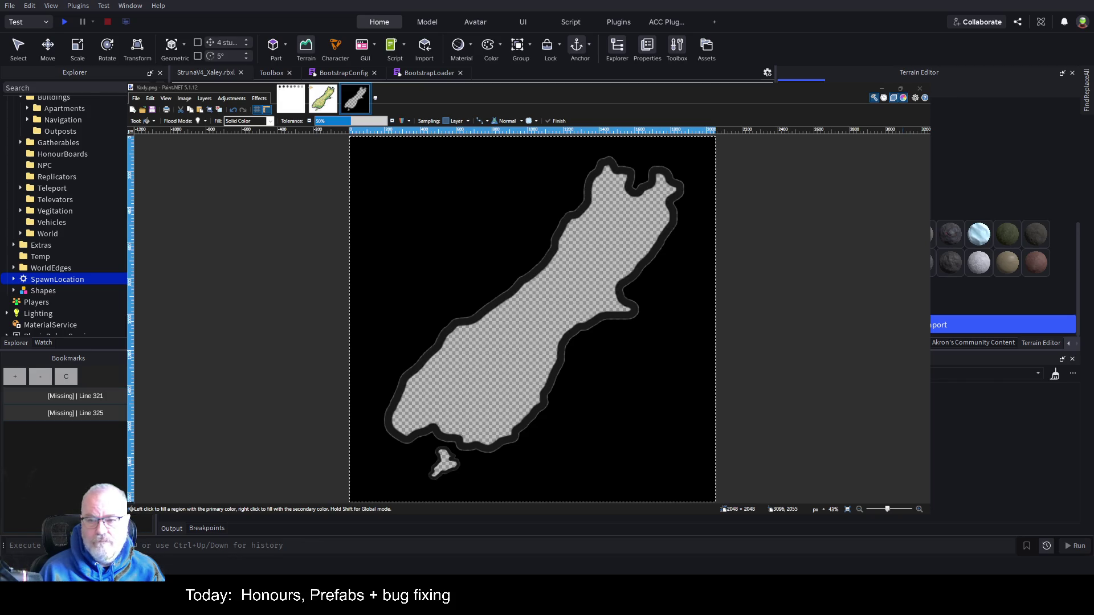
Step: Look through the green colour map, black island mask and Test.png grey swatch, and sample the grey
{"action": "left_click", "coordinate": [325, 101]}
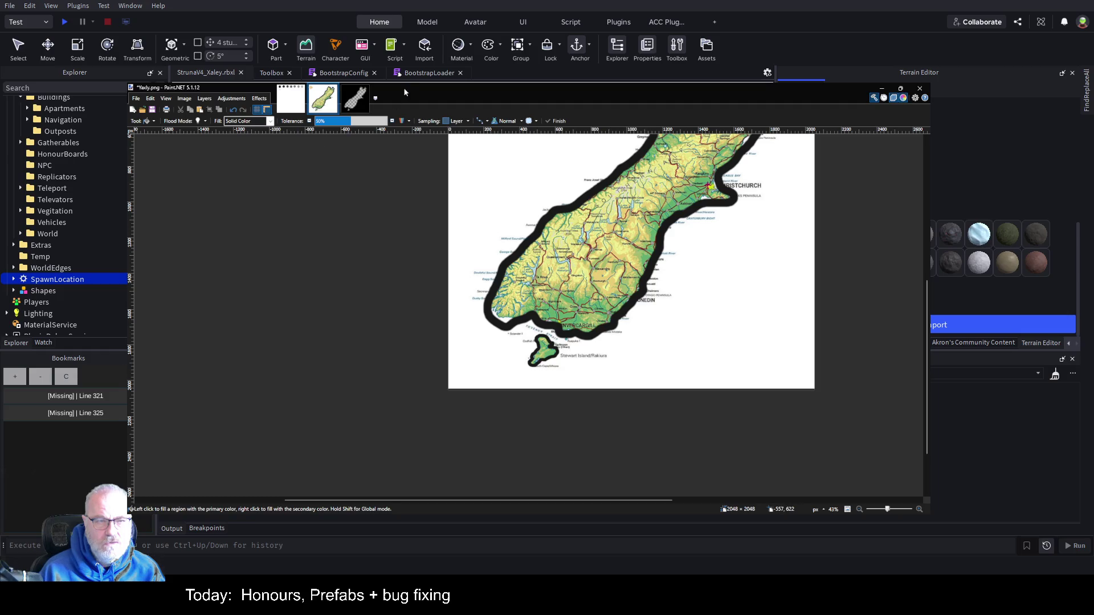
{"action": "left_click", "coordinate": [353, 101]}
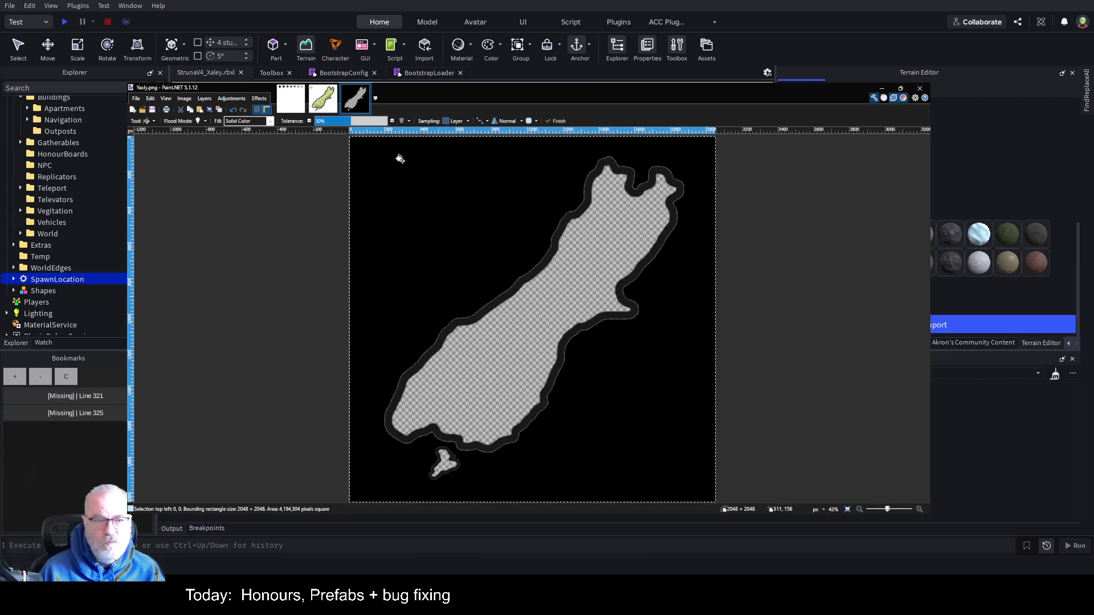
{"action": "left_click", "coordinate": [291, 107]}
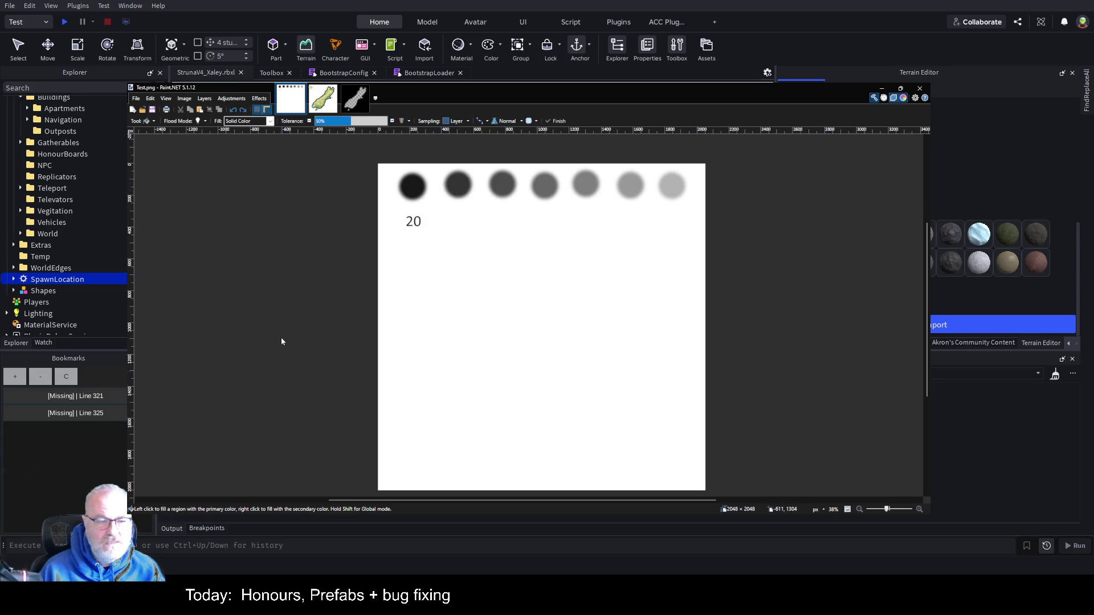
{"action": "key", "text": "k"}
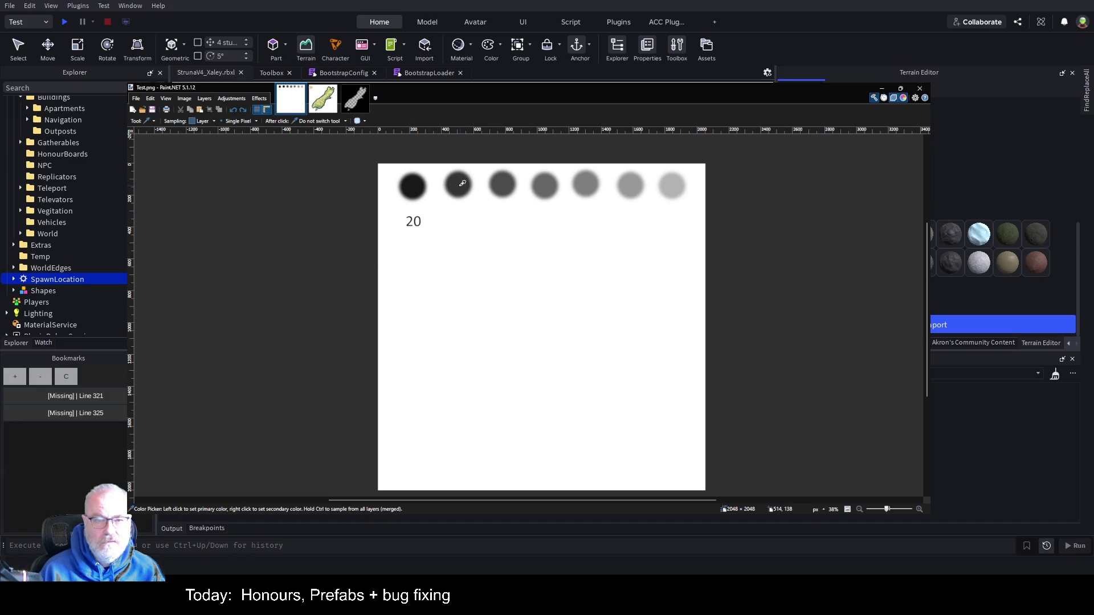
Step: Fill the main island and small southern island of Yaxly.png dark grey and save it
{"action": "left_click", "coordinate": [354, 98]}
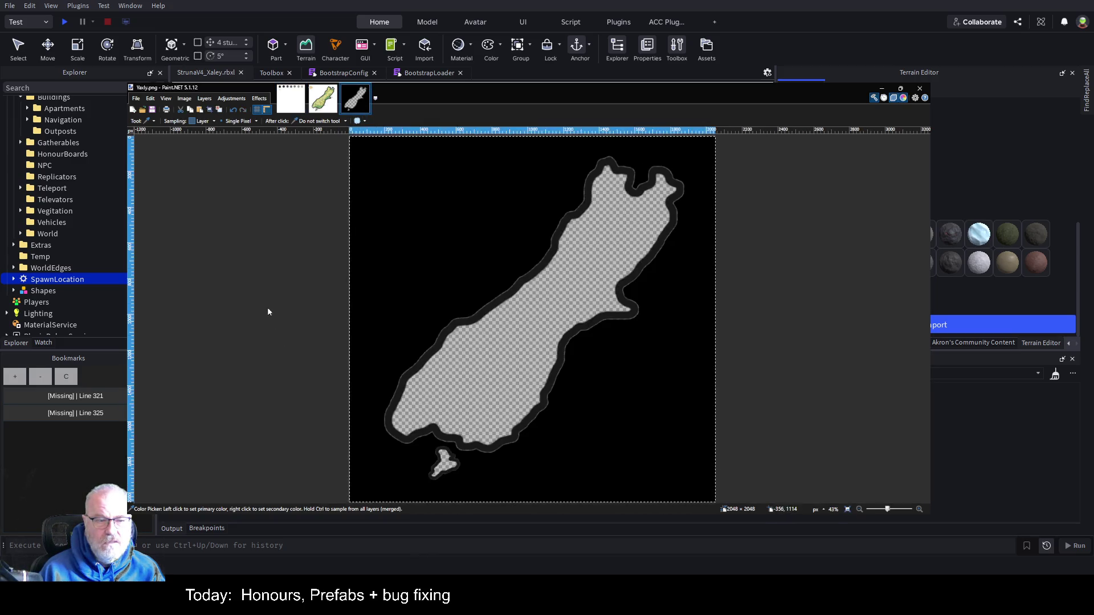
{"action": "key", "text": "f"}
{"action": "left_click", "coordinate": [511, 349]}
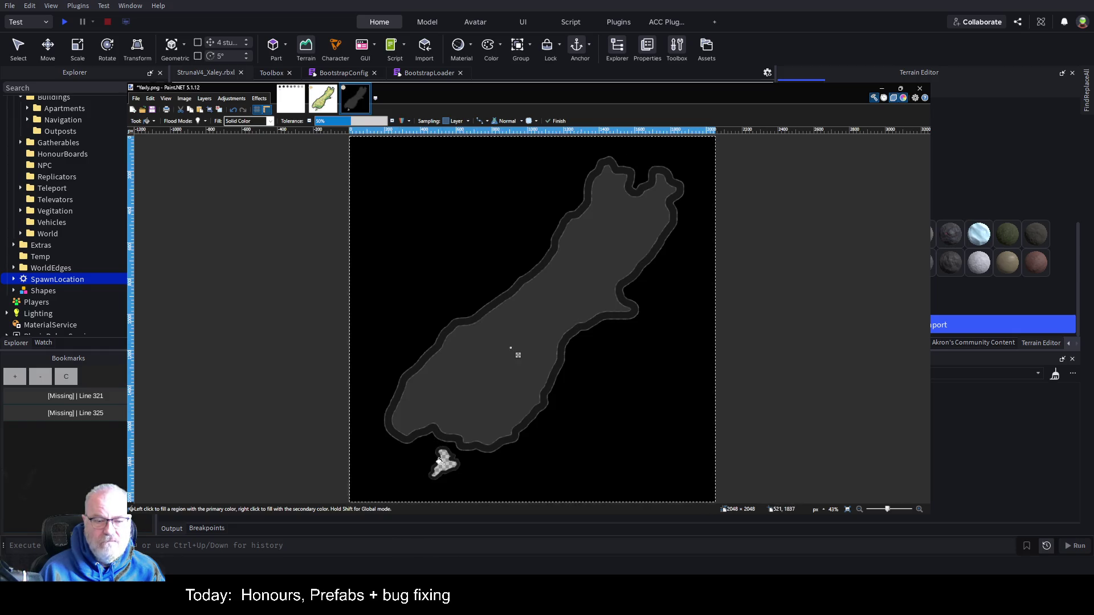
{"action": "left_click", "coordinate": [446, 467]}
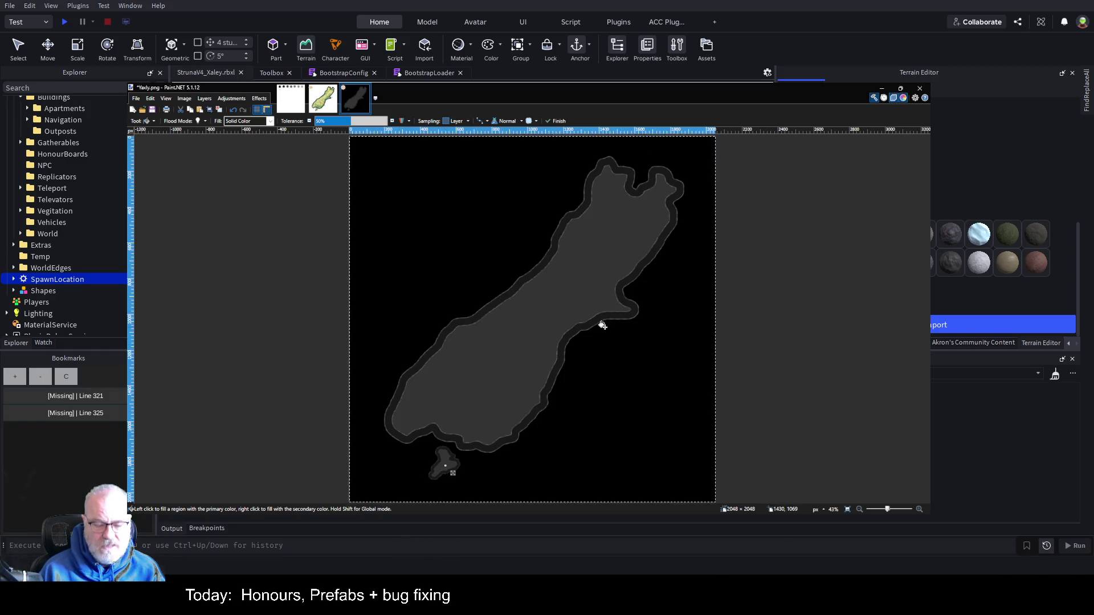
{"action": "key", "text": "ctrl+s"}
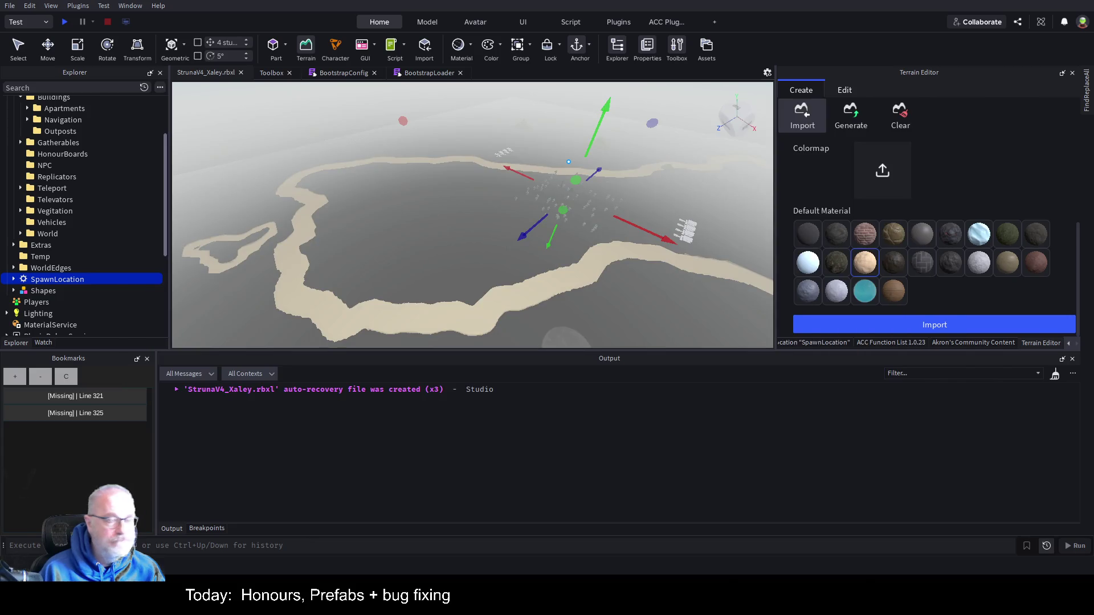
Step: Clear all terrain and remove the old heightmap image from the import settings
{"action": "left_click", "coordinate": [900, 115]}
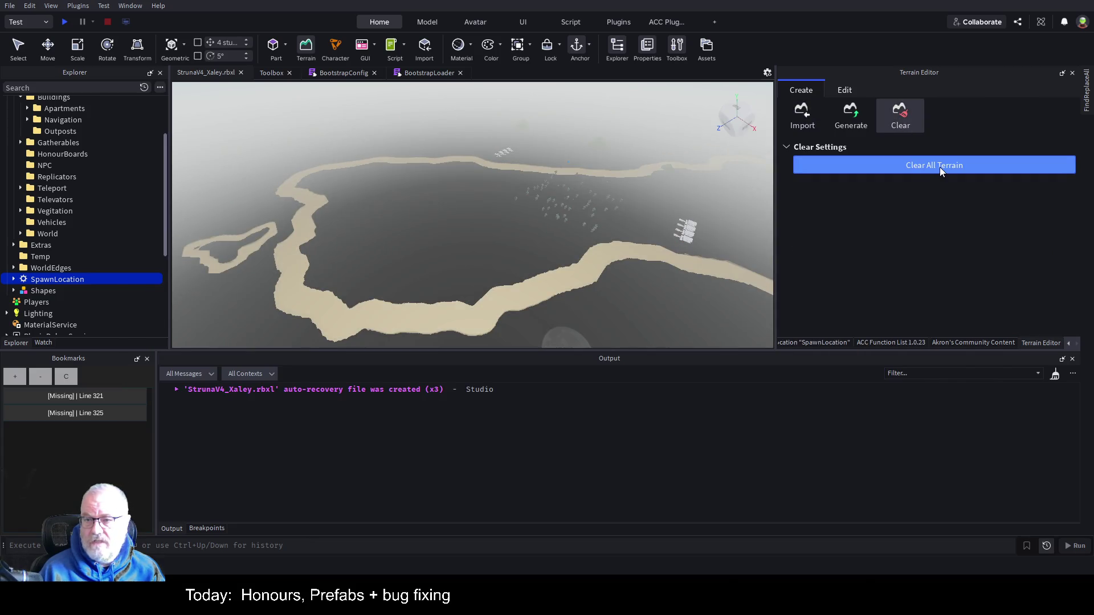
{"action": "left_click", "coordinate": [939, 166]}
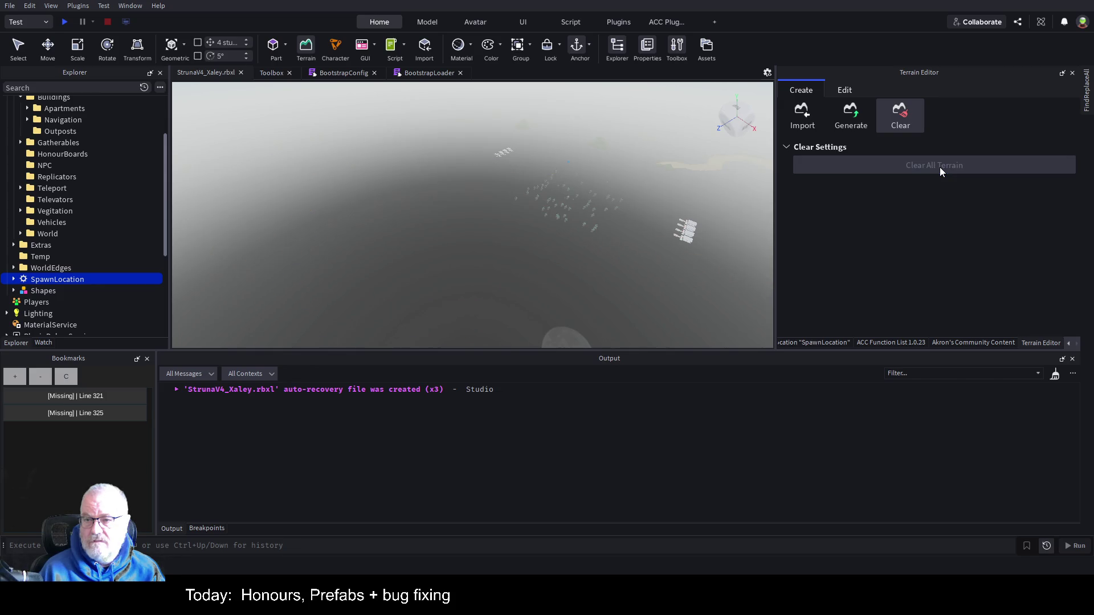
{"action": "left_click", "coordinate": [802, 114]}
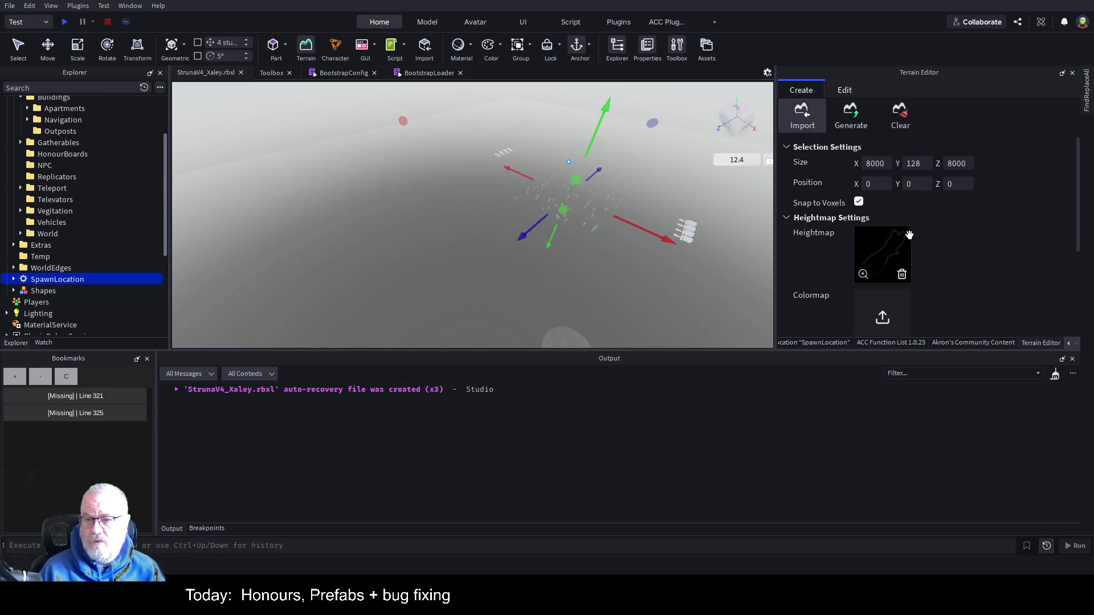
{"action": "left_click", "coordinate": [903, 270]}
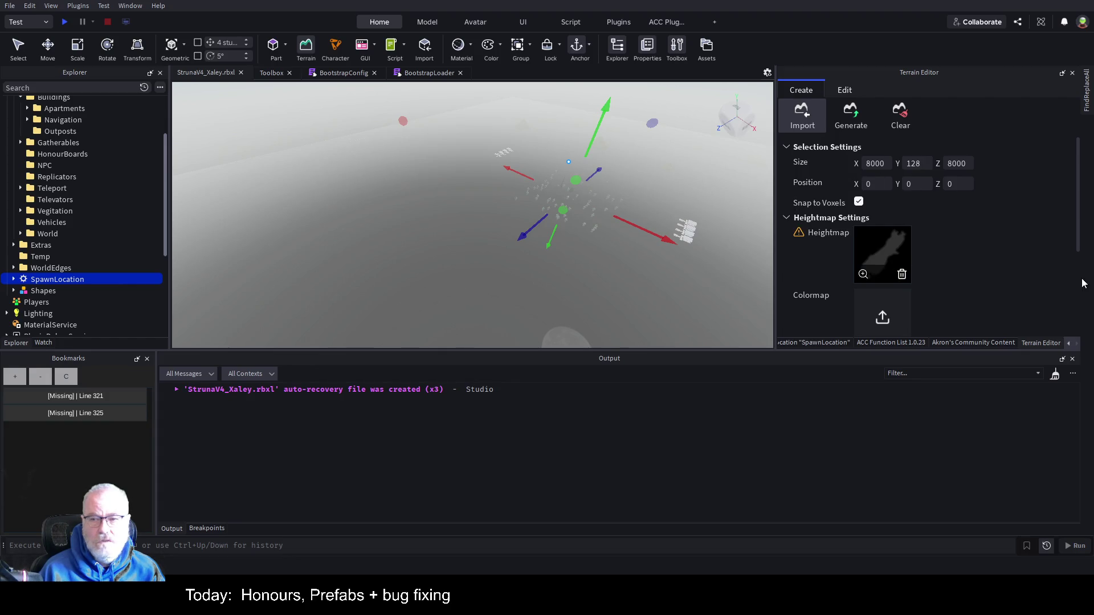
{"action": "scroll", "coordinate": [1041, 274], "scroll_direction": "down", "scroll_amount": 3}
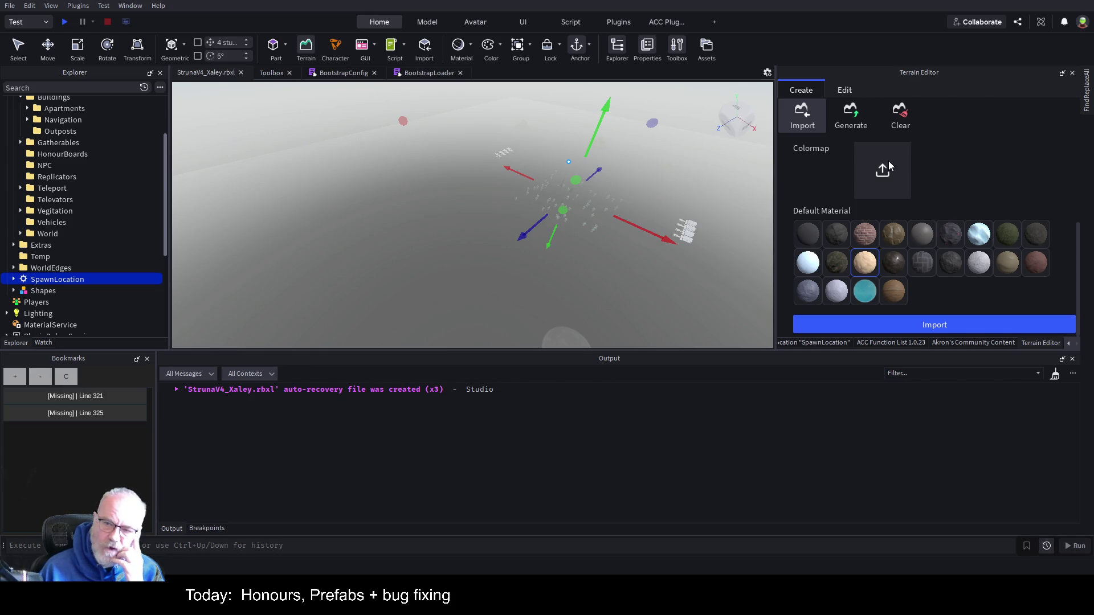
{"action": "scroll", "coordinate": [986, 169], "scroll_direction": "up", "scroll_amount": 3}
{"action": "scroll", "coordinate": [957, 198], "scroll_direction": "down", "scroll_amount": 2}
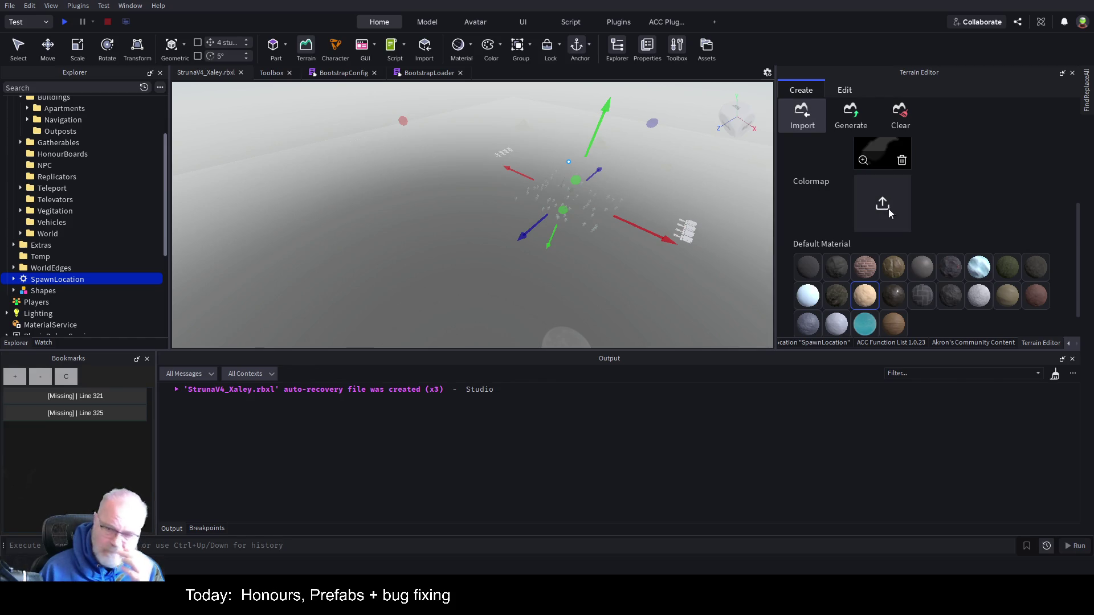
{"action": "scroll", "coordinate": [941, 185], "scroll_direction": "down", "scroll_amount": 2}
Step: Import the updated Yaxly.png heightmap as a wide sand island plateau
{"action": "left_click", "coordinate": [954, 326]}
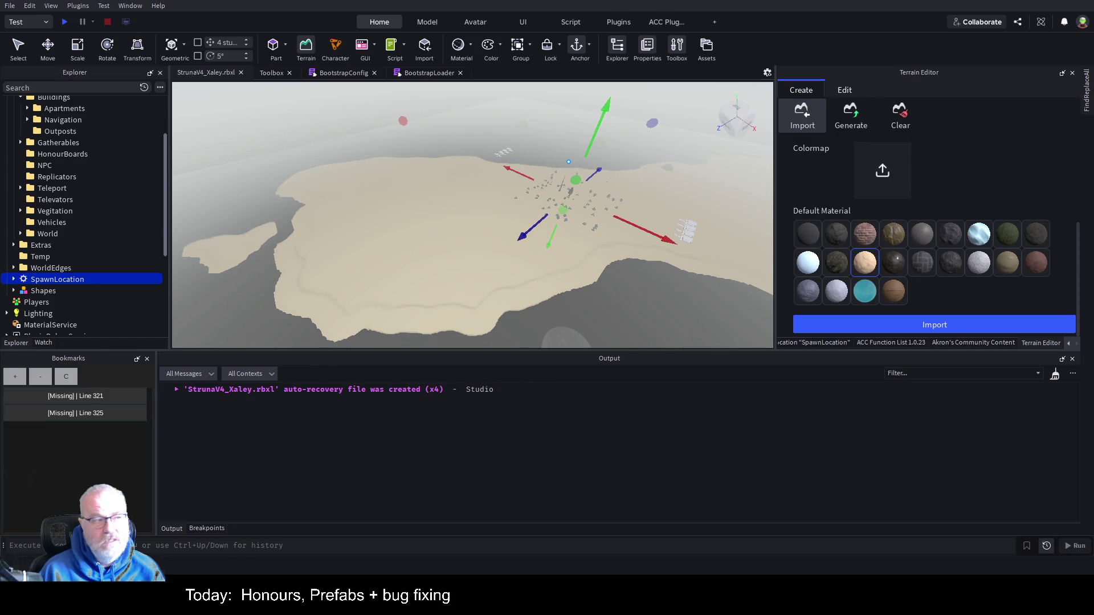
Step: Keep the heightmap loaded, choose Sandstone as default material, and re-import the island
{"action": "scroll", "coordinate": [949, 183], "scroll_direction": "up", "scroll_amount": 3}
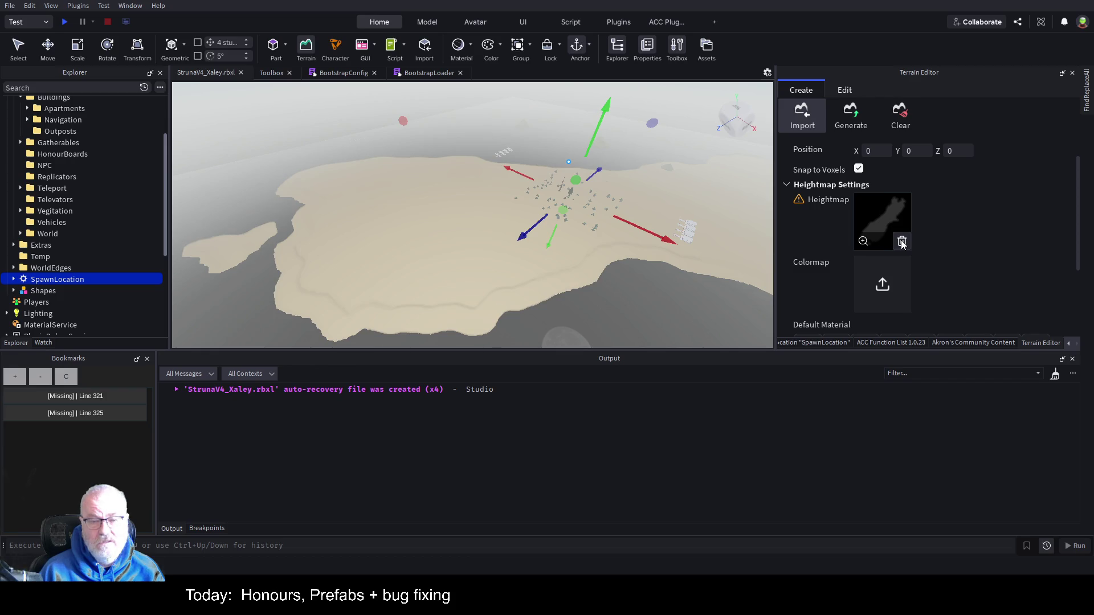
{"action": "left_click", "coordinate": [904, 242]}
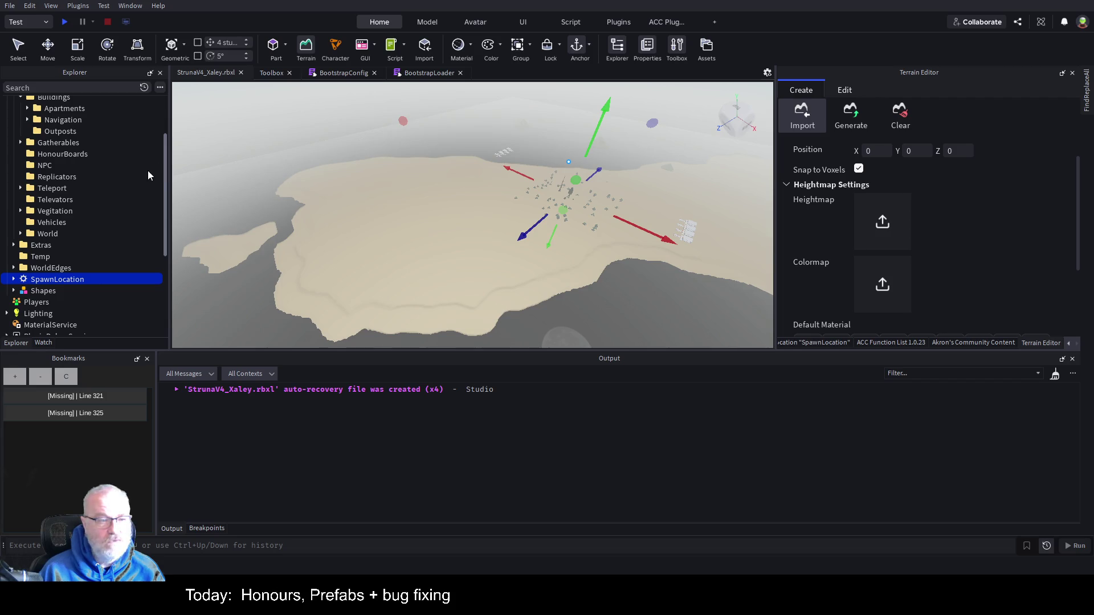
{"action": "key", "text": "ctrl+z"}
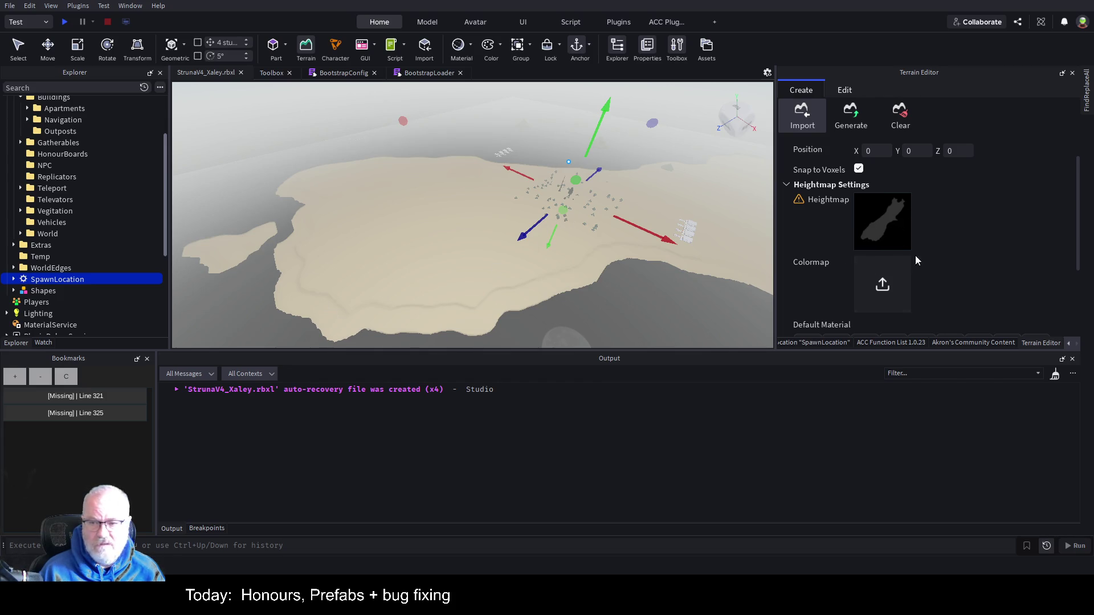
{"action": "scroll", "coordinate": [1022, 241], "scroll_direction": "down", "scroll_amount": 3}
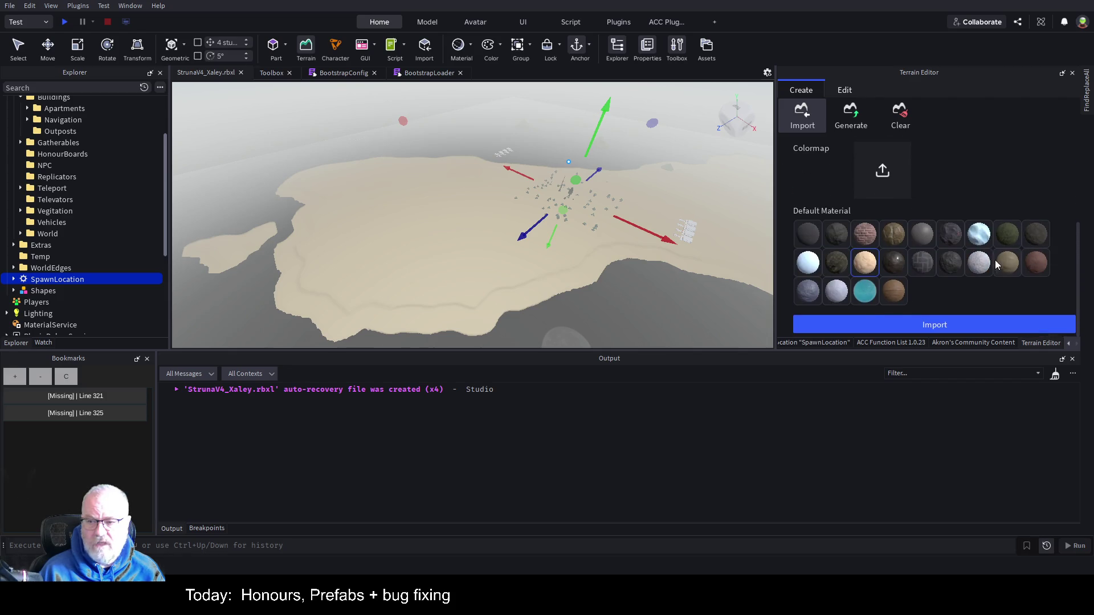
{"action": "left_click", "coordinate": [1039, 268]}
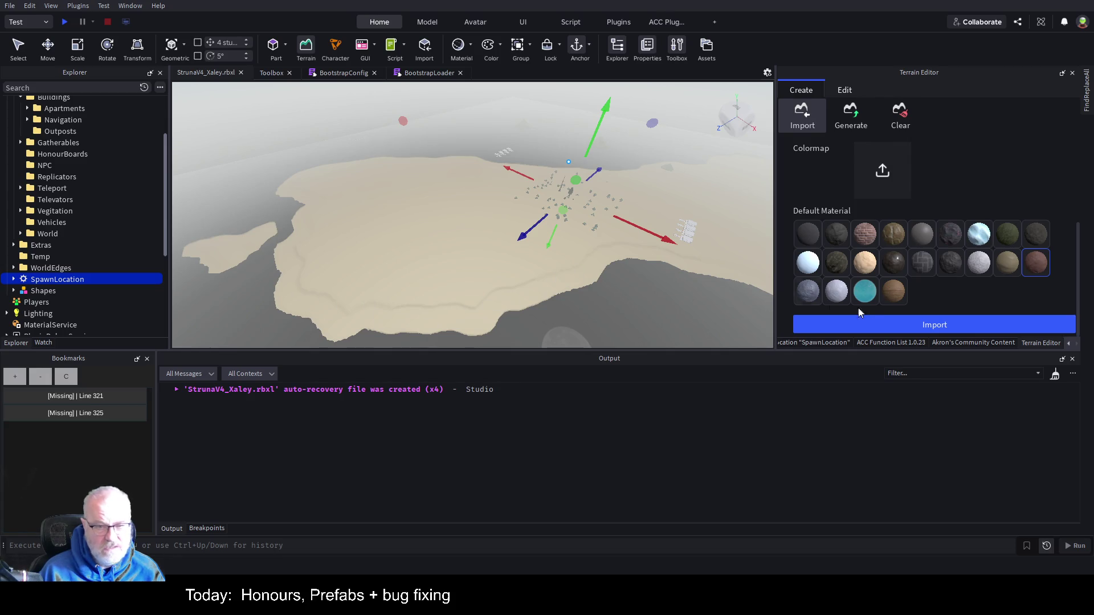
{"action": "left_click", "coordinate": [1000, 325]}
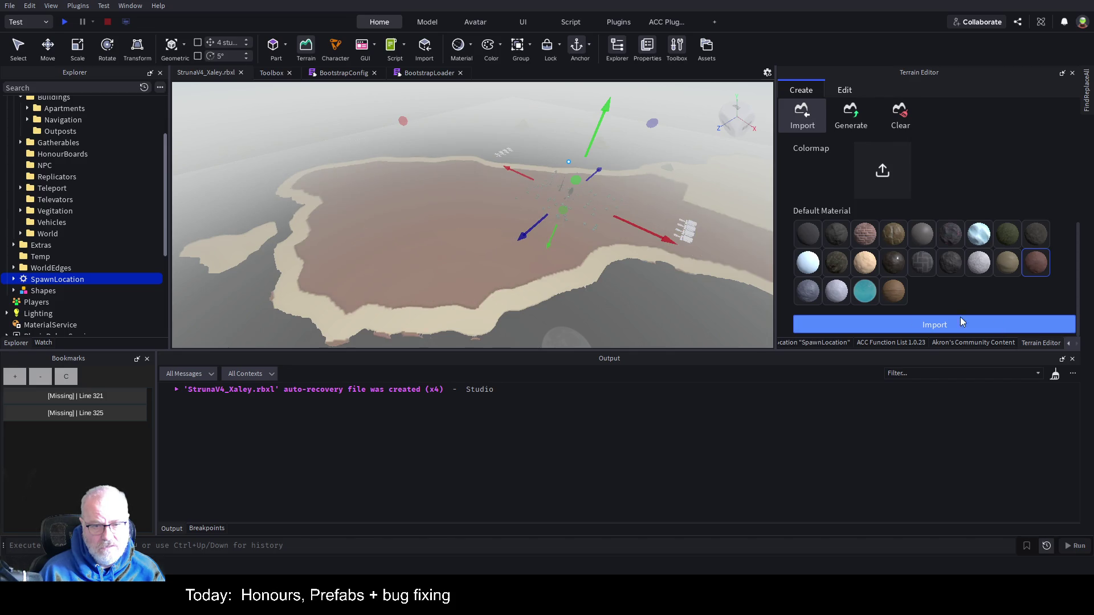
{"action": "scroll", "coordinate": [605, 195], "scroll_direction": "up", "scroll_amount": 10}
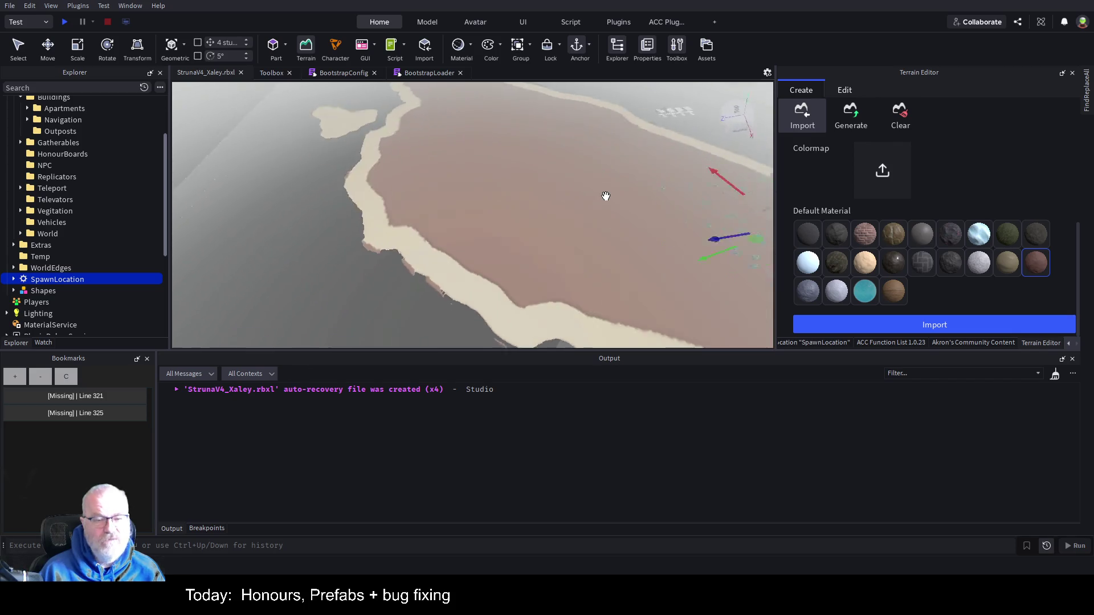
{"action": "scroll", "coordinate": [605, 196], "scroll_direction": "down", "scroll_amount": 10}
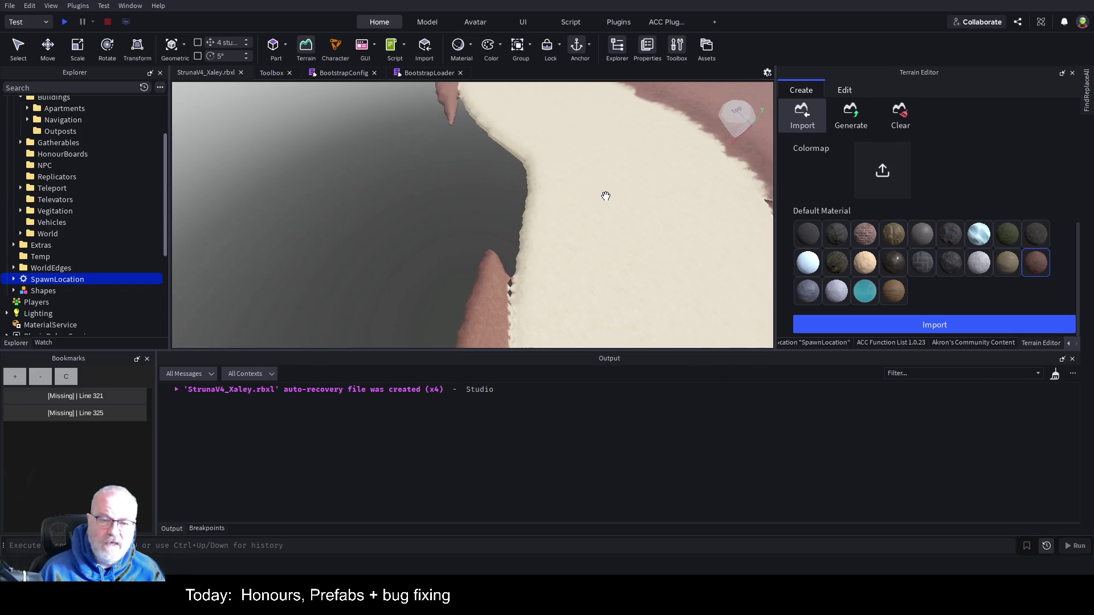
{"action": "scroll", "coordinate": [605, 196], "scroll_direction": "up", "scroll_amount": 8}
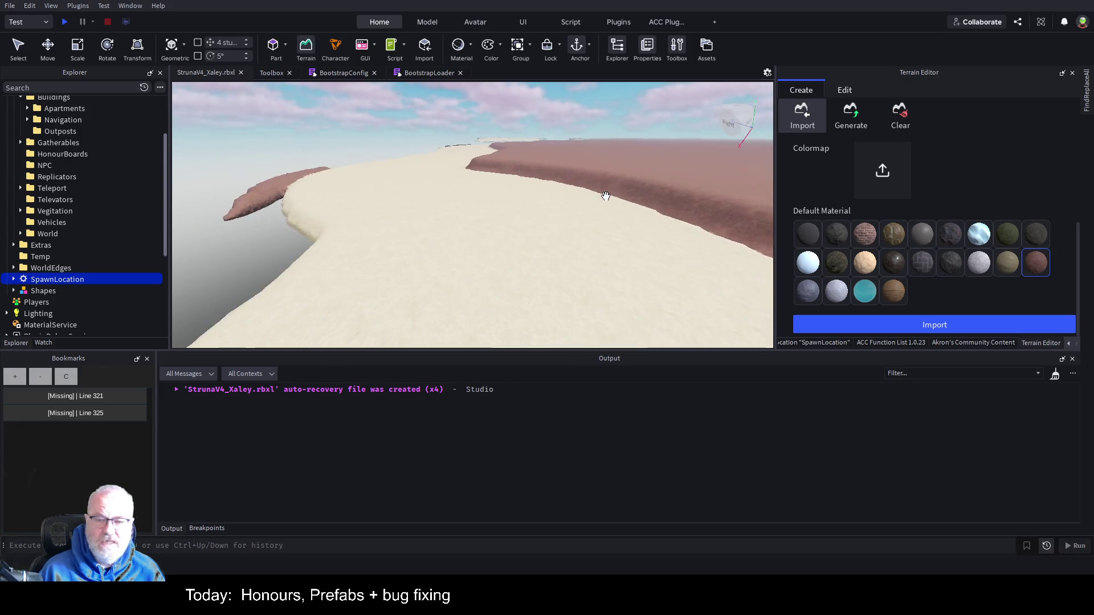
{"action": "scroll", "coordinate": [605, 196], "scroll_direction": "down", "scroll_amount": 8}
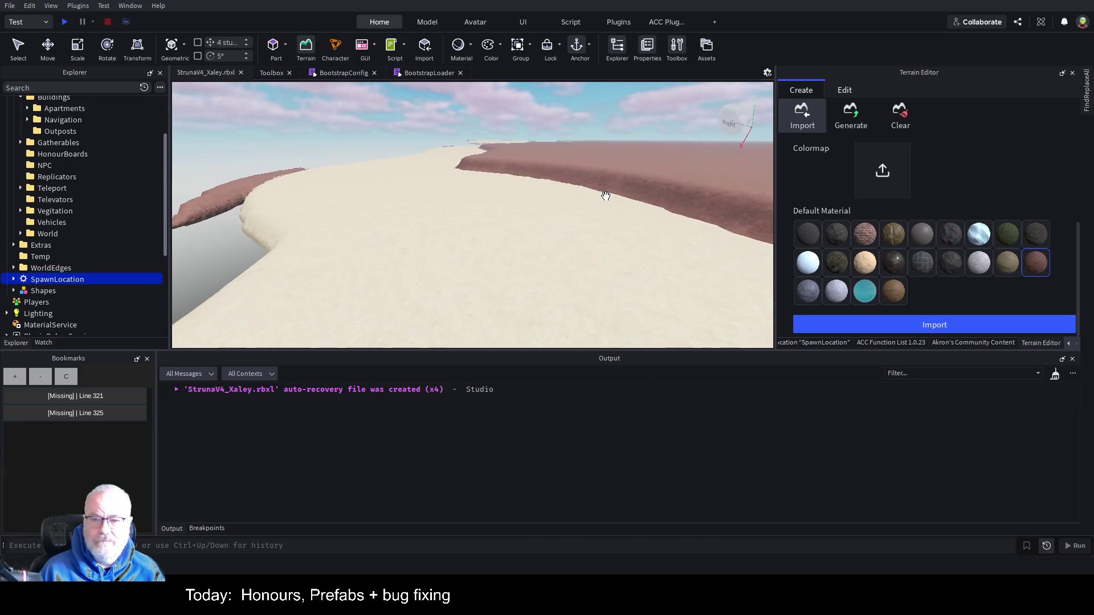
{"action": "scroll", "coordinate": [606, 196], "scroll_direction": "up", "scroll_amount": 5}
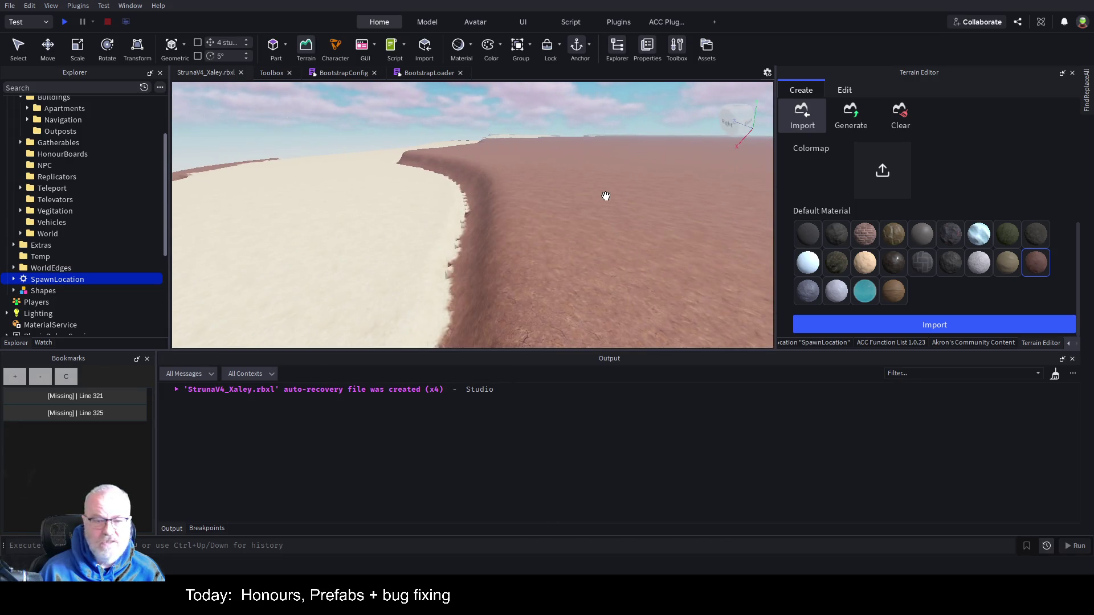
{"action": "scroll", "coordinate": [601, 198], "scroll_direction": "down", "scroll_amount": 6}
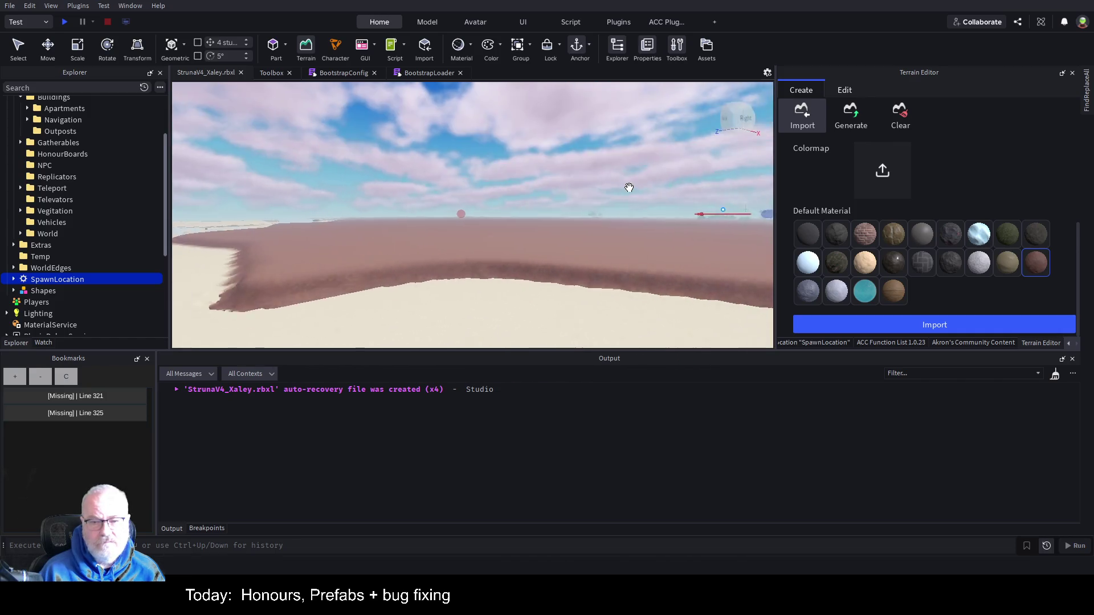
{"action": "scroll", "coordinate": [628, 187], "scroll_direction": "down", "scroll_amount": 6}
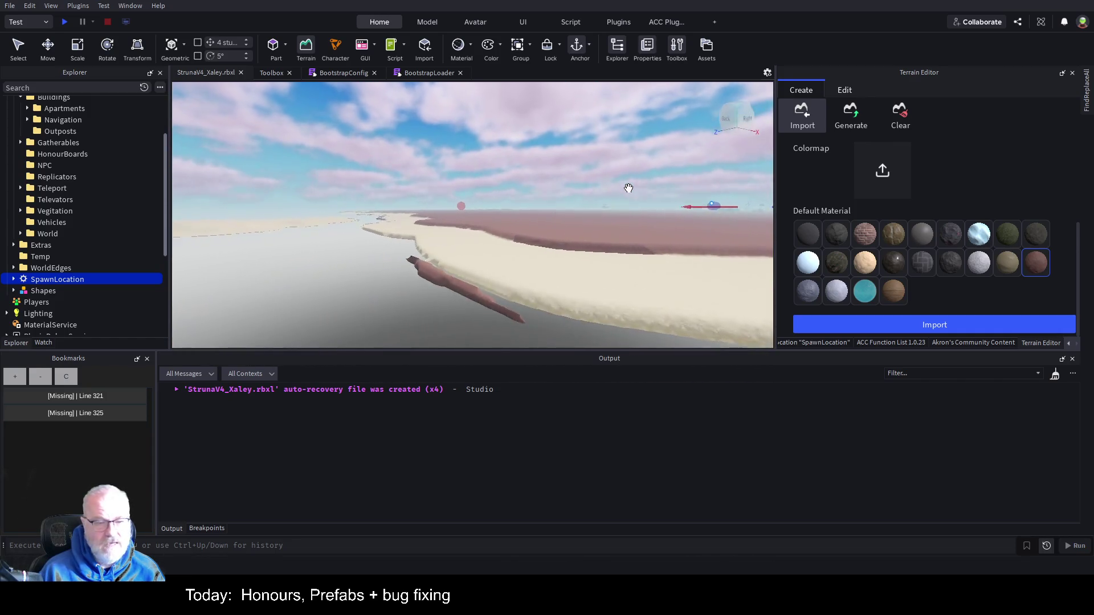
{"action": "left_click_drag", "start_coordinate": [628, 188], "coordinate": [627, 183]}
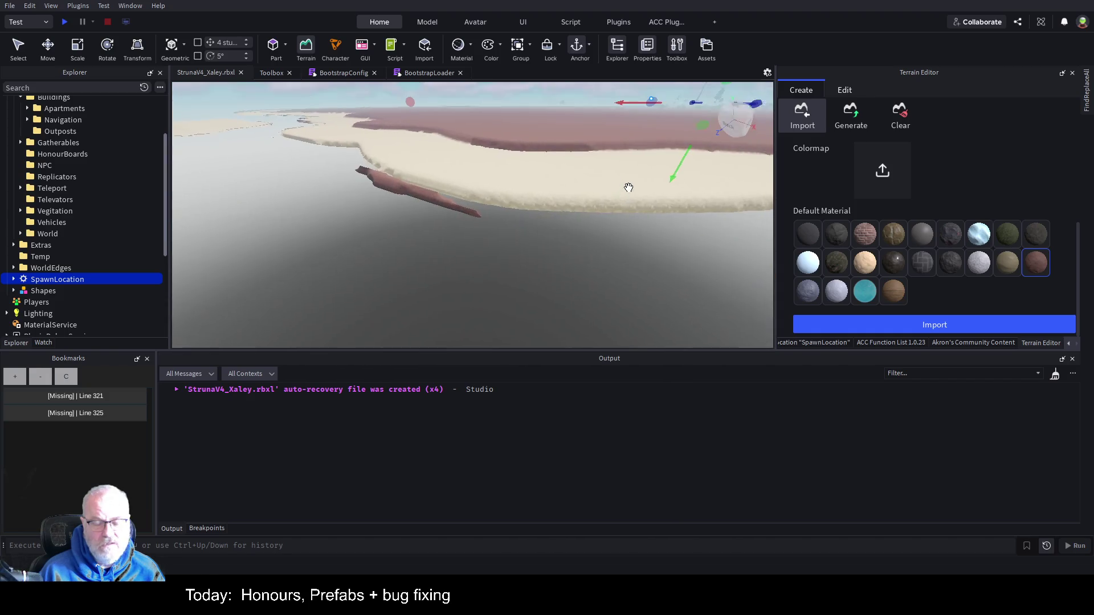
{"action": "scroll", "coordinate": [679, 231], "scroll_direction": "up", "scroll_amount": 10}
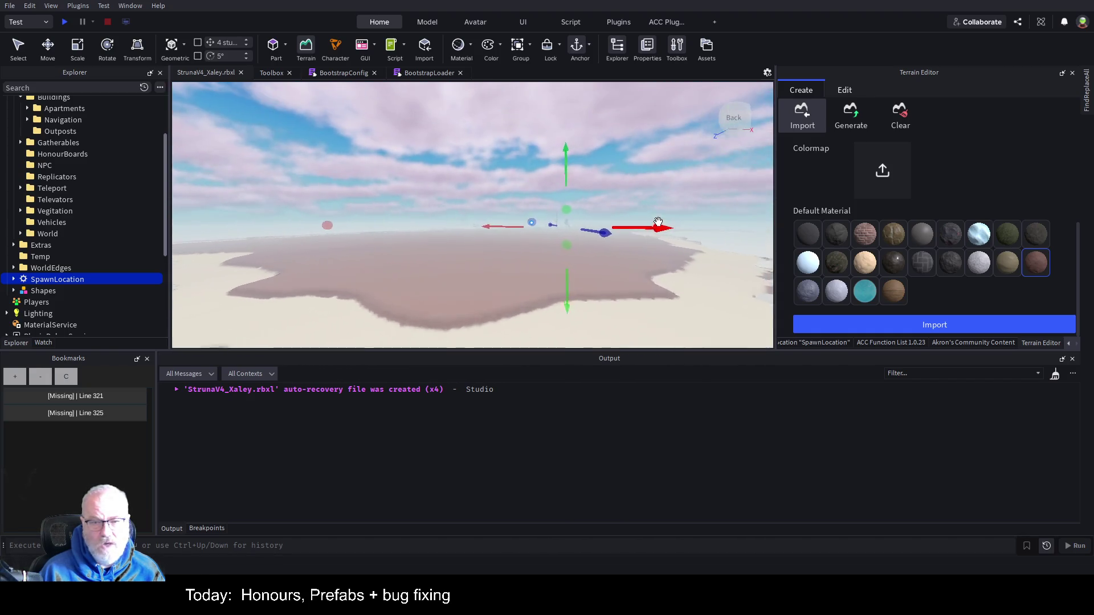
{"action": "left_click_drag", "start_coordinate": [658, 221], "coordinate": [658, 221]}
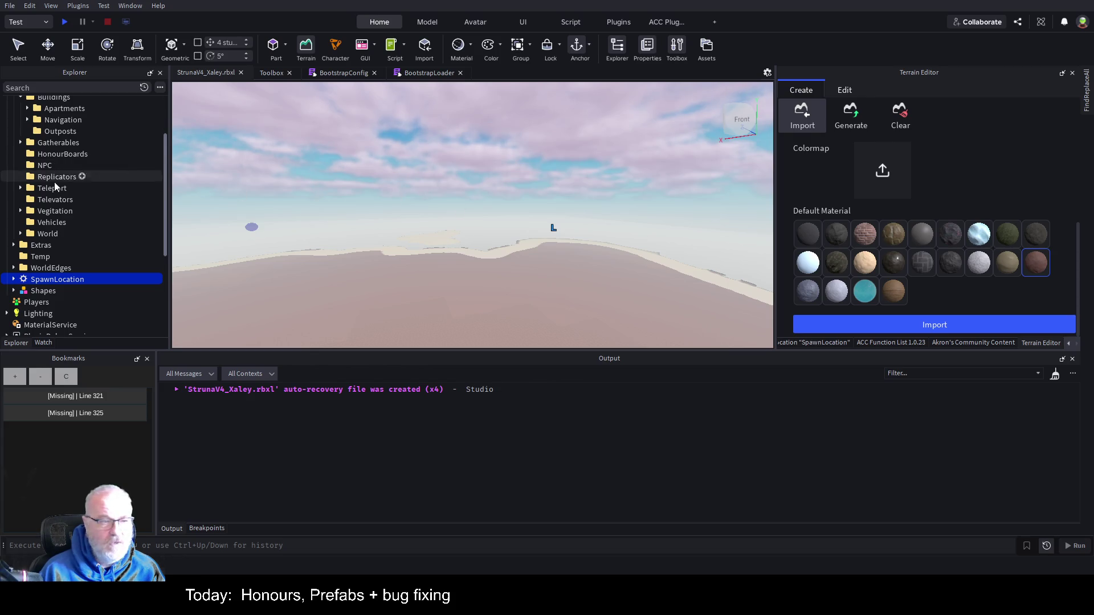
{"action": "scroll", "coordinate": [75, 188], "scroll_direction": "up", "scroll_amount": 3}
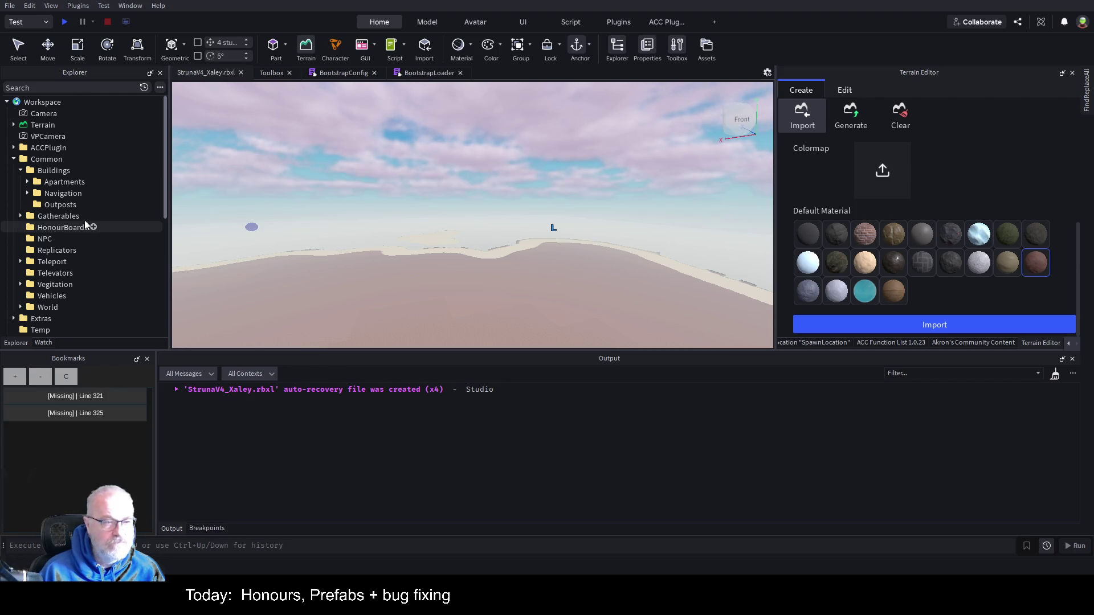
Step: Focus the view on OutpostNorth from the Outposts folder and close the Terrain Editor
{"action": "left_click", "coordinate": [64, 205]}
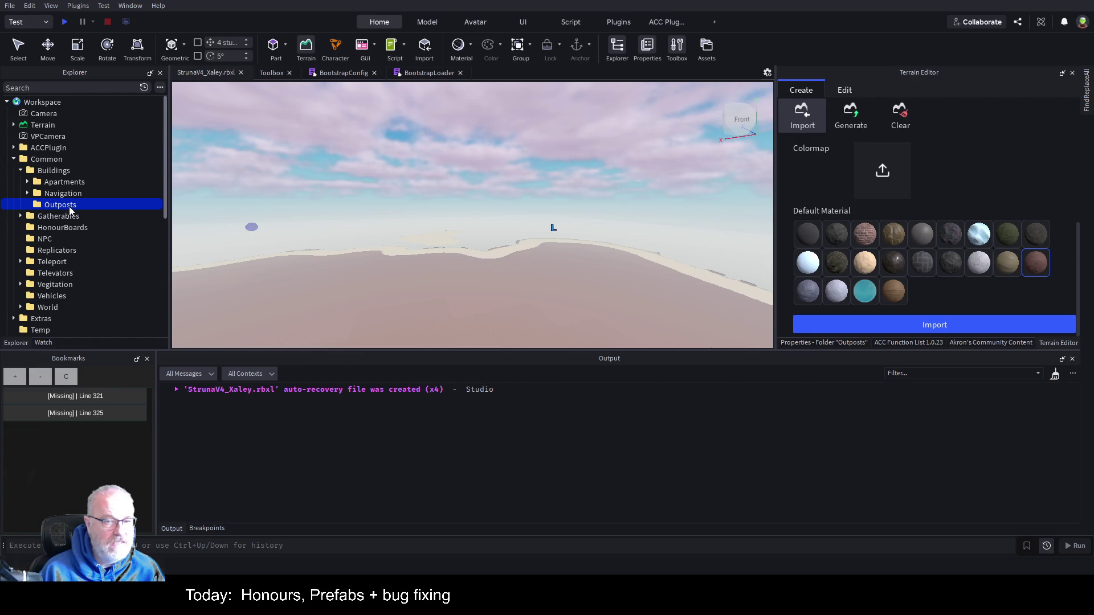
{"action": "key", "text": "ctrl+shift+v"}
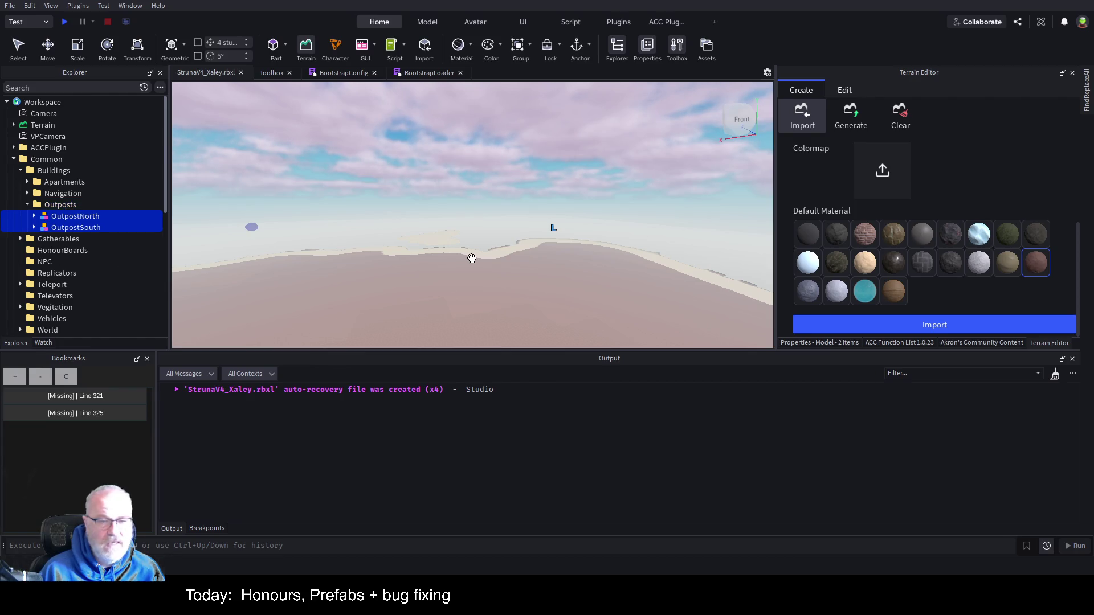
{"action": "key", "text": "f"}
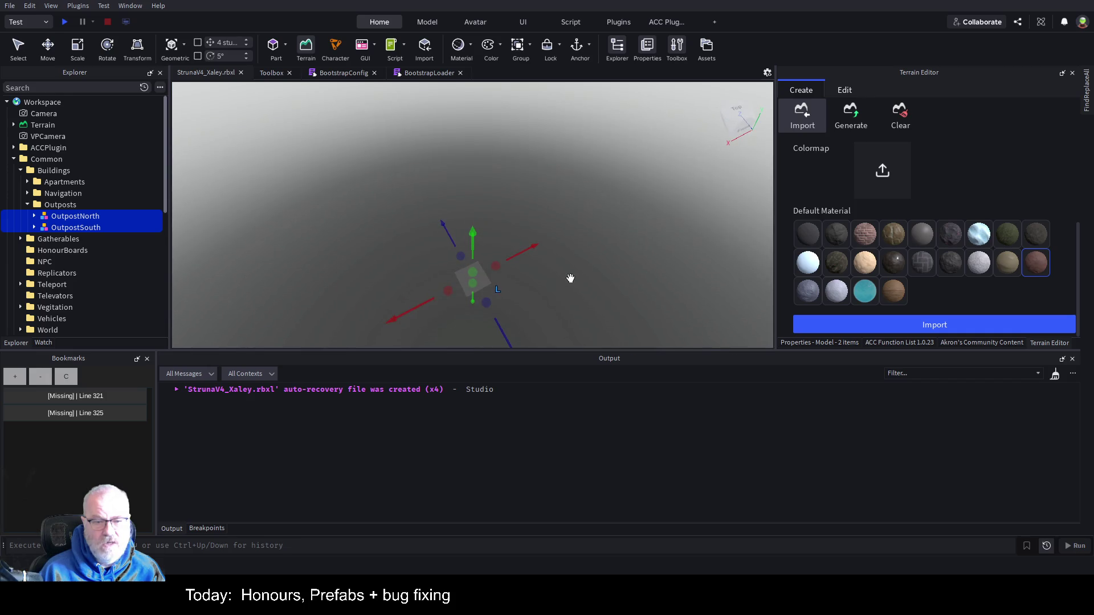
{"action": "left_click", "coordinate": [63, 215]}
{"action": "key", "text": "f"}
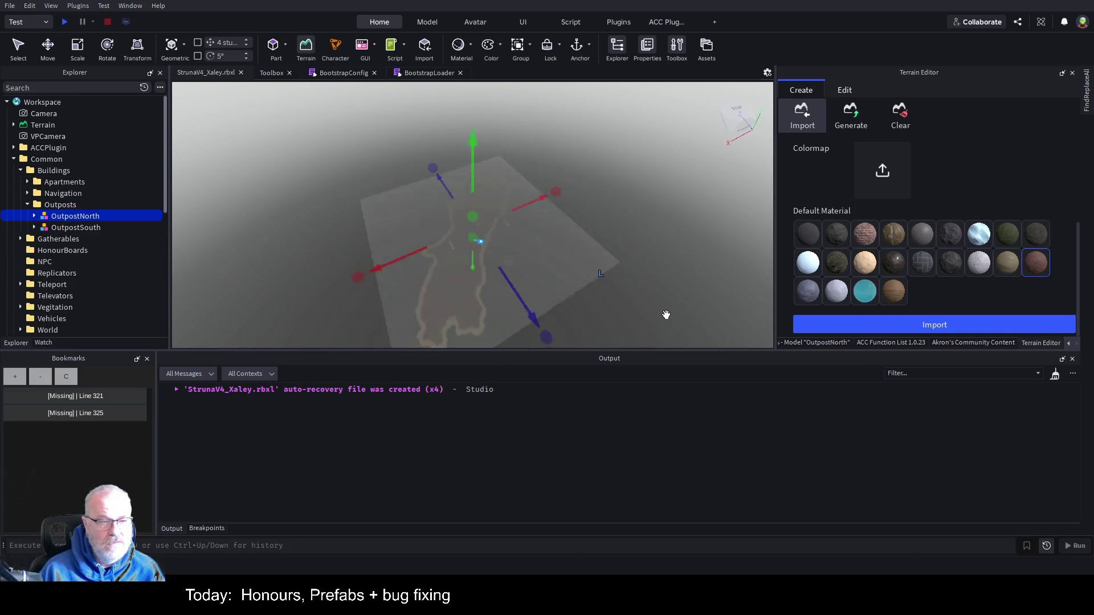
{"action": "left_click_drag", "start_coordinate": [581, 278], "coordinate": [584, 283]}
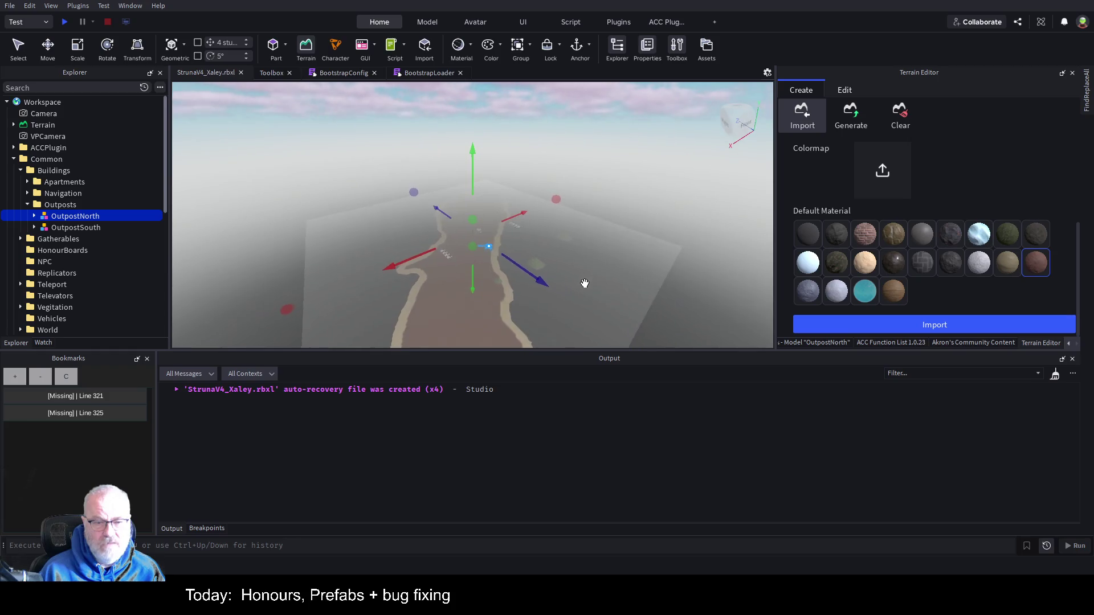
{"action": "left_click", "coordinate": [302, 53]}
{"action": "left_click_drag", "start_coordinate": [595, 254], "coordinate": [598, 252]}
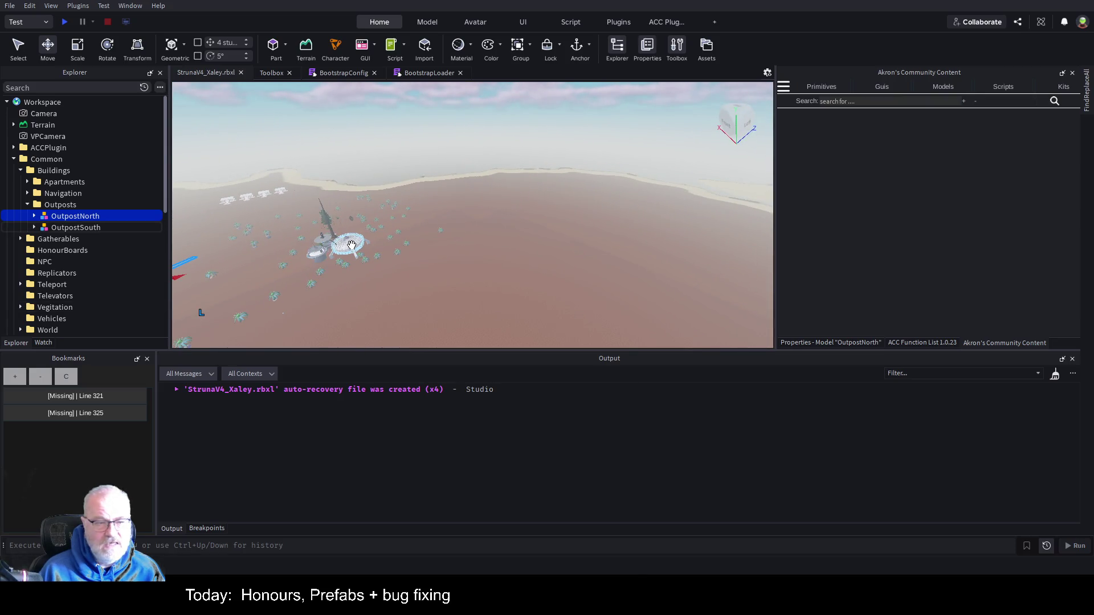
Step: Drag OutpostSouth far across the terrain and frame it and its models in view
{"action": "left_click", "coordinate": [74, 228]}
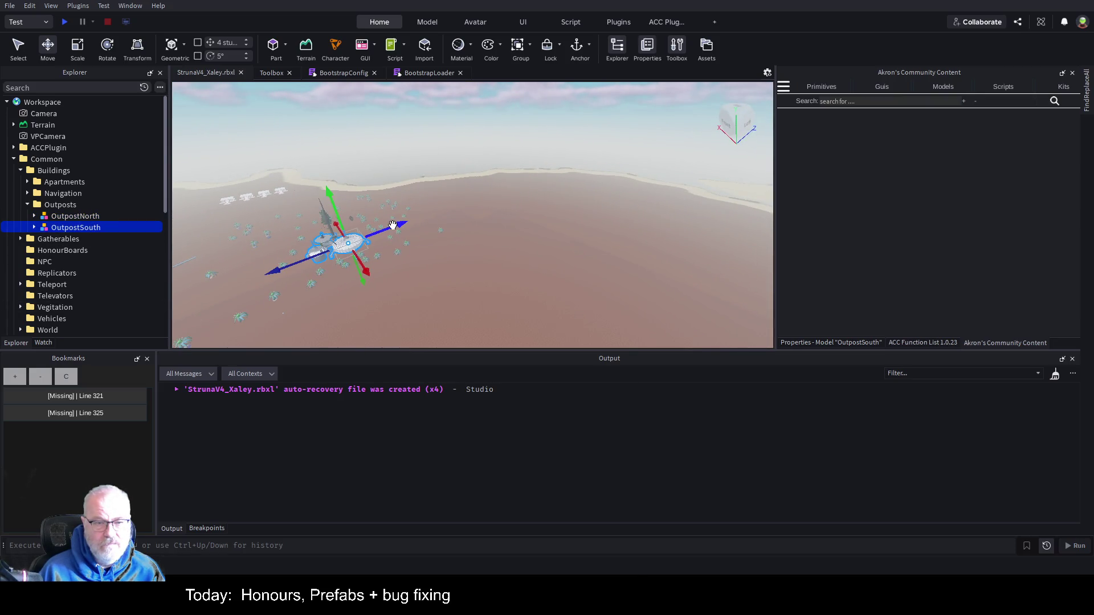
{"action": "mouse_move", "coordinate": [391, 235]}
{"action": "left_mouse_down"}
{"action": "mouse_move", "coordinate": [608, 202]}
{"action": "mouse_move", "coordinate": [552, 219]}
{"action": "mouse_move", "coordinate": [539, 200]}
{"action": "mouse_move", "coordinate": [599, 213]}
{"action": "mouse_move", "coordinate": [781, 293]}
{"action": "mouse_move", "coordinate": [662, 204]}
{"action": "mouse_move", "coordinate": [777, 236]}
{"action": "left_mouse_up"}
{"action": "key", "text": "f"}
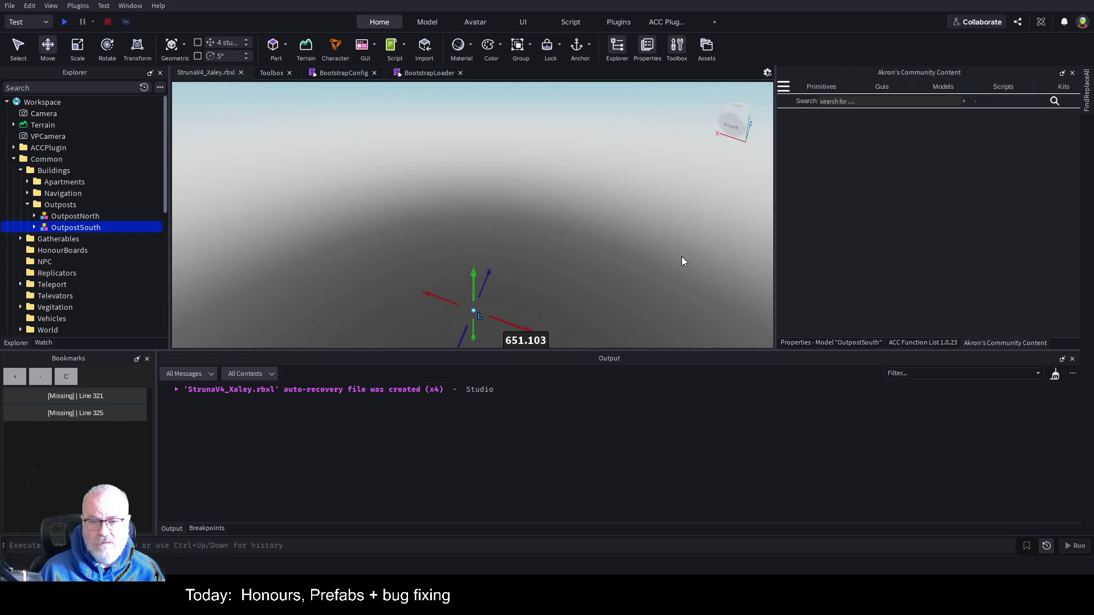
{"action": "left_click", "coordinate": [34, 227]}
{"action": "left_click", "coordinate": [68, 307]}
{"action": "key", "text": "f"}
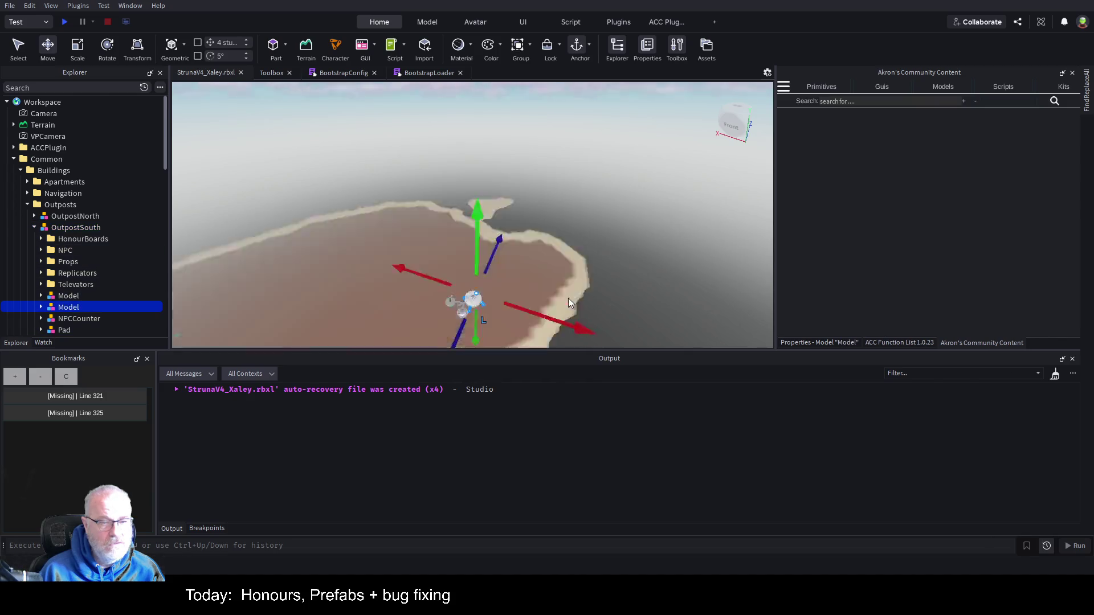
{"action": "scroll", "coordinate": [589, 272], "scroll_direction": "down", "scroll_amount": 10}
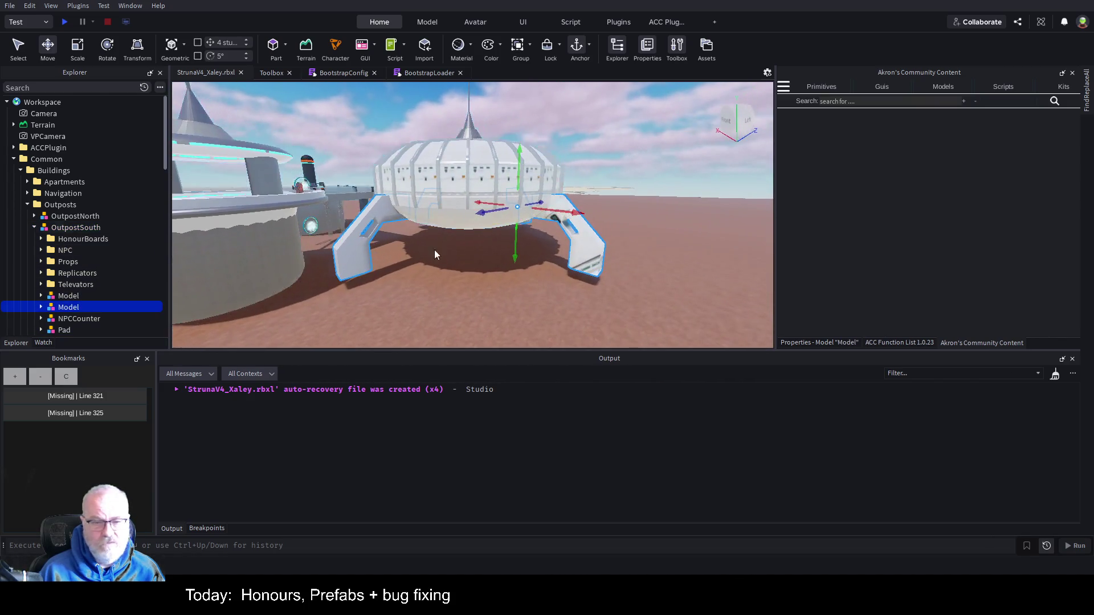
Step: Lower the whole OutpostSouth model by 12.29 studs so it rests on the ground
{"action": "left_click", "coordinate": [85, 227]}
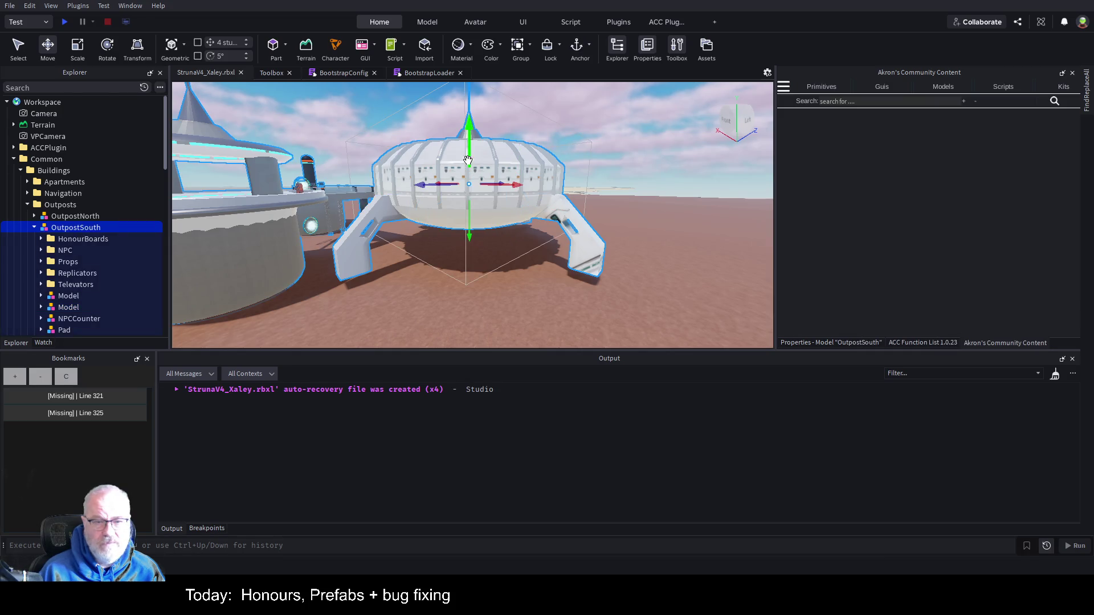
{"action": "mouse_move", "coordinate": [467, 160]}
{"action": "left_mouse_down"}
{"action": "mouse_move", "coordinate": [468, 140]}
{"action": "mouse_move", "coordinate": [469, 171]}
{"action": "left_mouse_up"}
{"action": "scroll", "coordinate": [513, 182], "scroll_direction": "down", "scroll_amount": 8}
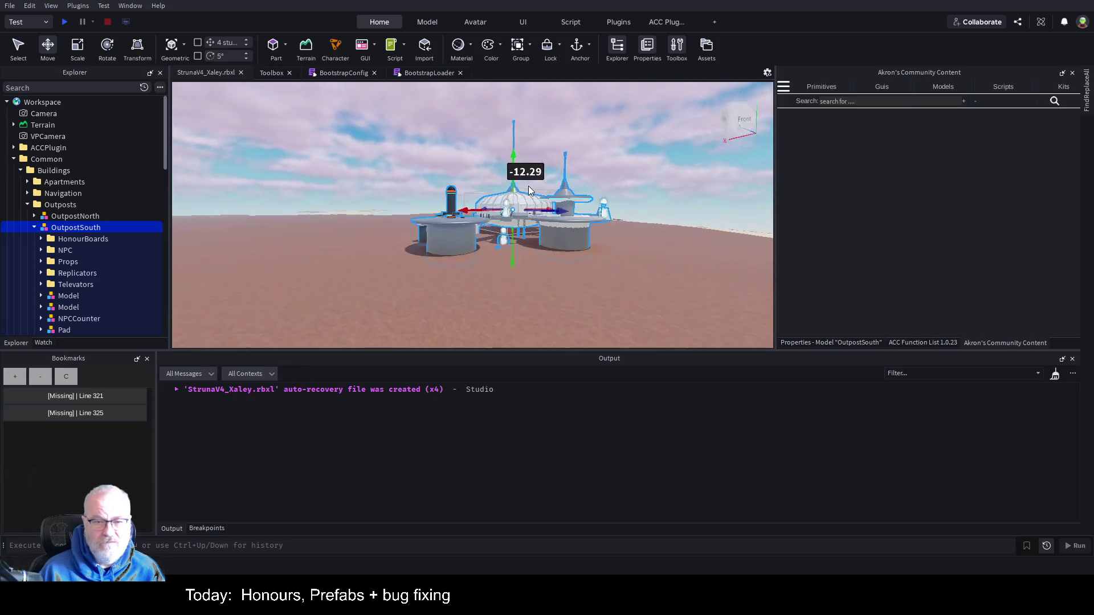
{"action": "scroll", "coordinate": [528, 186], "scroll_direction": "up", "scroll_amount": 10}
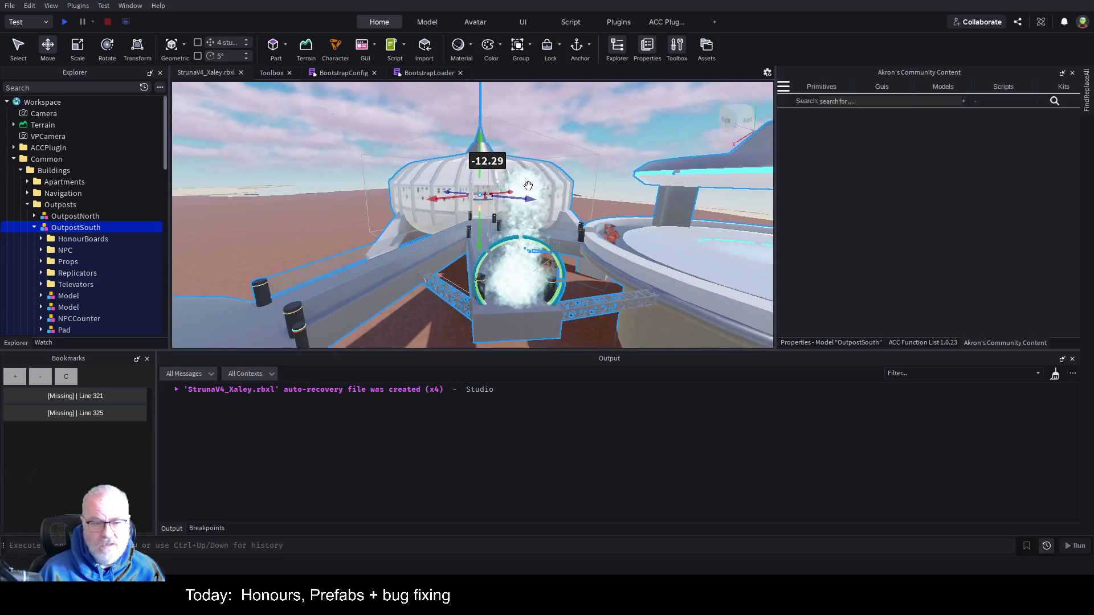
{"action": "scroll", "coordinate": [528, 186], "scroll_direction": "down", "scroll_amount": 5}
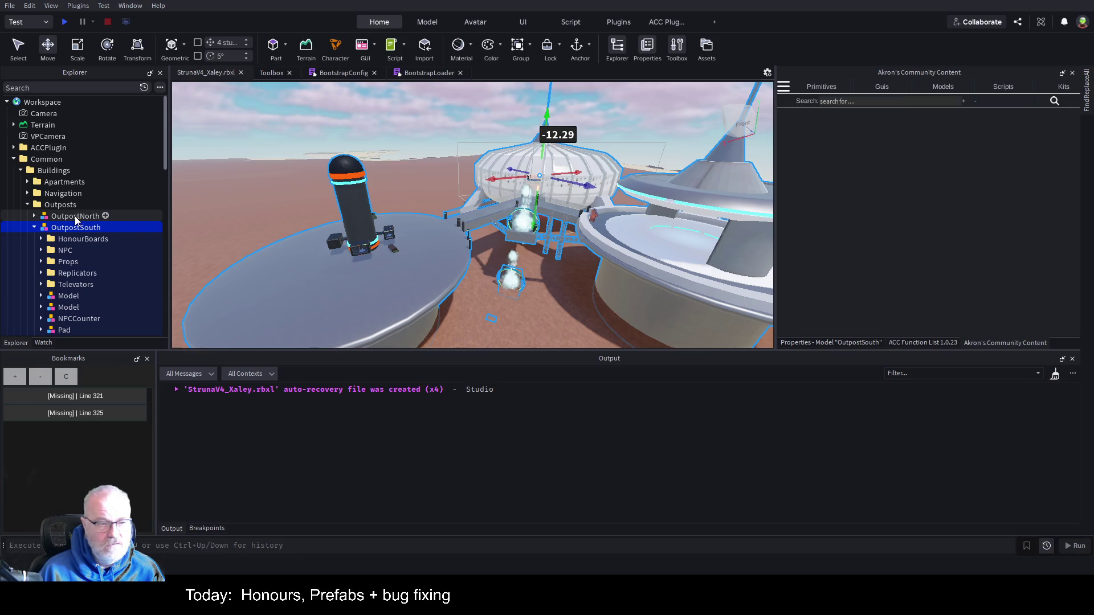
{"action": "left_click", "coordinate": [76, 216]}
{"action": "left_click", "coordinate": [34, 217]}
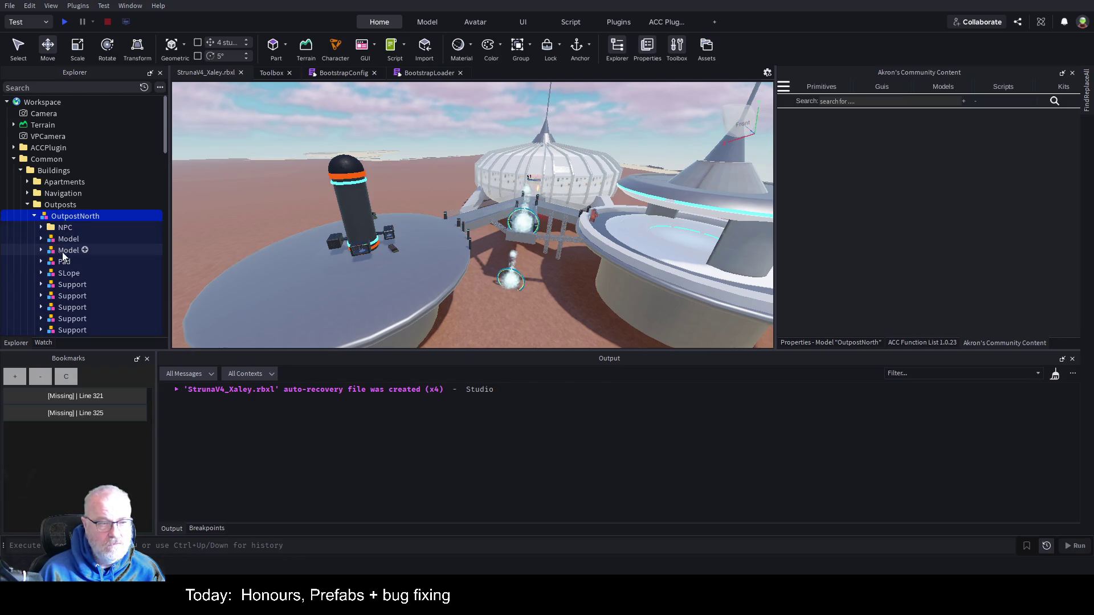
{"action": "left_click", "coordinate": [63, 261]}
{"action": "key", "text": "f"}
{"action": "scroll", "coordinate": [552, 249], "scroll_direction": "down", "scroll_amount": 5}
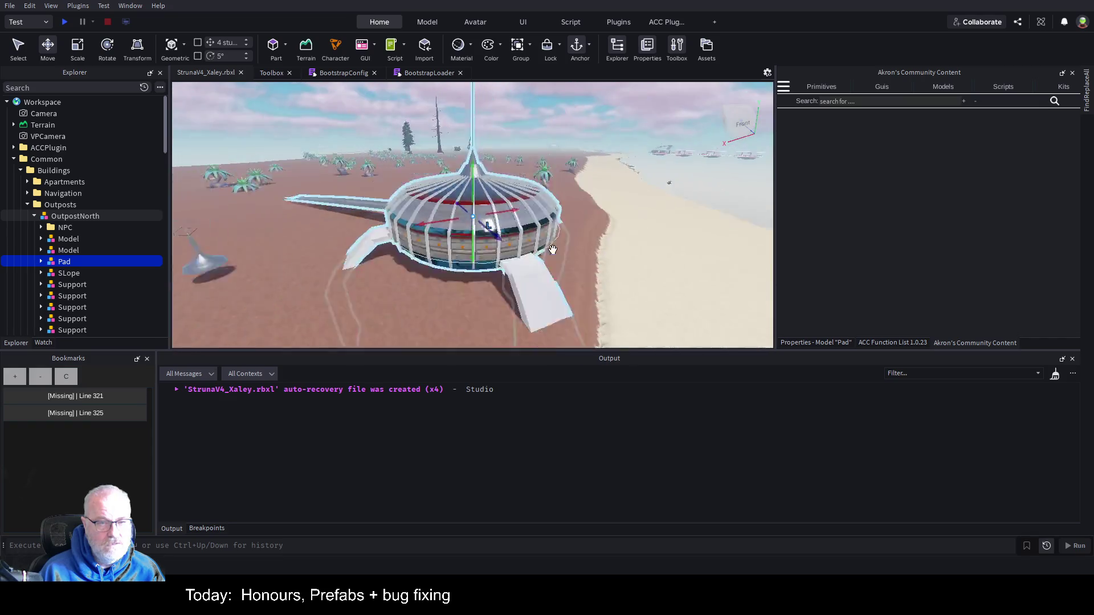
{"action": "scroll", "coordinate": [552, 251], "scroll_direction": "down", "scroll_amount": 10}
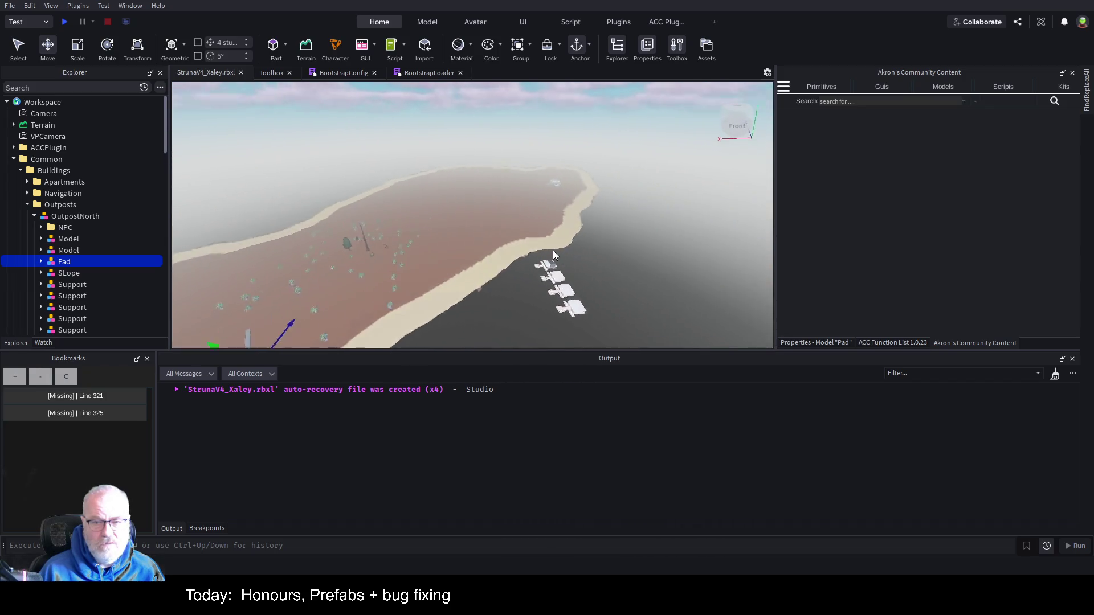
{"action": "key", "text": "f"}
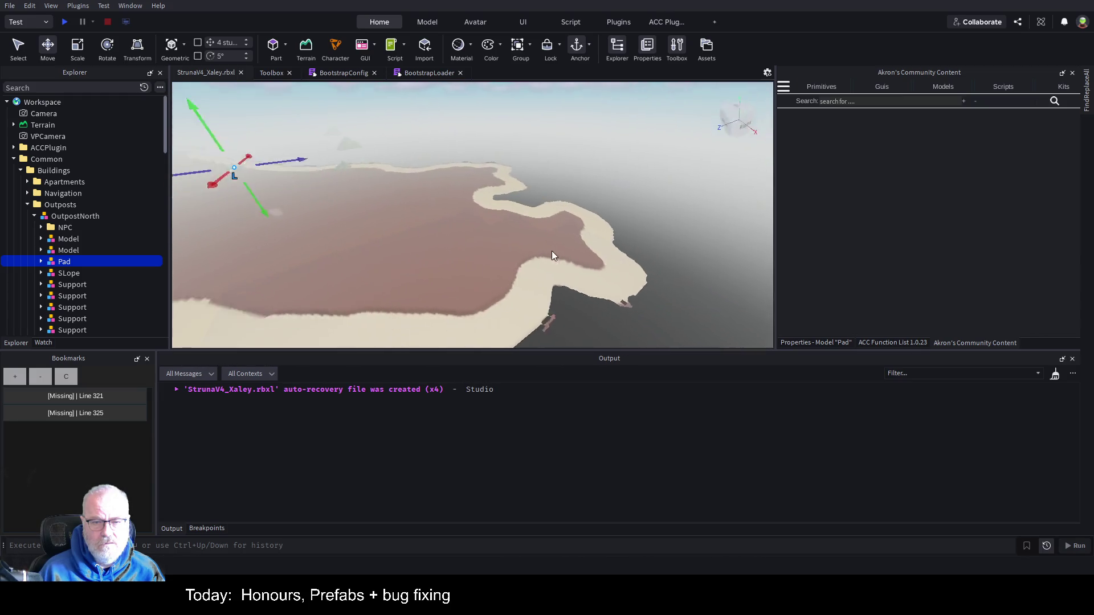
{"action": "key", "text": "f"}
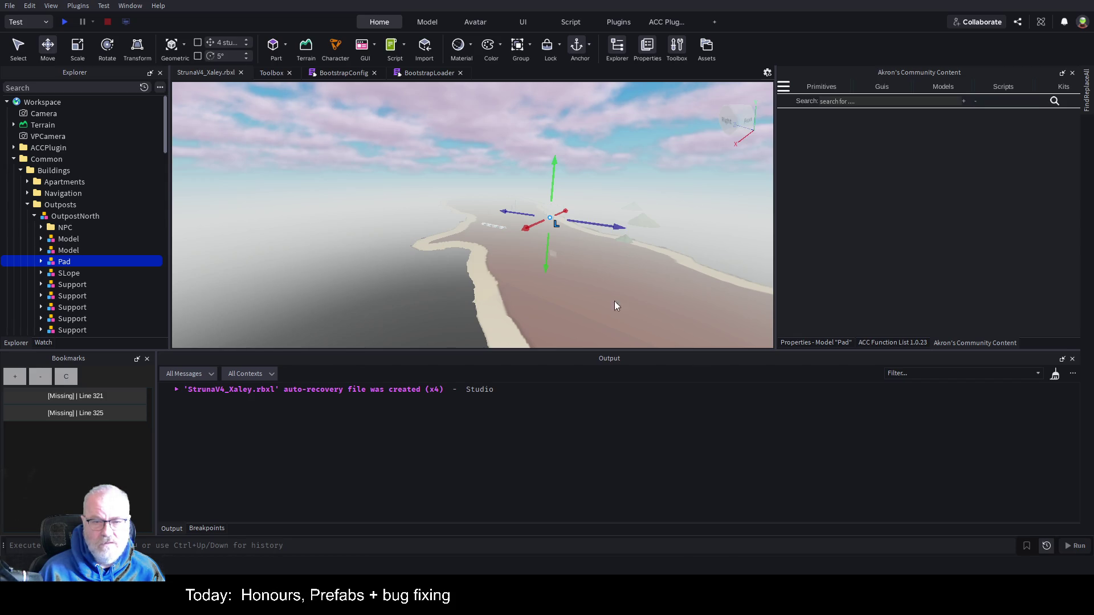
{"action": "scroll", "coordinate": [543, 265], "scroll_direction": "down", "scroll_amount": 3}
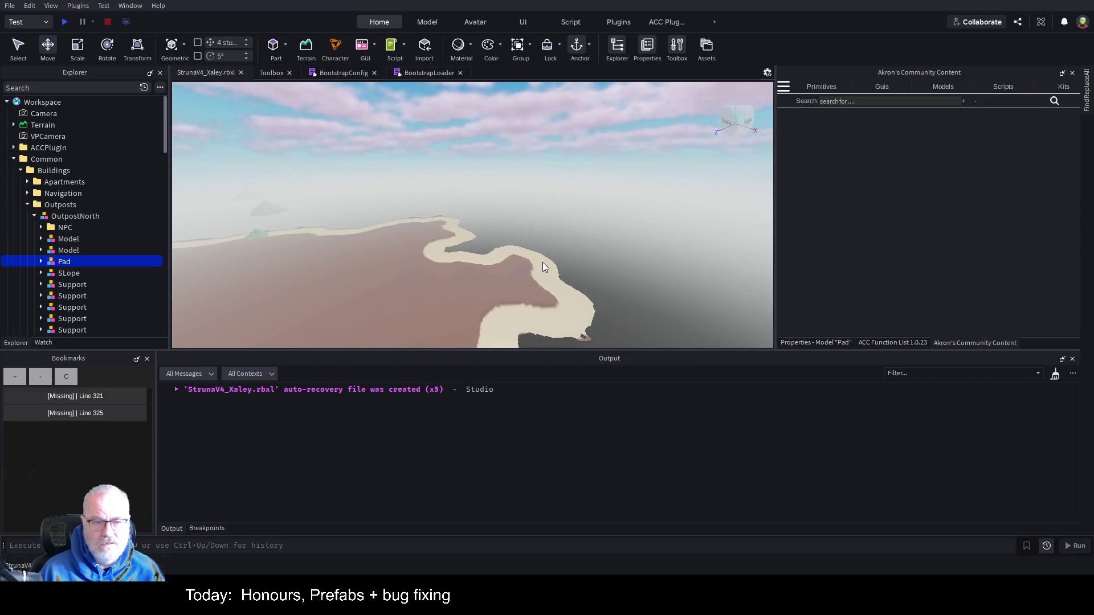
{"action": "scroll", "coordinate": [543, 262], "scroll_direction": "down", "scroll_amount": 2}
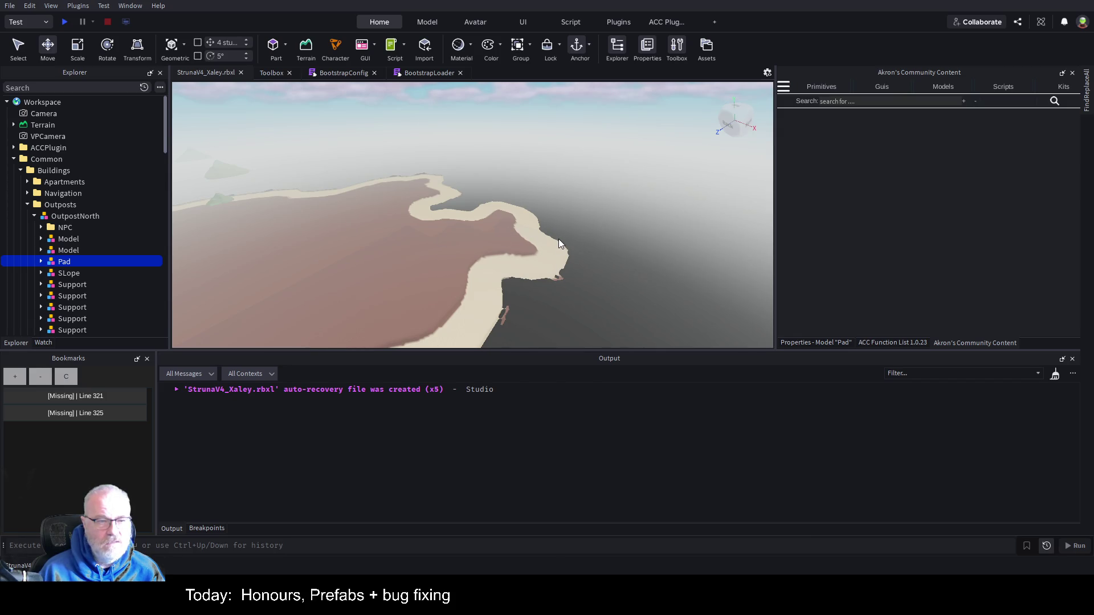
{"action": "key", "text": "f"}
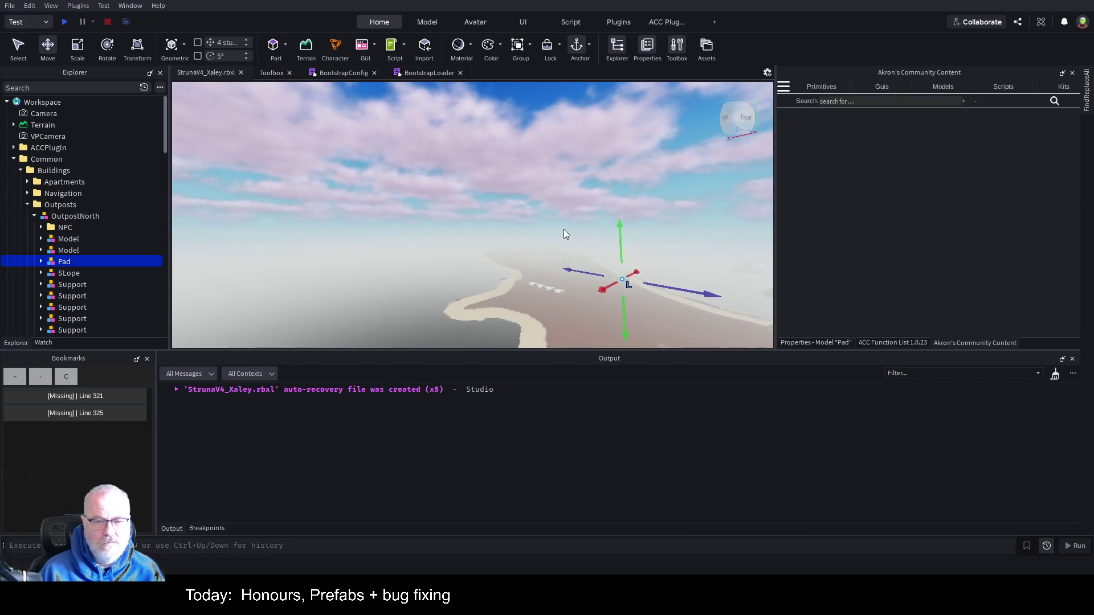
{"action": "key", "text": "a"}
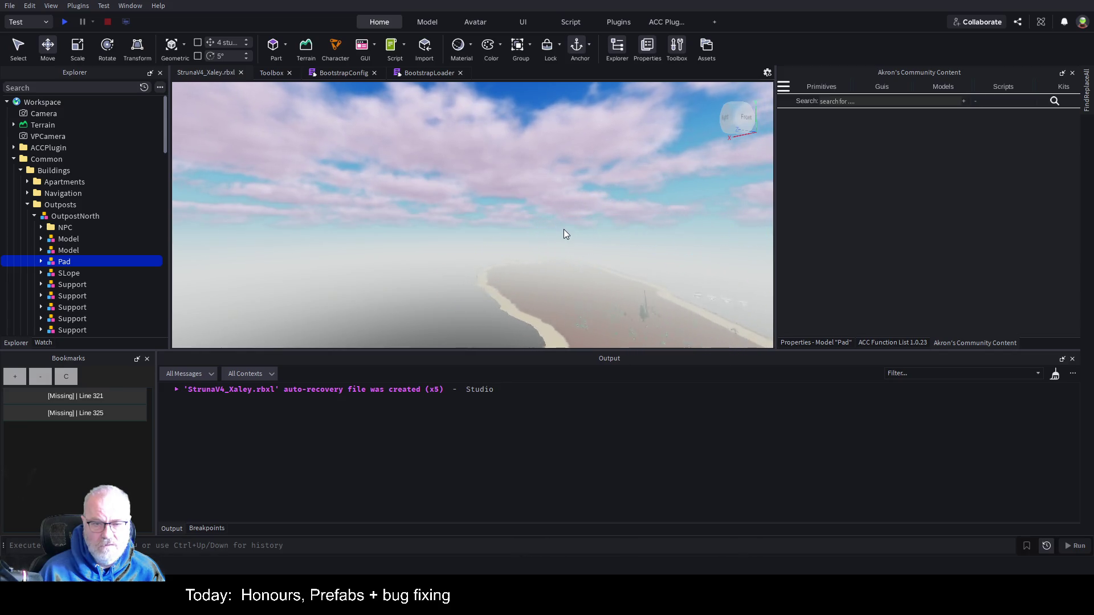
{"action": "key", "text": "d"}
{"action": "key", "text": "w"}
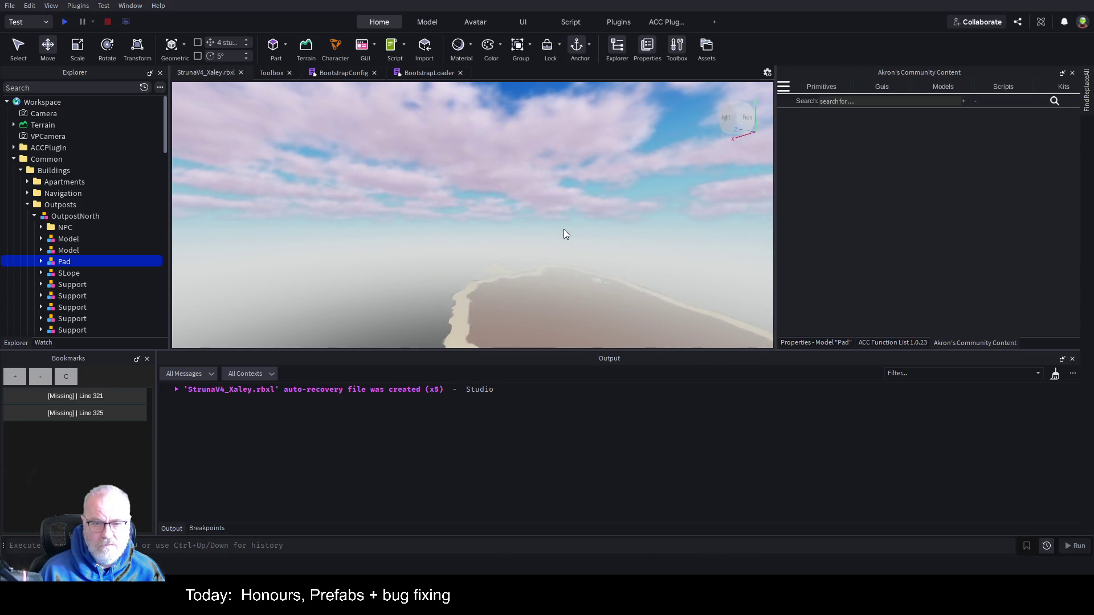
{"action": "key", "text": "w"}
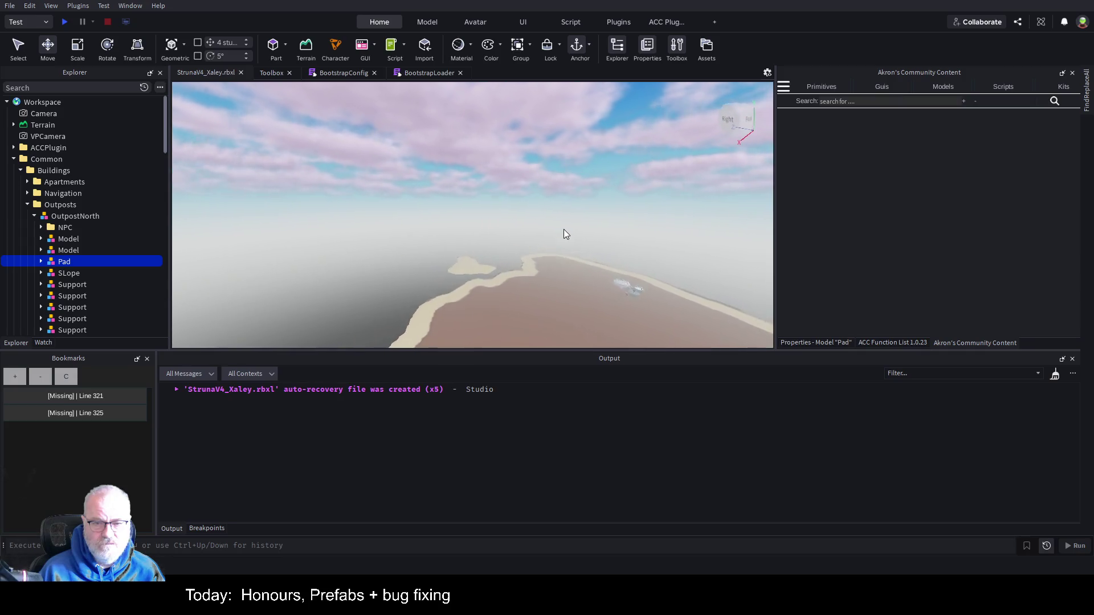
{"action": "key", "text": "w"}
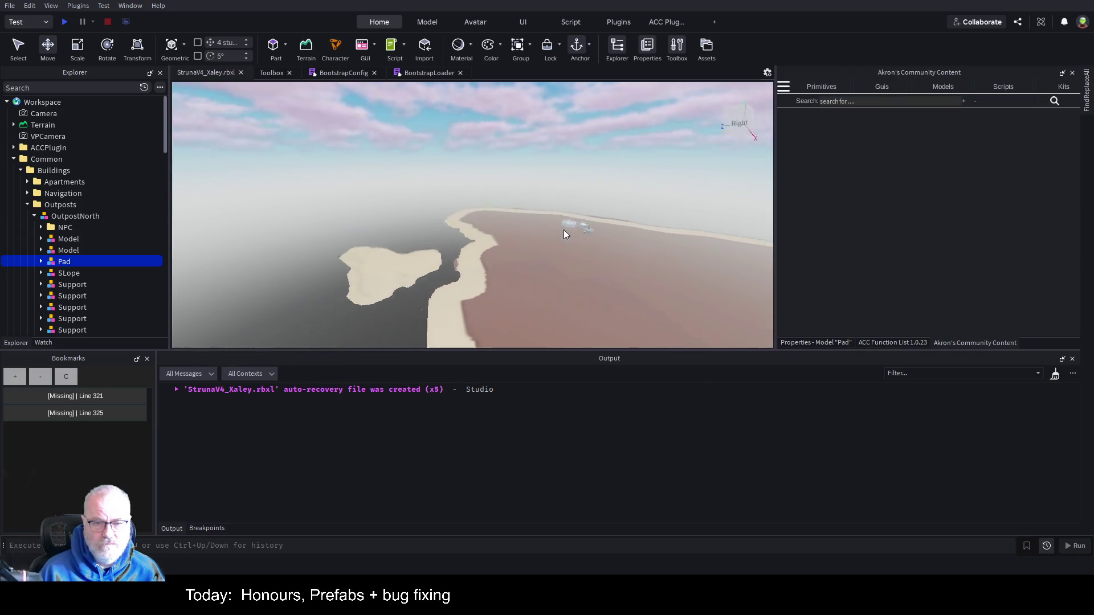
{"action": "key", "text": "w"}
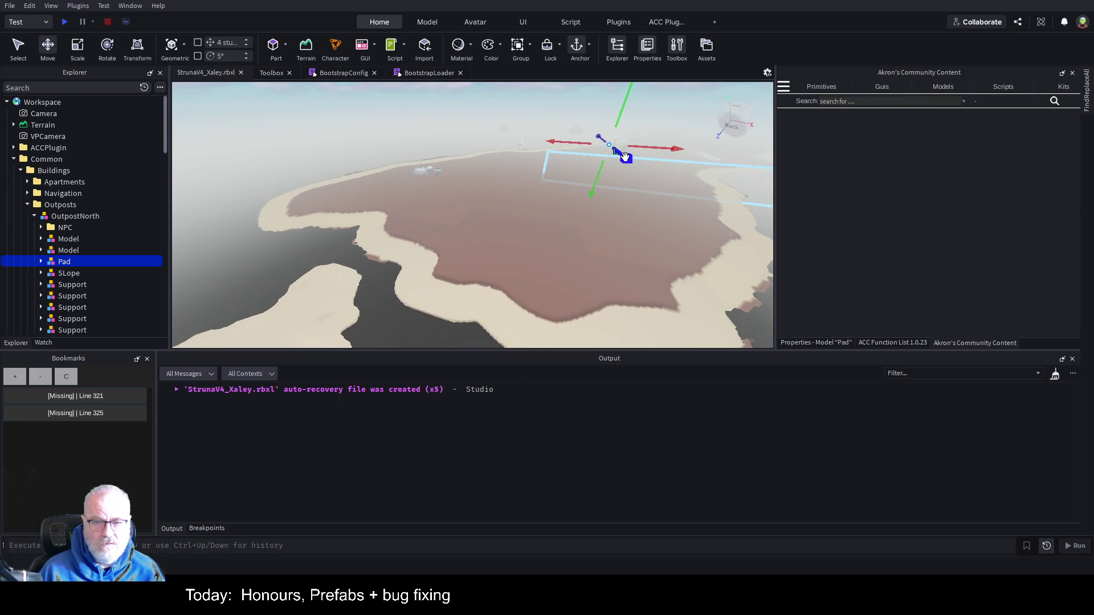
Step: Undo a stray Pad move and slide the whole OutpostNorth model sideways
{"action": "left_click_drag", "start_coordinate": [624, 157], "coordinate": [723, 236]}
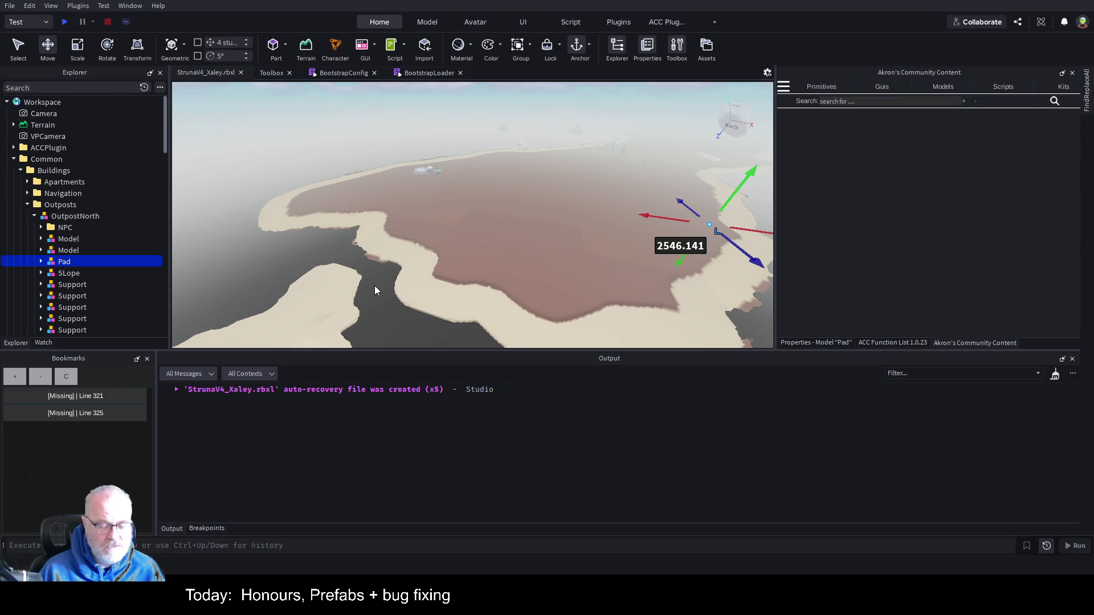
{"action": "key", "text": "ctrl+z"}
{"action": "left_click", "coordinate": [58, 217]}
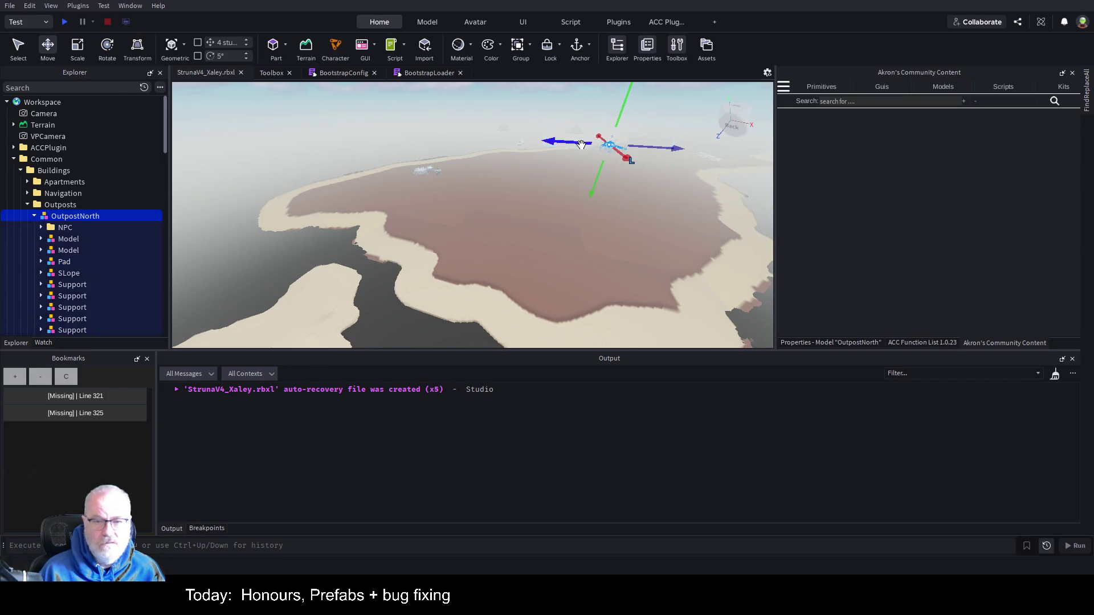
{"action": "mouse_move", "coordinate": [581, 144]}
{"action": "left_mouse_down"}
{"action": "mouse_move", "coordinate": [572, 165]}
{"action": "mouse_move", "coordinate": [386, 161]}
{"action": "left_mouse_up"}
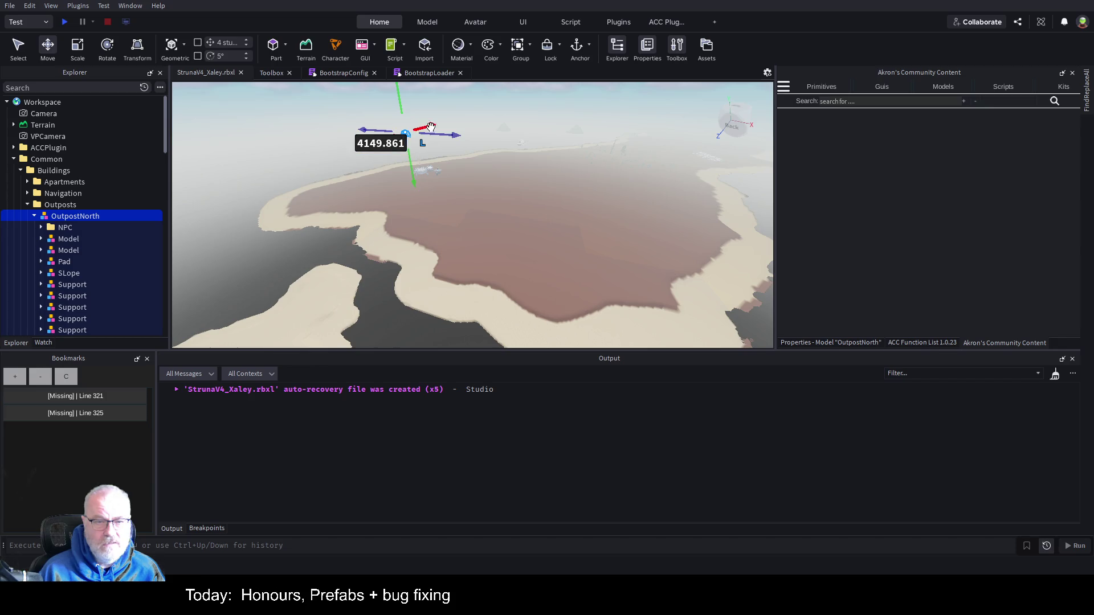
{"action": "mouse_move", "coordinate": [433, 126]}
{"action": "left_mouse_down"}
{"action": "mouse_move", "coordinate": [359, 202]}
{"action": "mouse_move", "coordinate": [256, 243]}
{"action": "left_mouse_up"}
{"action": "left_click", "coordinate": [257, 243]}
Step: Carry OutpostNorth across the river onto the small sandy island, undoing overshoots
{"action": "left_click", "coordinate": [91, 217]}
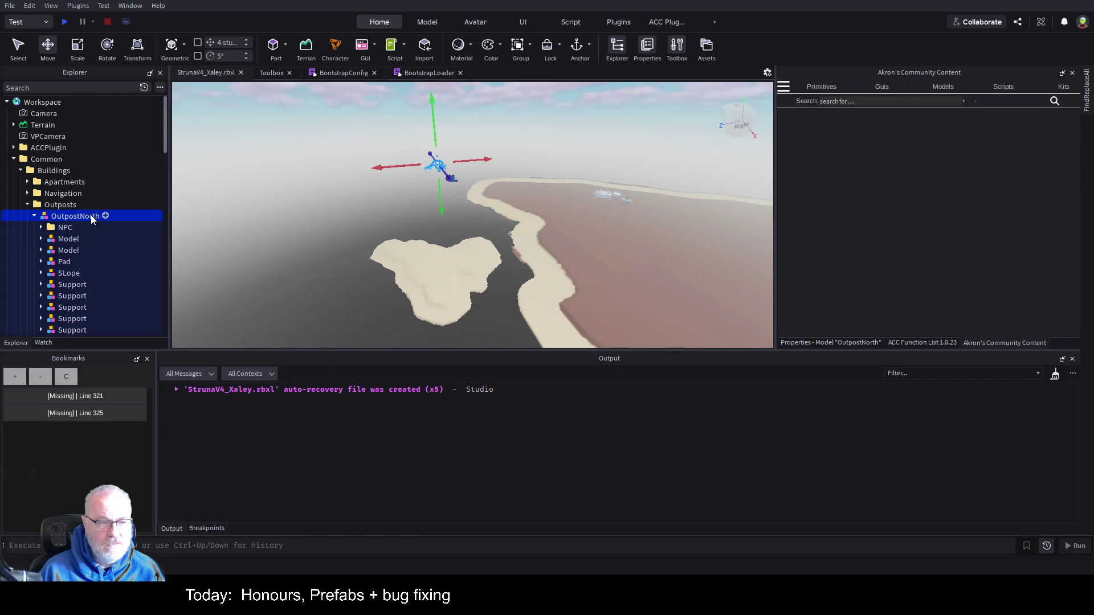
{"action": "mouse_move", "coordinate": [448, 176]}
{"action": "left_mouse_down"}
{"action": "mouse_move", "coordinate": [461, 228]}
{"action": "mouse_move", "coordinate": [510, 275]}
{"action": "left_mouse_up"}
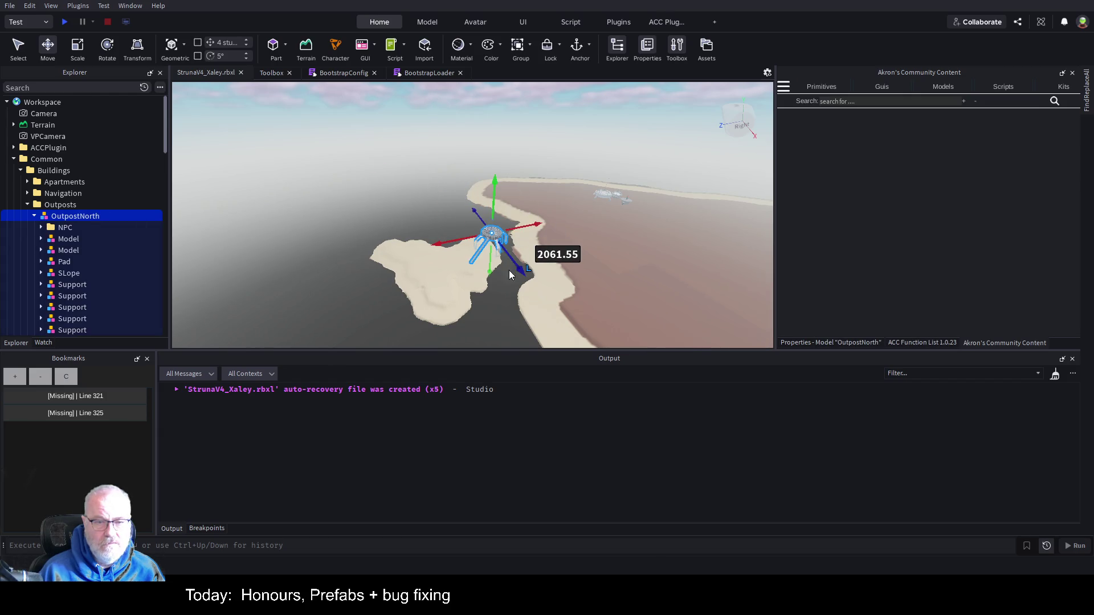
{"action": "mouse_move", "coordinate": [532, 223]}
{"action": "left_mouse_down"}
{"action": "mouse_move", "coordinate": [501, 250]}
{"action": "mouse_move", "coordinate": [504, 264]}
{"action": "mouse_move", "coordinate": [576, 246]}
{"action": "mouse_move", "coordinate": [566, 268]}
{"action": "mouse_move", "coordinate": [558, 251]}
{"action": "left_mouse_up"}
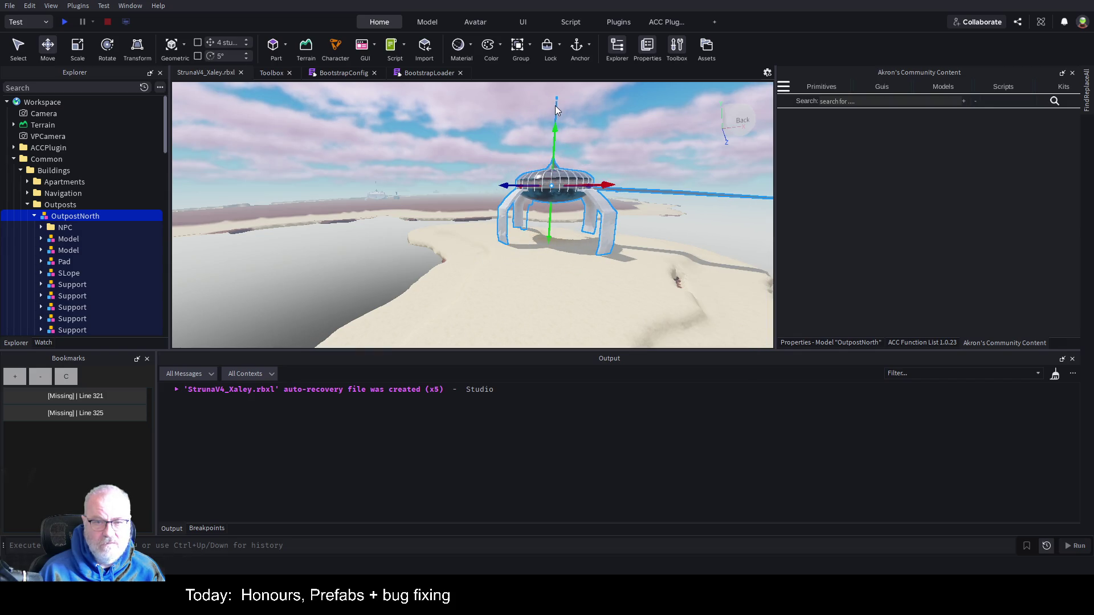
{"action": "mouse_move", "coordinate": [556, 129]}
{"action": "left_mouse_down"}
{"action": "mouse_move", "coordinate": [606, 149]}
{"action": "mouse_move", "coordinate": [456, 178]}
{"action": "left_mouse_up"}
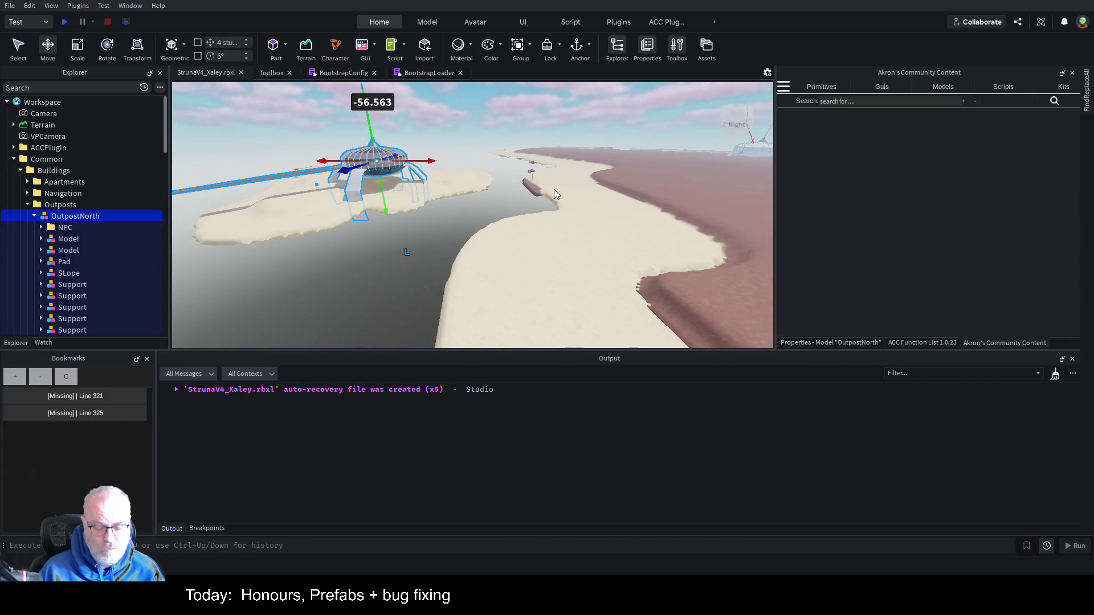
{"action": "key", "text": "ctrl+z"}
{"action": "key", "text": "ctrl+z"}
{"action": "key", "text": "ctrl+z"}
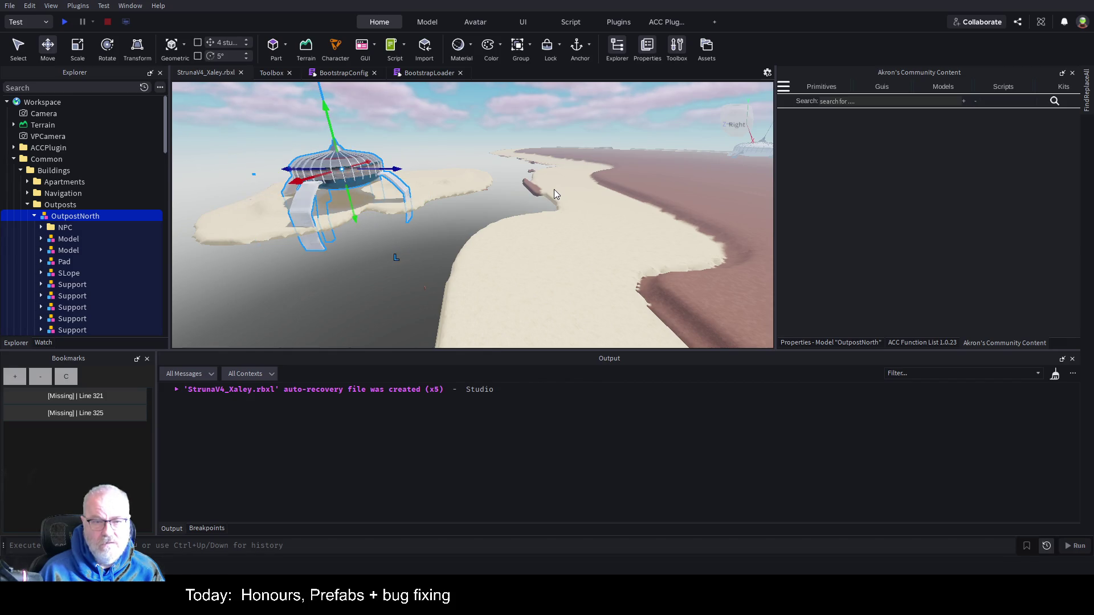
{"action": "key", "text": "ctrl+z"}
{"action": "key", "text": "ctrl+z"}
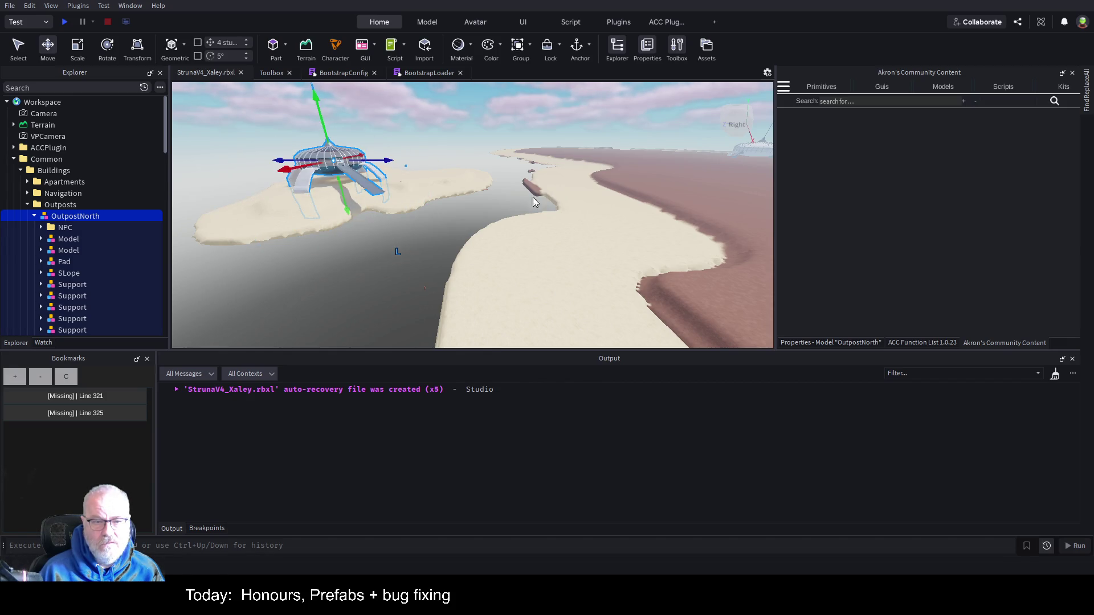
{"action": "left_click_drag", "start_coordinate": [385, 160], "coordinate": [424, 158]}
Step: Try turning OutpostNorth about 45 degrees, then undo it and return to Move
{"action": "left_click", "coordinate": [117, 50]}
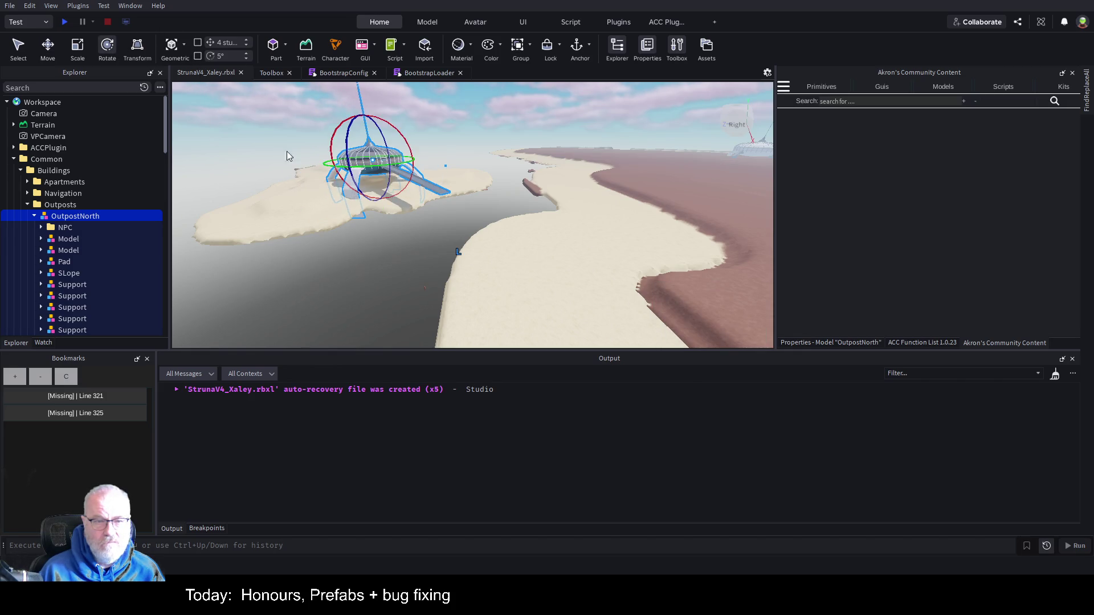
{"action": "left_click_drag", "start_coordinate": [346, 169], "coordinate": [494, 158]}
{"action": "key", "text": "ctrl+z"}
{"action": "key", "text": "ctrl+2"}
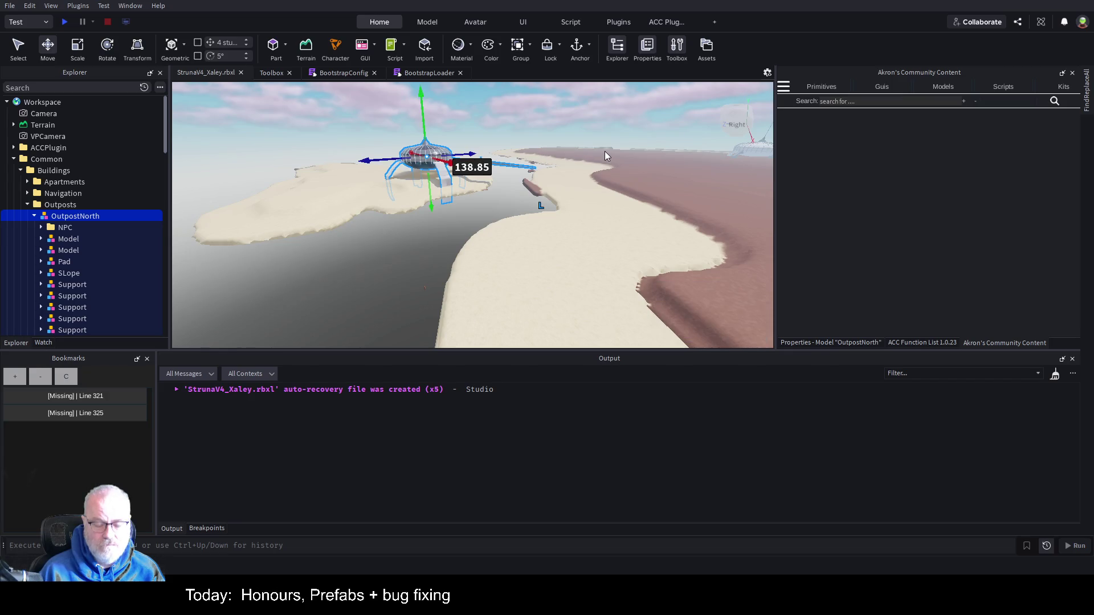
Step: Fine-tune OutpostNorth's height and shift it -184.563 studs along the island bank
{"action": "key", "text": "f"}
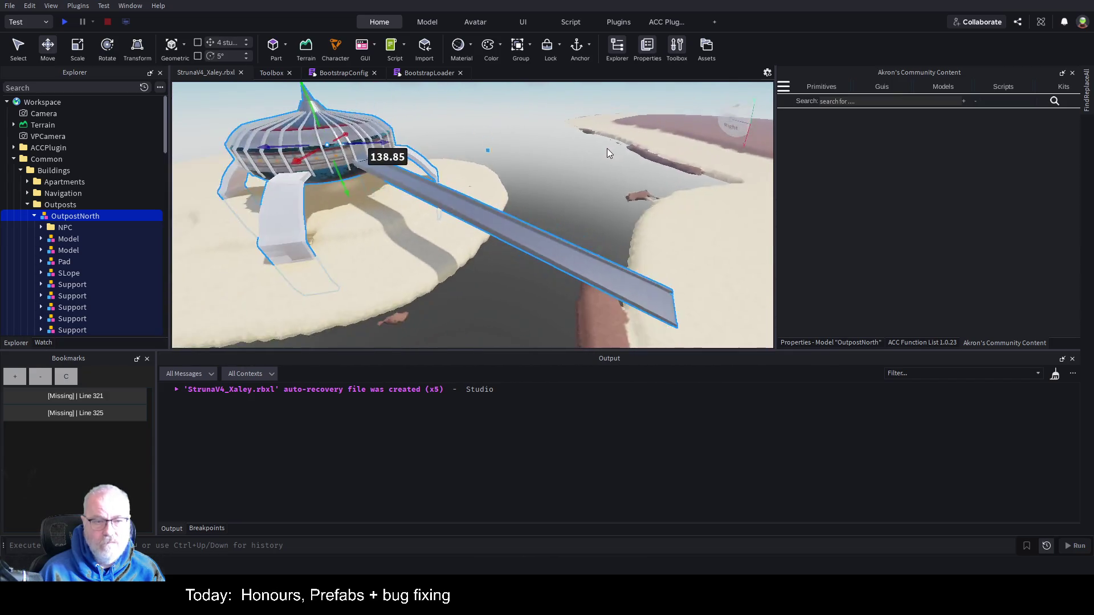
{"action": "scroll", "coordinate": [606, 148], "scroll_direction": "down", "scroll_amount": 5}
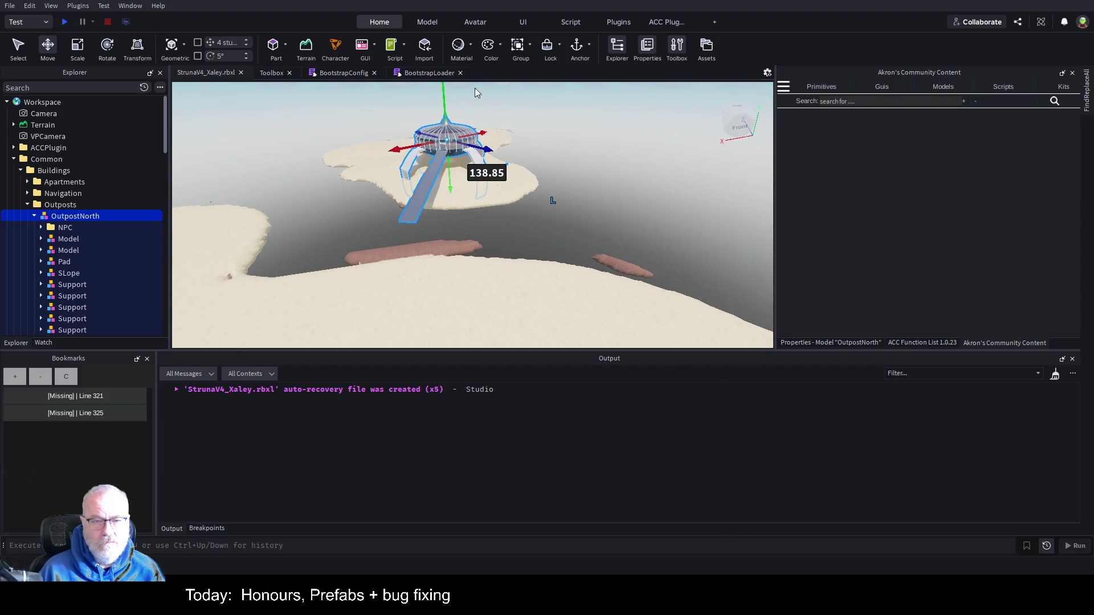
{"action": "left_click_drag", "start_coordinate": [444, 97], "coordinate": [450, 122]}
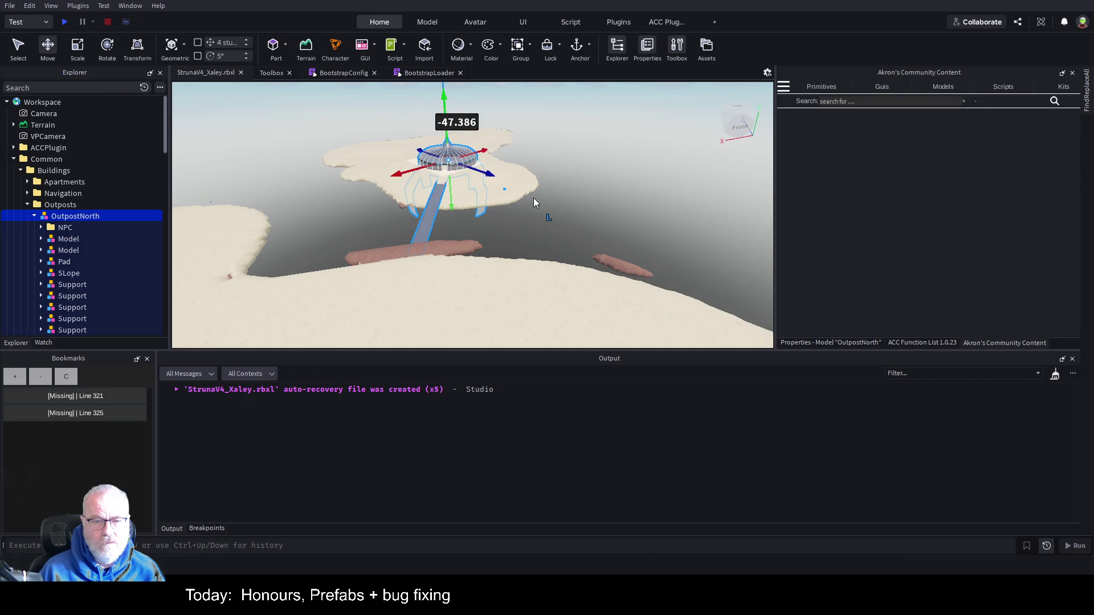
{"action": "key", "text": "f"}
{"action": "scroll", "coordinate": [532, 196], "scroll_direction": "up", "scroll_amount": 6}
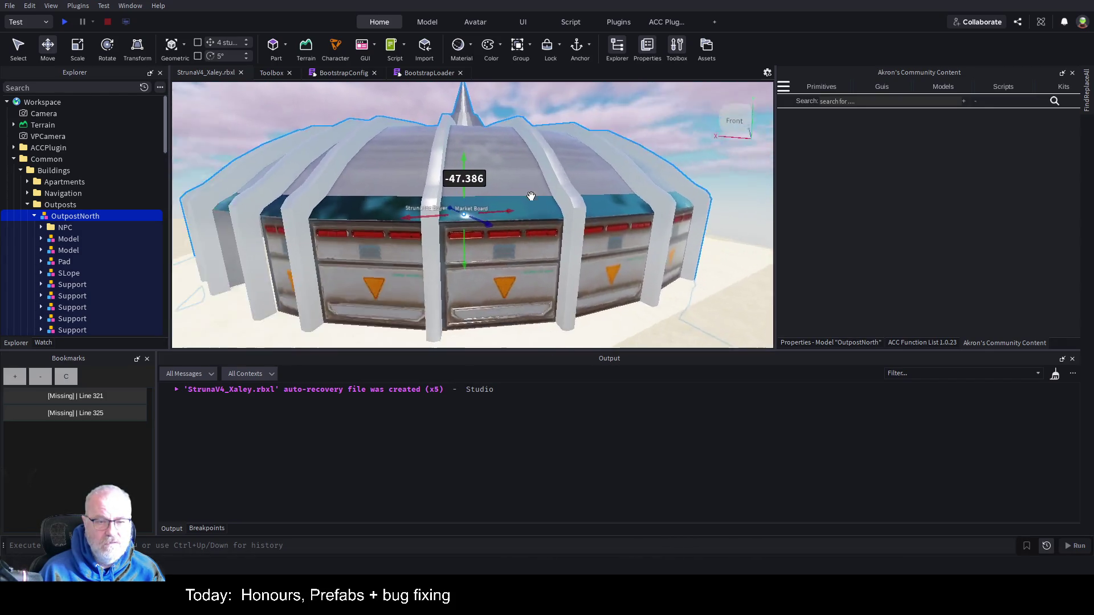
{"action": "scroll", "coordinate": [531, 196], "scroll_direction": "down", "scroll_amount": 6}
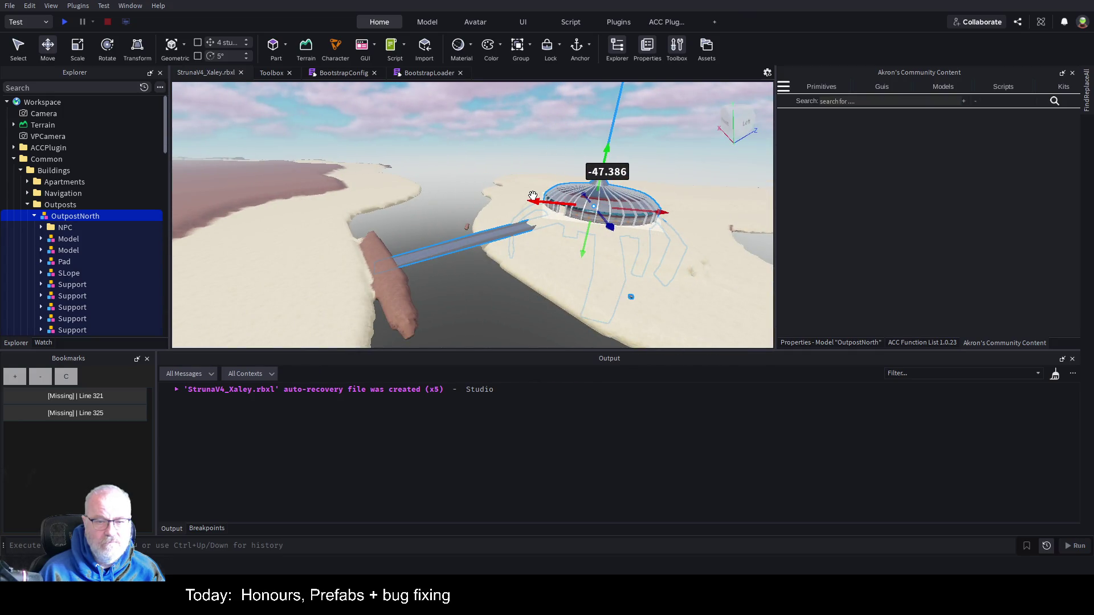
{"action": "mouse_move", "coordinate": [585, 151]}
{"action": "left_mouse_down"}
{"action": "mouse_move", "coordinate": [612, 149]}
{"action": "mouse_move", "coordinate": [583, 165]}
{"action": "mouse_move", "coordinate": [638, 167]}
{"action": "mouse_move", "coordinate": [590, 178]}
{"action": "left_mouse_up"}
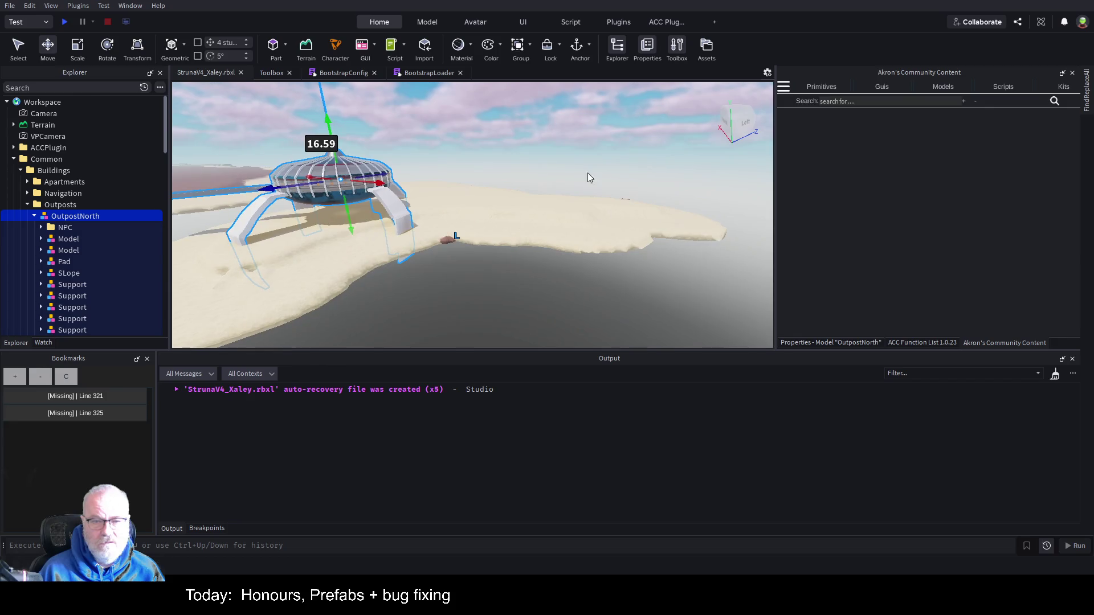
{"action": "mouse_move", "coordinate": [371, 183]}
{"action": "left_mouse_down"}
{"action": "mouse_move", "coordinate": [358, 203]}
{"action": "mouse_move", "coordinate": [433, 182]}
{"action": "mouse_move", "coordinate": [422, 181]}
{"action": "left_mouse_up"}
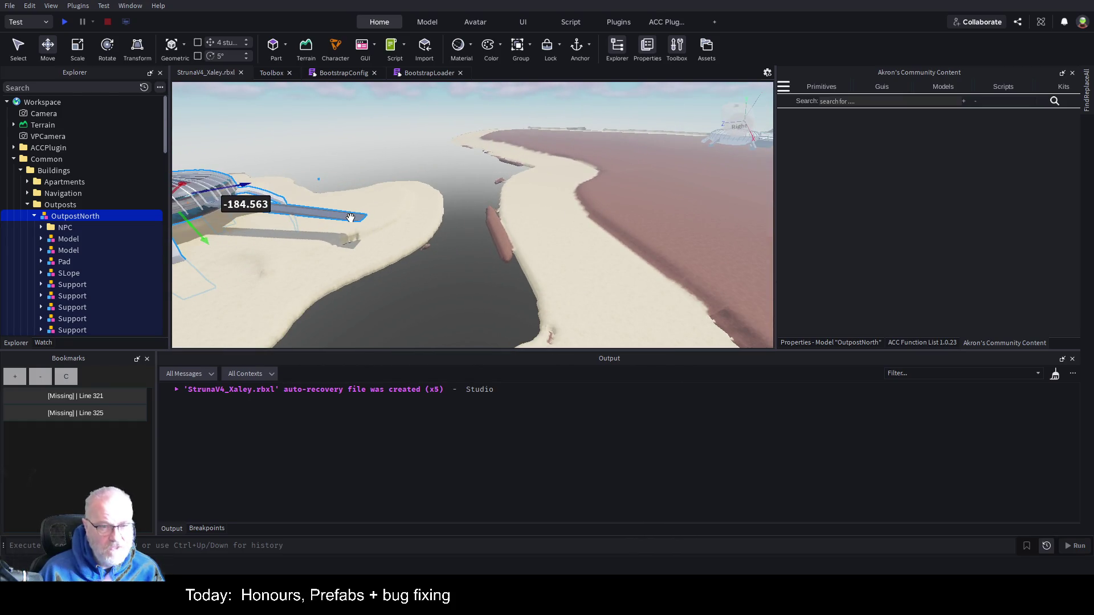
Step: Scale the first Wing_Smooth_001 slope part so it stretches across the channel to the far shore
{"action": "left_click", "coordinate": [300, 216]}
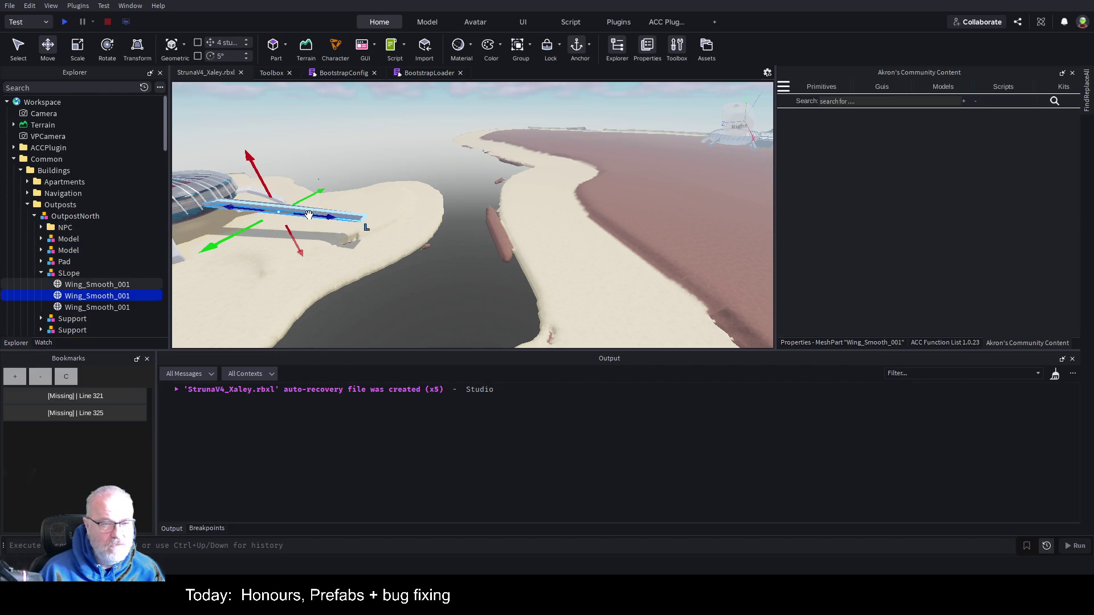
{"action": "left_click", "coordinate": [95, 285]}
{"action": "left_click", "coordinate": [93, 291]}
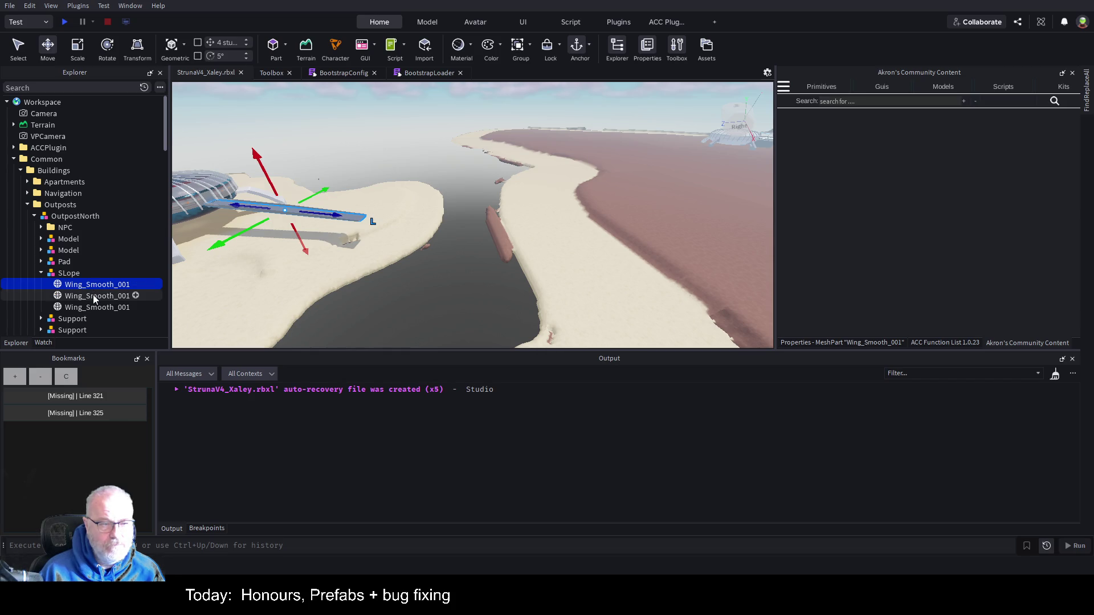
{"action": "left_click", "coordinate": [98, 306]}
{"action": "left_click", "coordinate": [108, 297]}
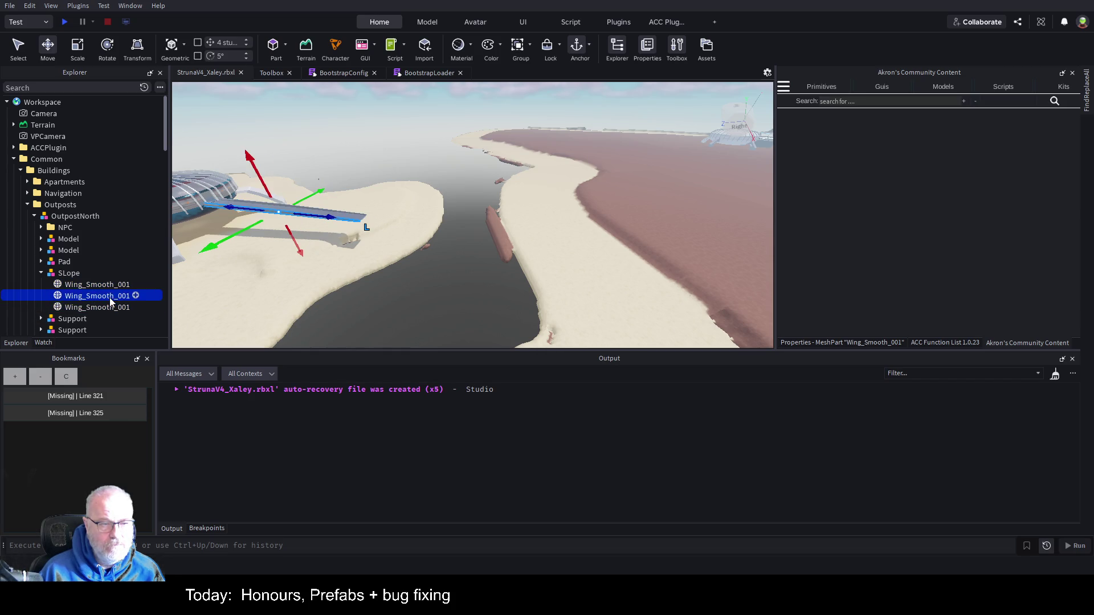
{"action": "left_click", "coordinate": [98, 285]}
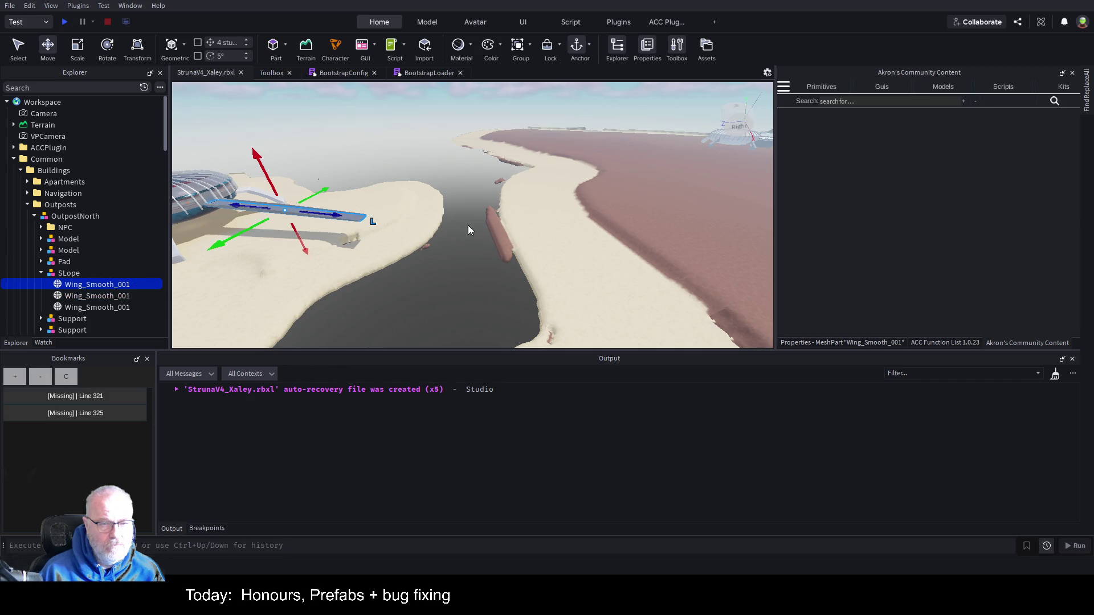
{"action": "key", "text": "ctrl+3"}
{"action": "left_click_drag", "start_coordinate": [376, 223], "coordinate": [757, 247]}
{"action": "key", "text": "d"}
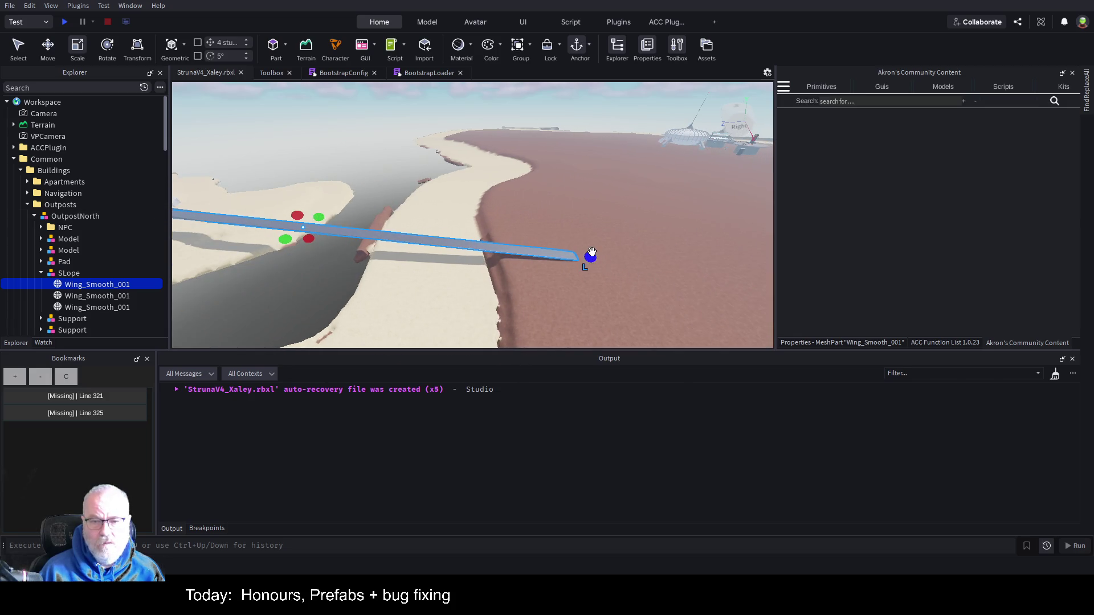
{"action": "left_click_drag", "start_coordinate": [589, 254], "coordinate": [634, 258]}
Step: Lengthen the second and third Wing_Smooth_001 parts across the channel to match the first
{"action": "left_click", "coordinate": [103, 291]}
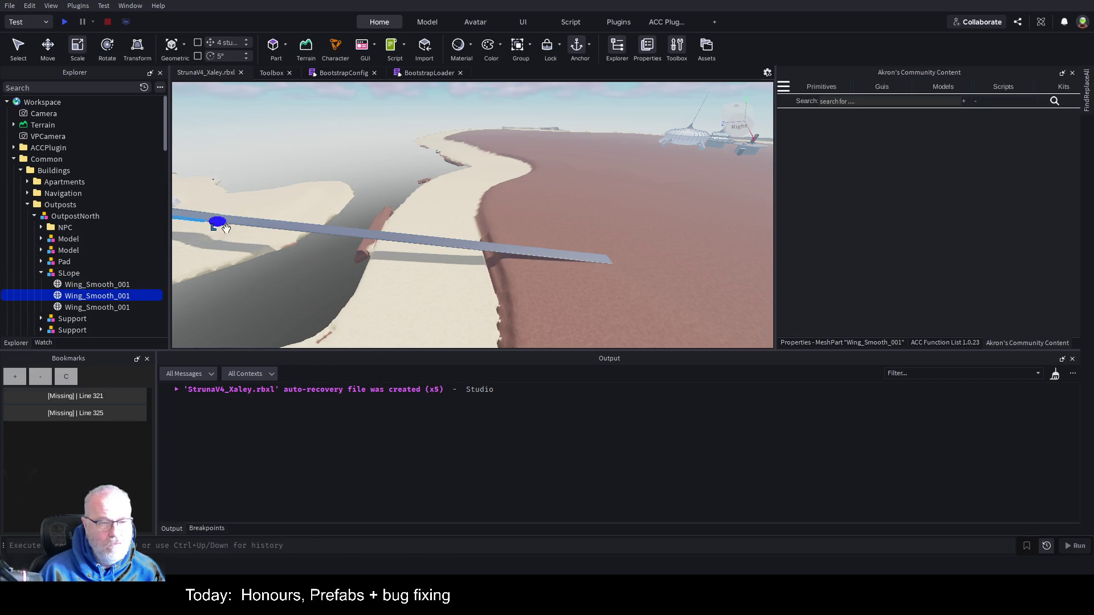
{"action": "left_click_drag", "start_coordinate": [223, 221], "coordinate": [667, 251]}
{"action": "left_click", "coordinate": [97, 307]}
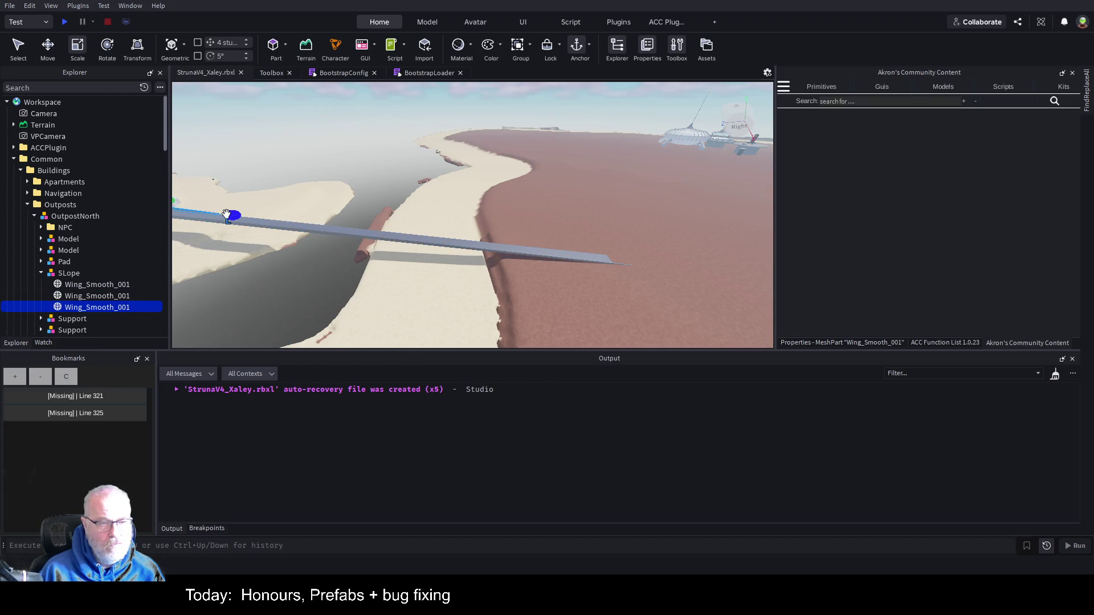
{"action": "mouse_move", "coordinate": [231, 215]}
{"action": "left_mouse_down"}
{"action": "mouse_move", "coordinate": [589, 251]}
{"action": "mouse_move", "coordinate": [655, 239]}
{"action": "left_mouse_up"}
{"action": "key", "text": "f"}
{"action": "key", "text": "s"}
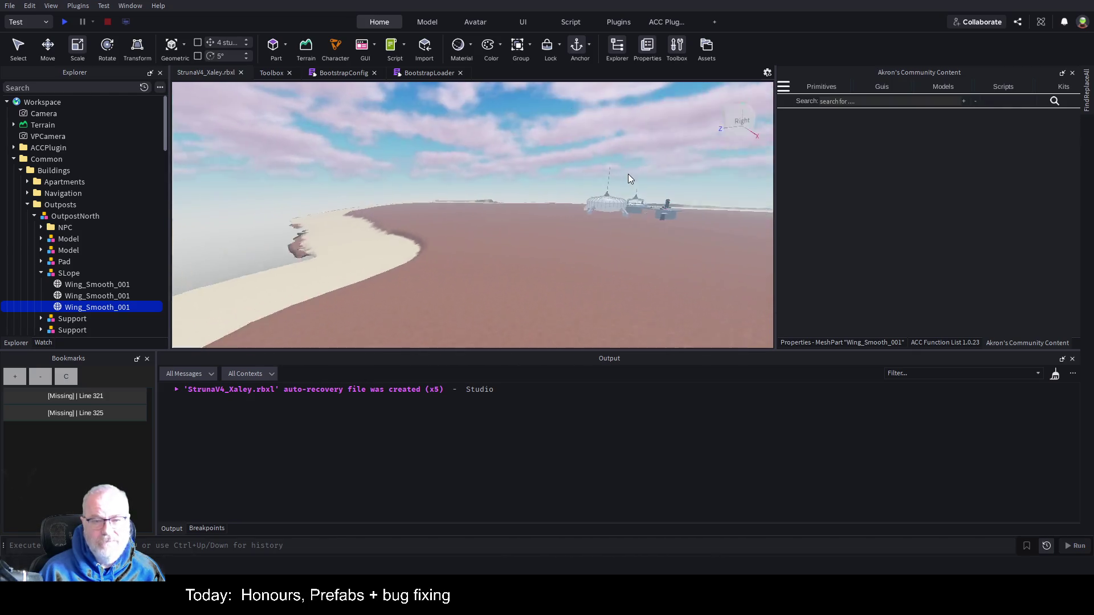
{"action": "key", "text": "s"}
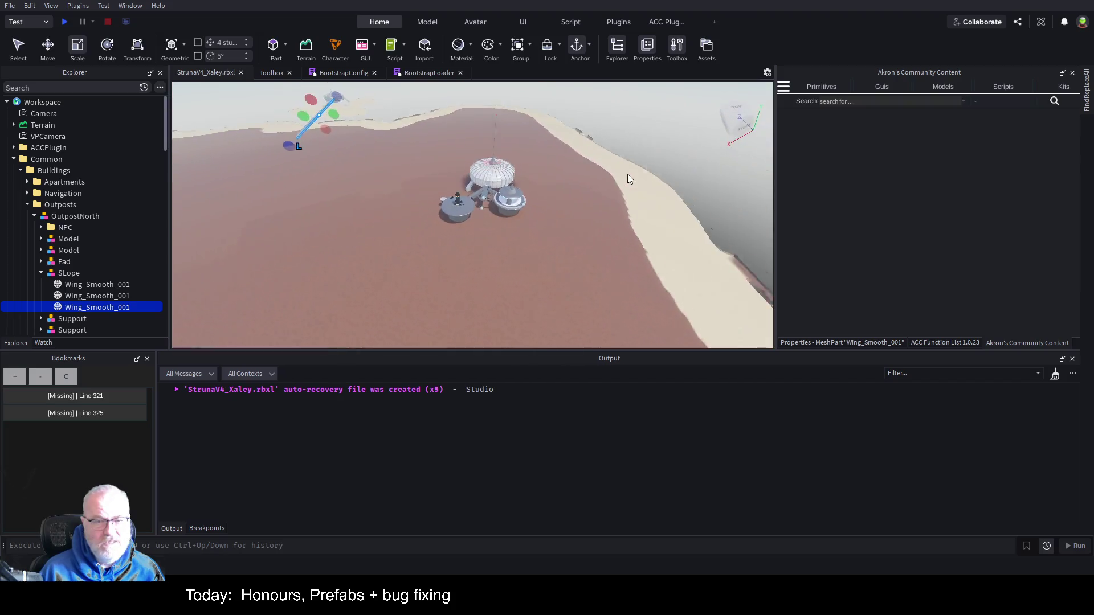
{"action": "key", "text": "s"}
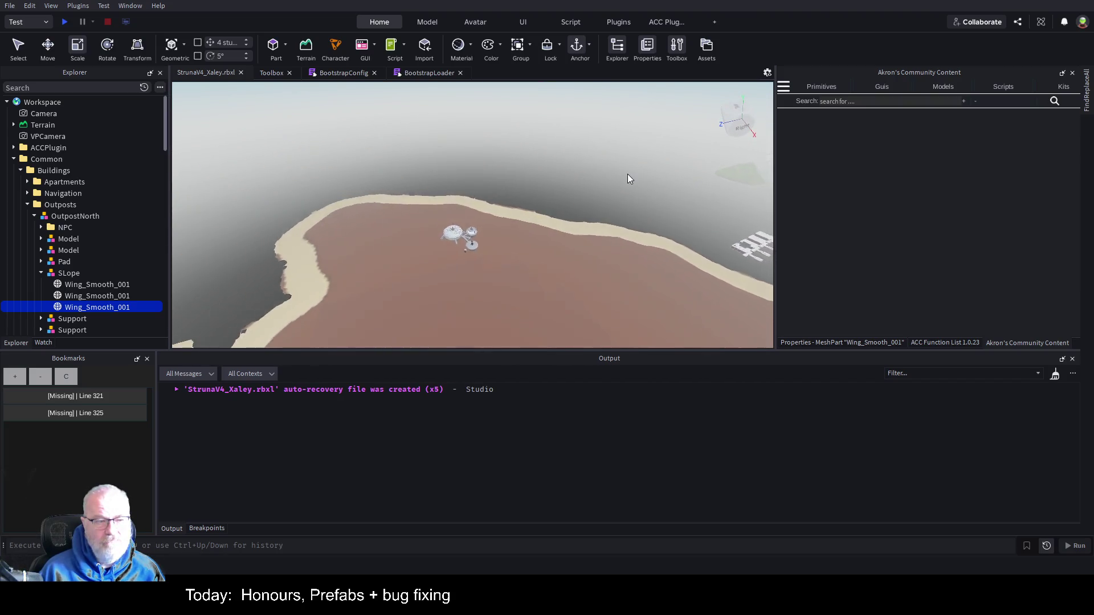
Step: Move the OutpostSouth model across the re-imported terrain and frame it in view
{"action": "left_click", "coordinate": [35, 216]}
{"action": "left_click", "coordinate": [88, 229]}
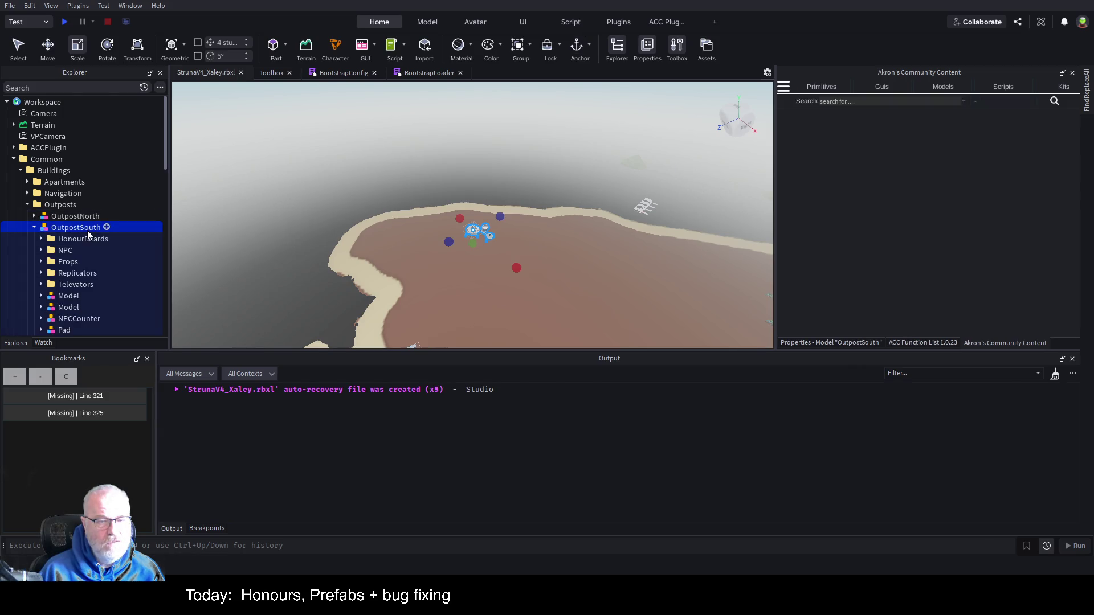
{"action": "key", "text": "ctrl+2"}
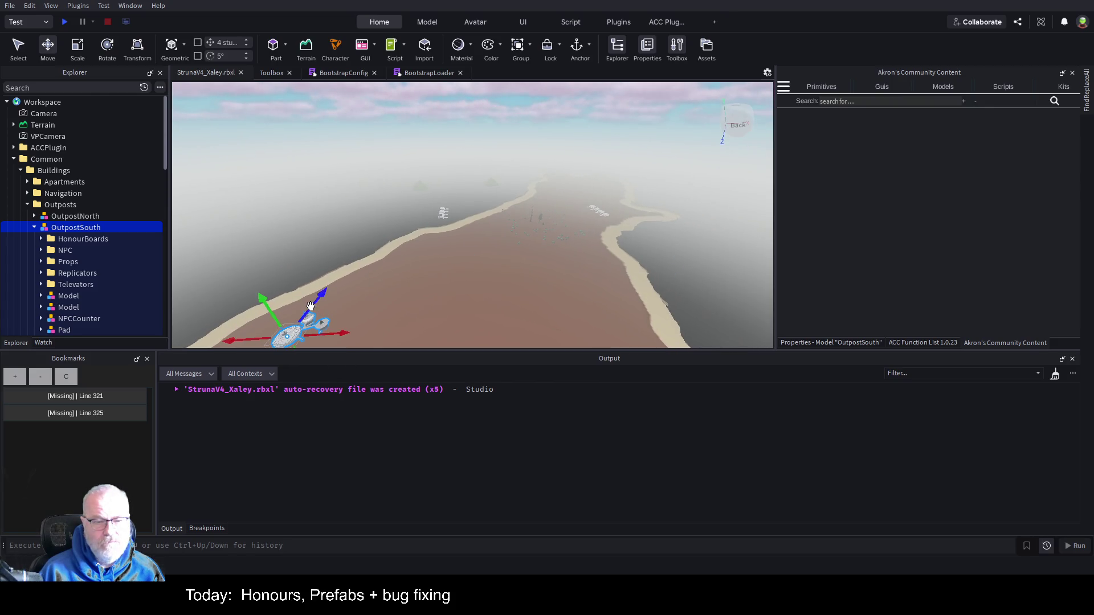
{"action": "mouse_move", "coordinate": [311, 306]}
{"action": "left_mouse_down"}
{"action": "mouse_move", "coordinate": [387, 233]}
{"action": "mouse_move", "coordinate": [455, 201]}
{"action": "mouse_move", "coordinate": [530, 189]}
{"action": "mouse_move", "coordinate": [686, 200]}
{"action": "mouse_move", "coordinate": [667, 220]}
{"action": "left_mouse_up"}
{"action": "key", "text": "f"}
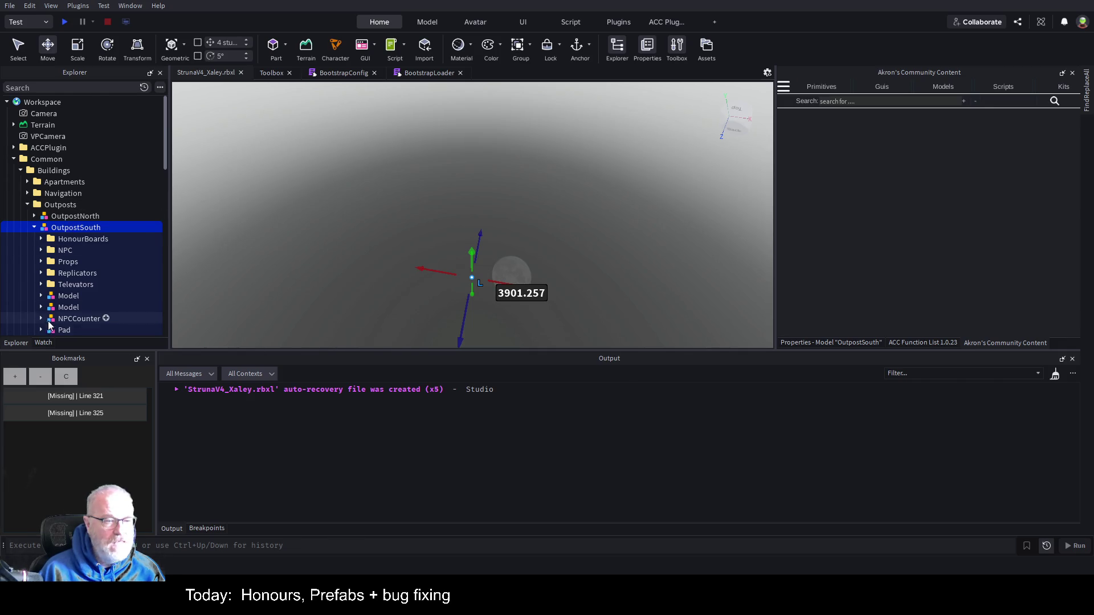
Step: Frame the outpost's second Model, then drag the green mountain mesh about -122.4 studs toward the shore
{"action": "left_click", "coordinate": [68, 307]}
{"action": "key", "text": "f"}
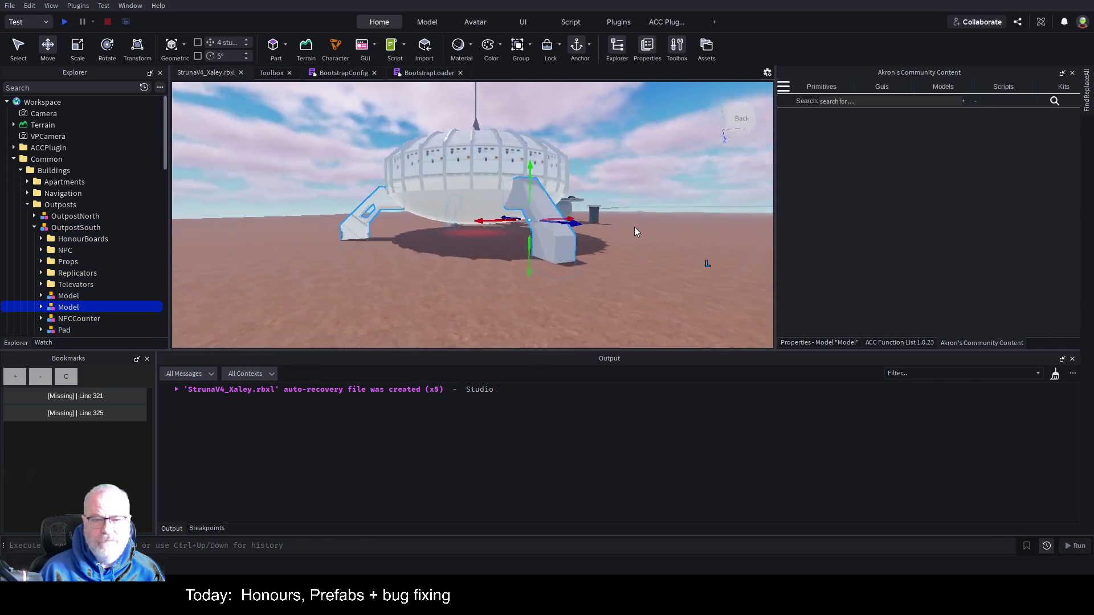
{"action": "scroll", "coordinate": [636, 226], "scroll_direction": "down", "scroll_amount": 10}
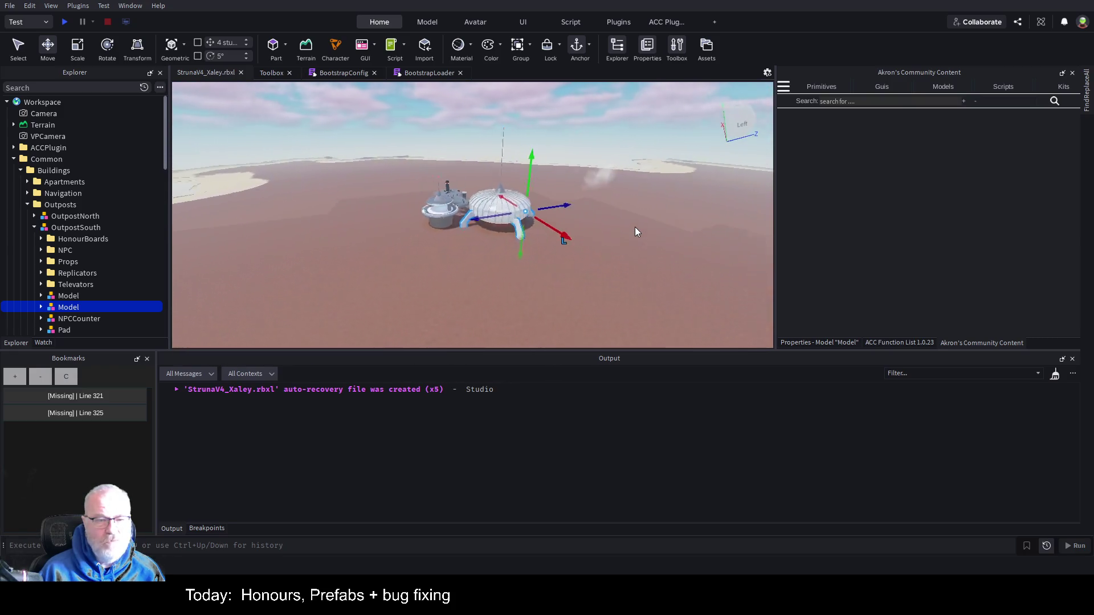
{"action": "key", "text": "d"}
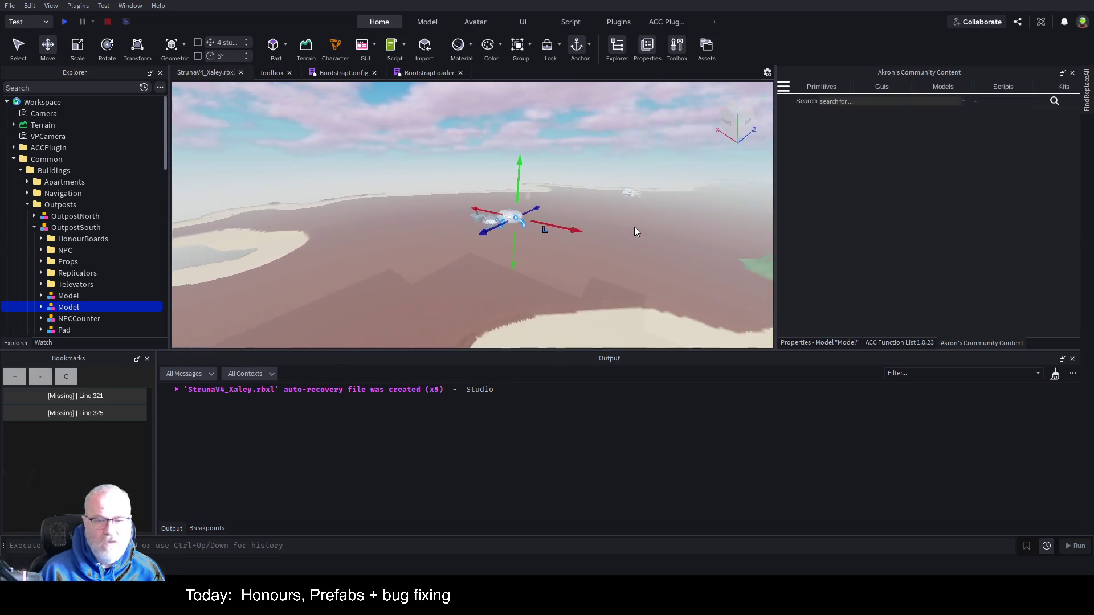
{"action": "key", "text": "a"}
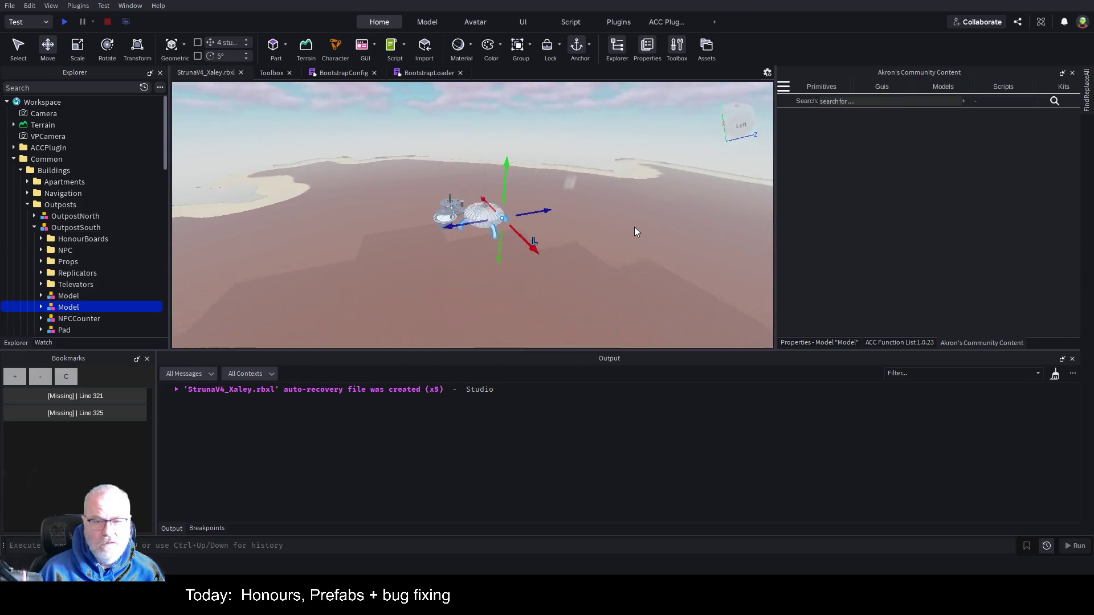
{"action": "key", "text": "w"}
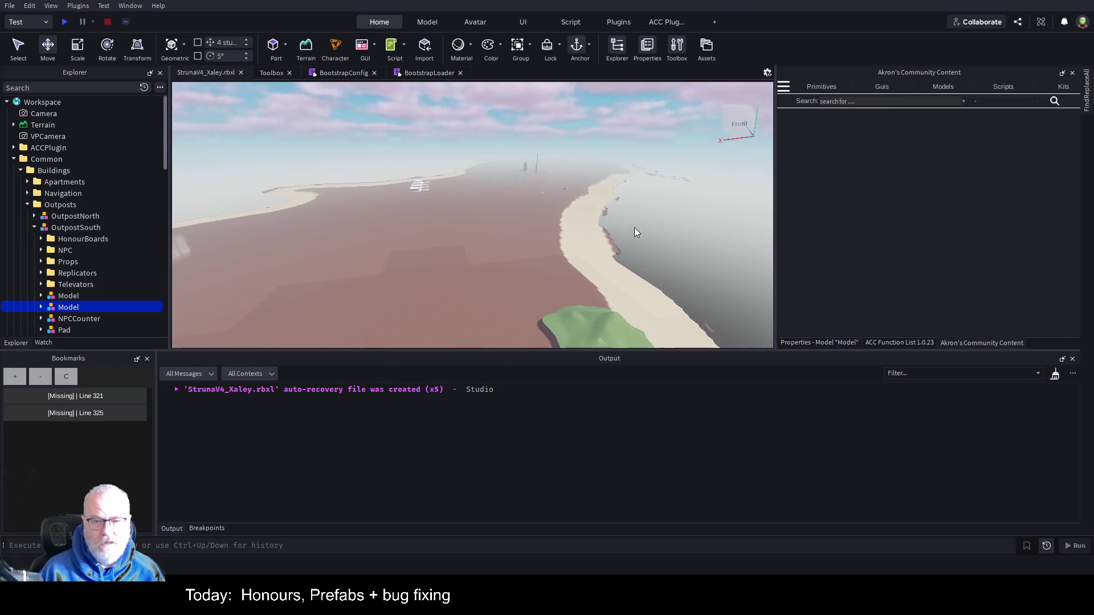
{"action": "left_click", "coordinate": [569, 276]}
{"action": "mouse_move", "coordinate": [570, 276]}
{"action": "left_mouse_down"}
{"action": "mouse_move", "coordinate": [655, 253]}
{"action": "mouse_move", "coordinate": [688, 217]}
{"action": "mouse_move", "coordinate": [655, 199]}
{"action": "mouse_move", "coordinate": [632, 210]}
{"action": "left_mouse_up"}
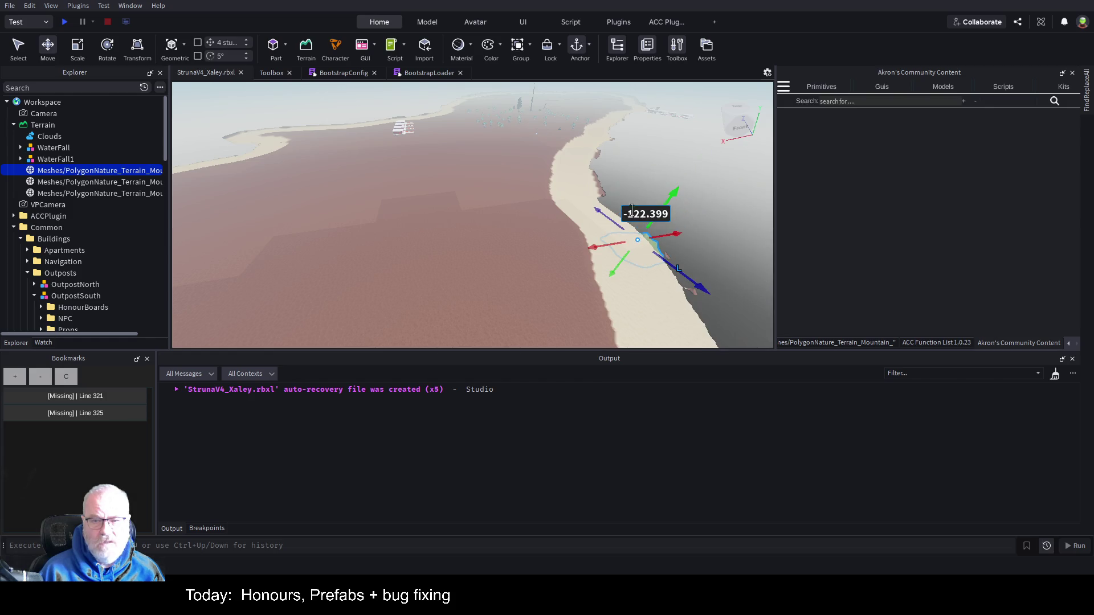
Step: Orbit the view to inspect the green mountain mesh beside the sandy shoreline
{"action": "right_click", "coordinate": [621, 172]}
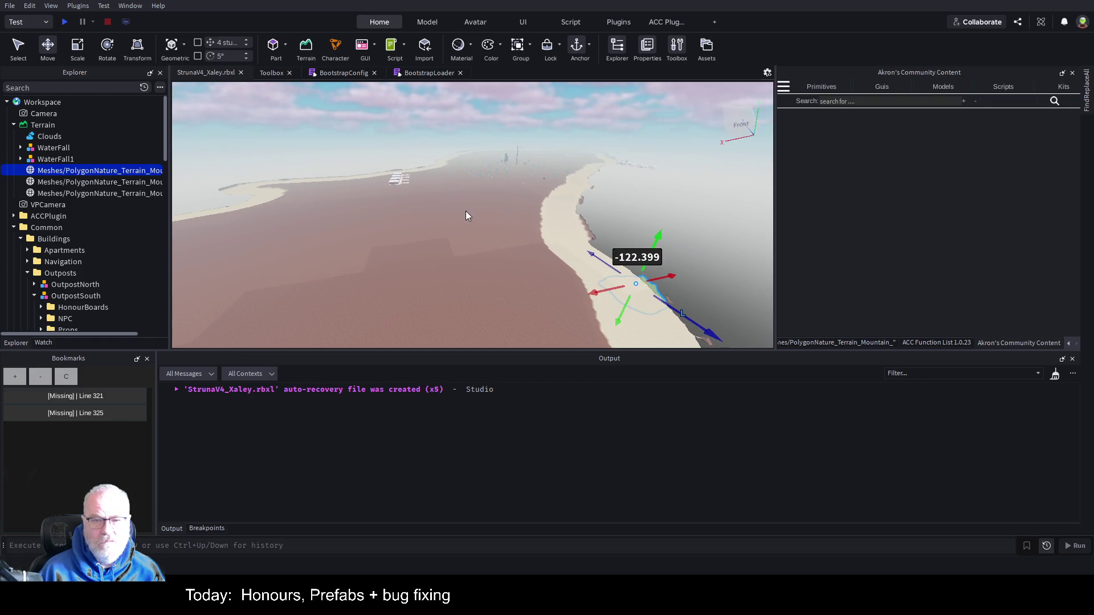
{"action": "right_click", "coordinate": [498, 218]}
Step: Select all four WorldEdges boundary parts and delete them
{"action": "left_click", "coordinate": [516, 208]}
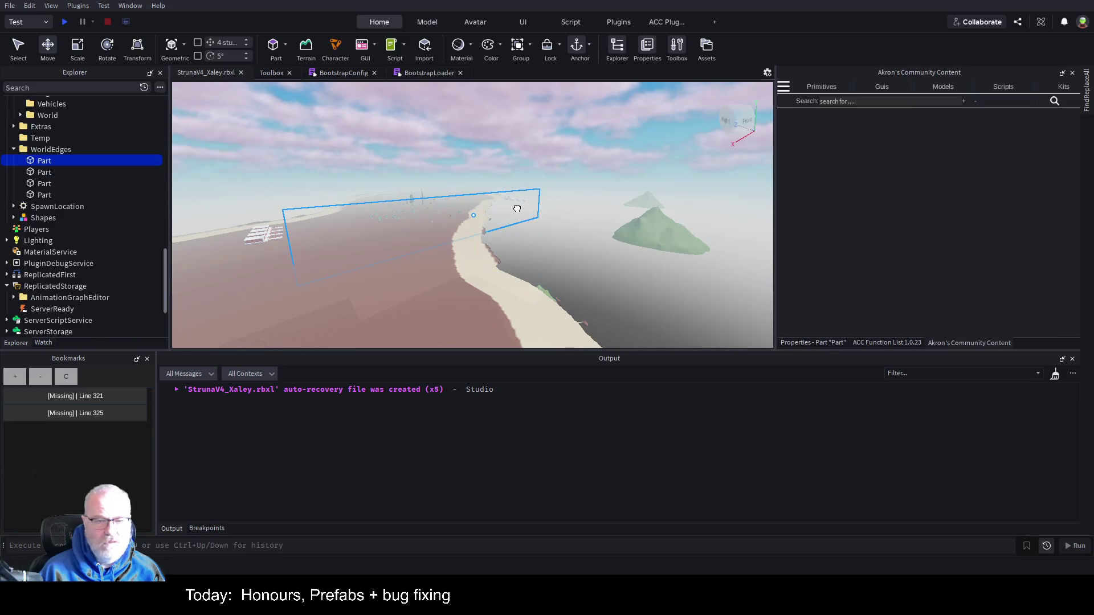
{"action": "left_click", "coordinate": [36, 193], "text": "shift"}
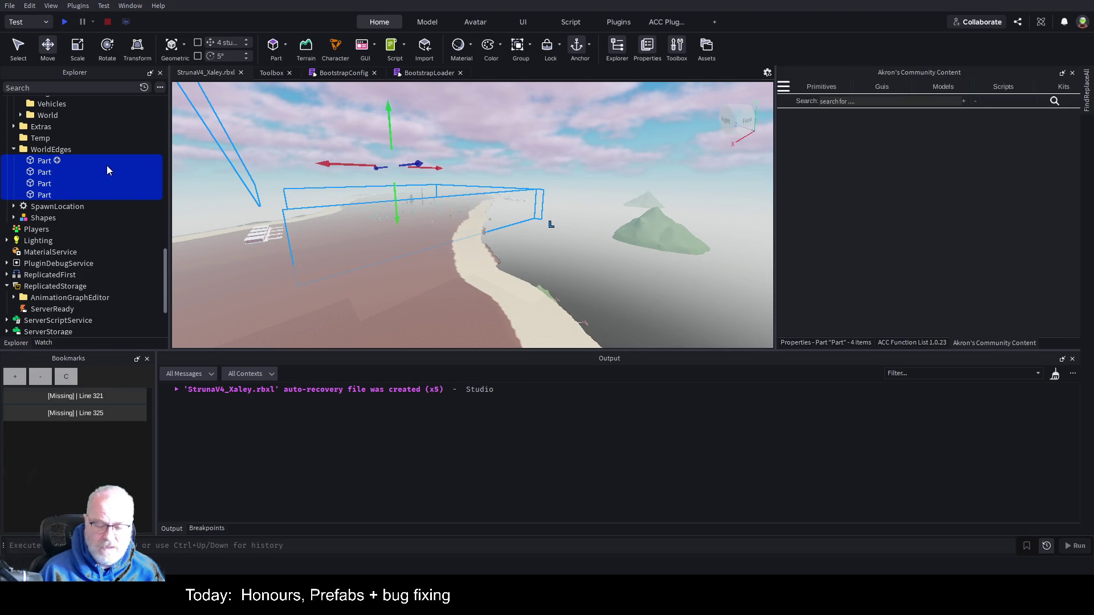
{"action": "key", "text": "Delete"}
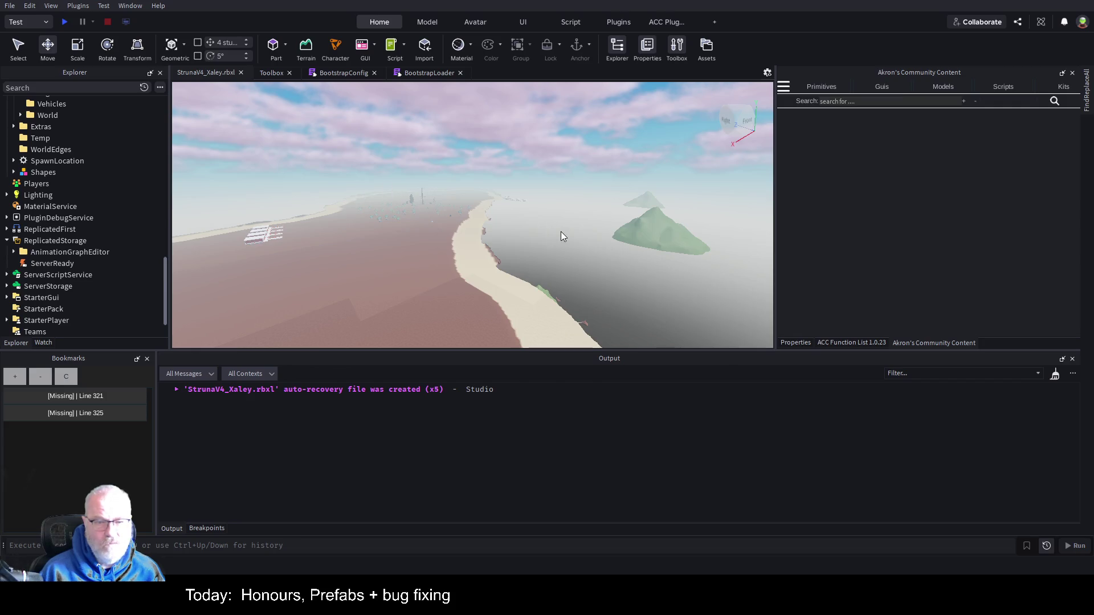
Step: Fly over the beach, move the dark Shapes object down the terrain and shift the lamp model right
{"action": "key", "text": "w"}
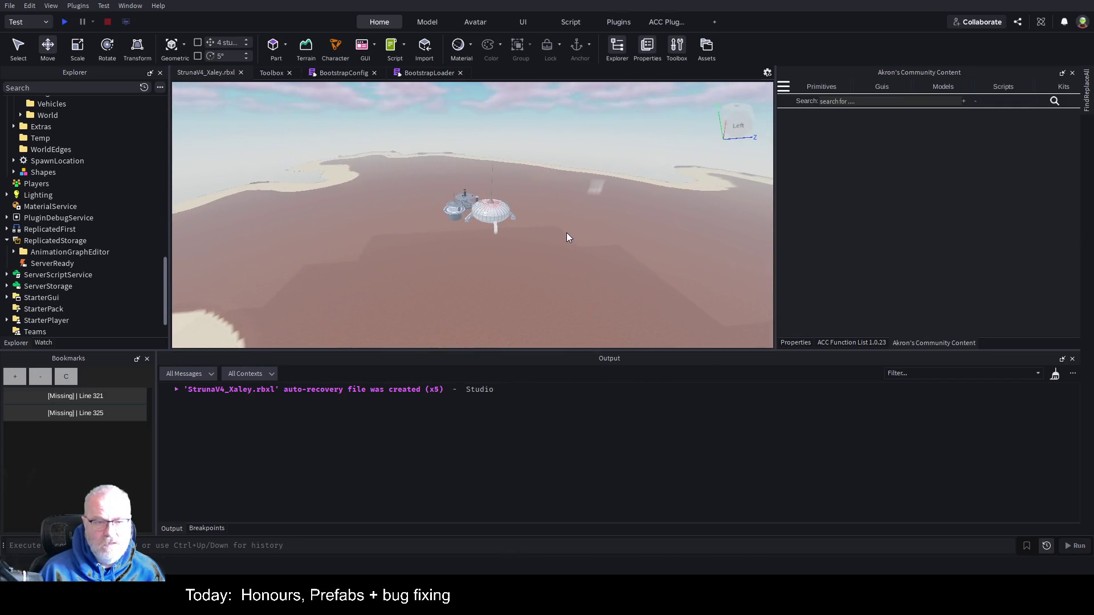
{"action": "key", "text": "Left"}
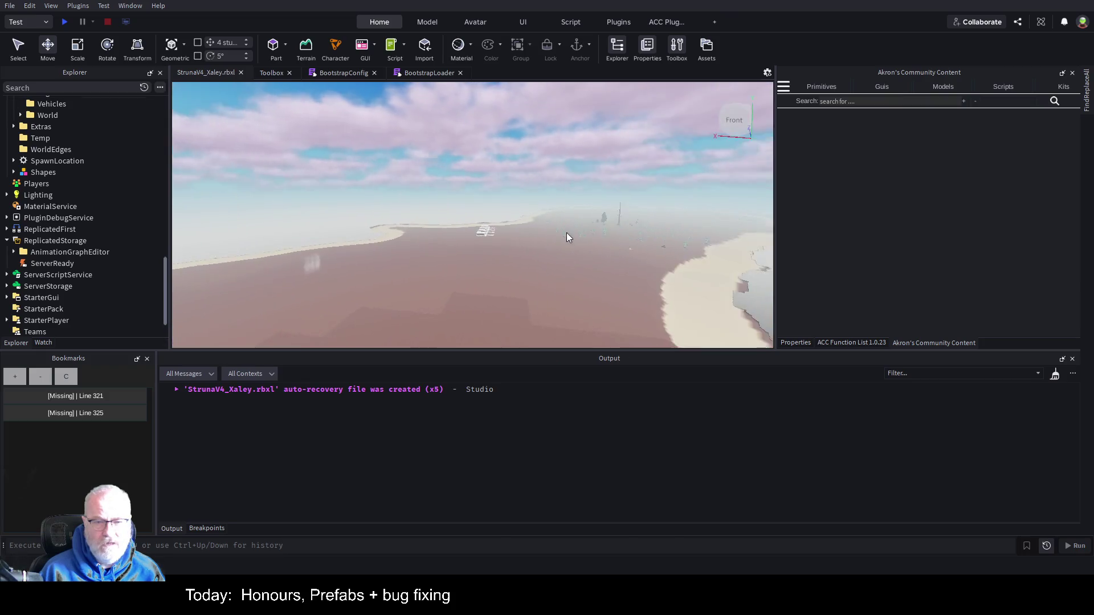
{"action": "key", "text": "Left"}
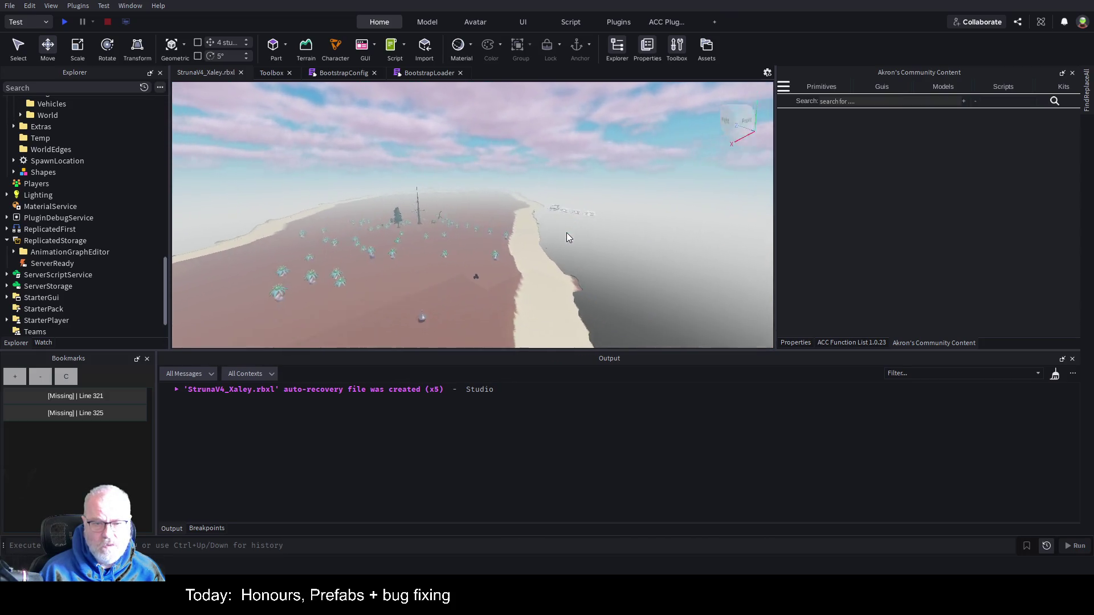
{"action": "key", "text": "w"}
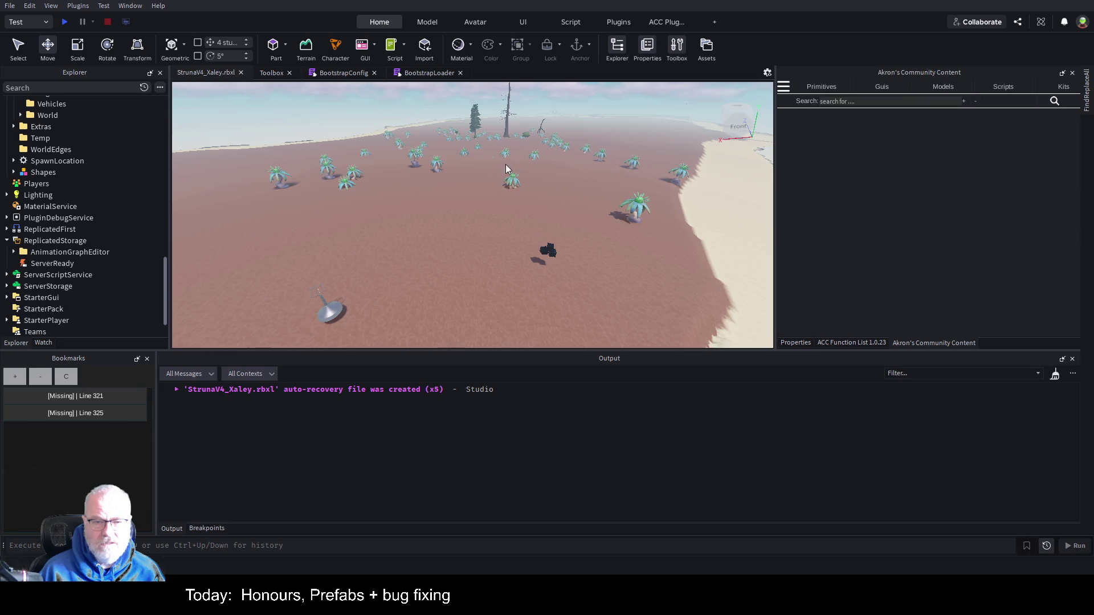
{"action": "left_click", "coordinate": [547, 252]}
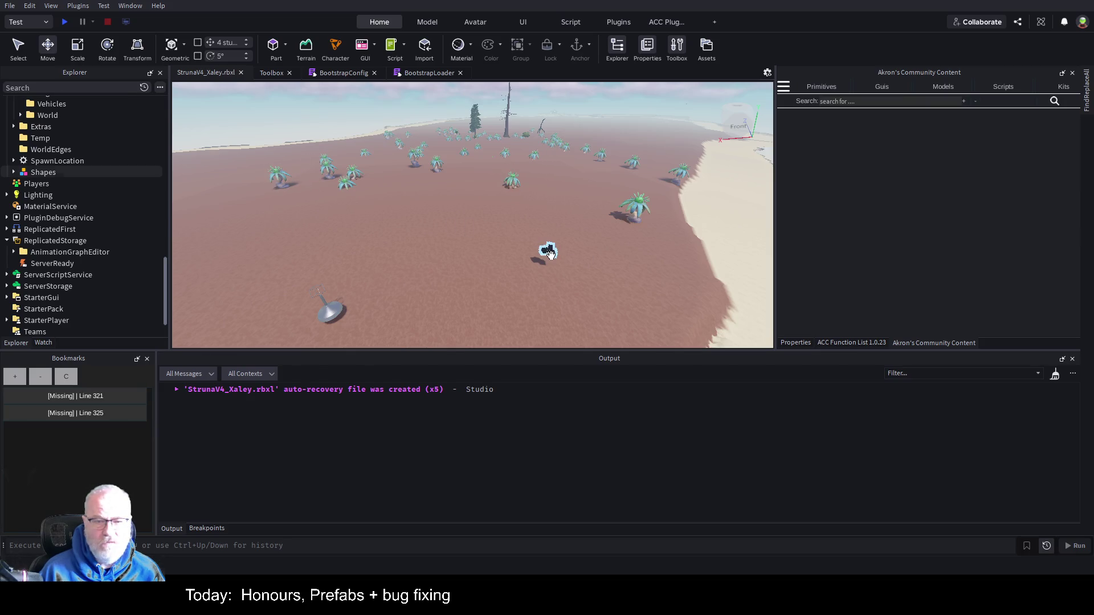
{"action": "left_click_drag", "start_coordinate": [547, 254], "coordinate": [542, 292]}
{"action": "left_click_drag", "start_coordinate": [322, 311], "coordinate": [359, 308]}
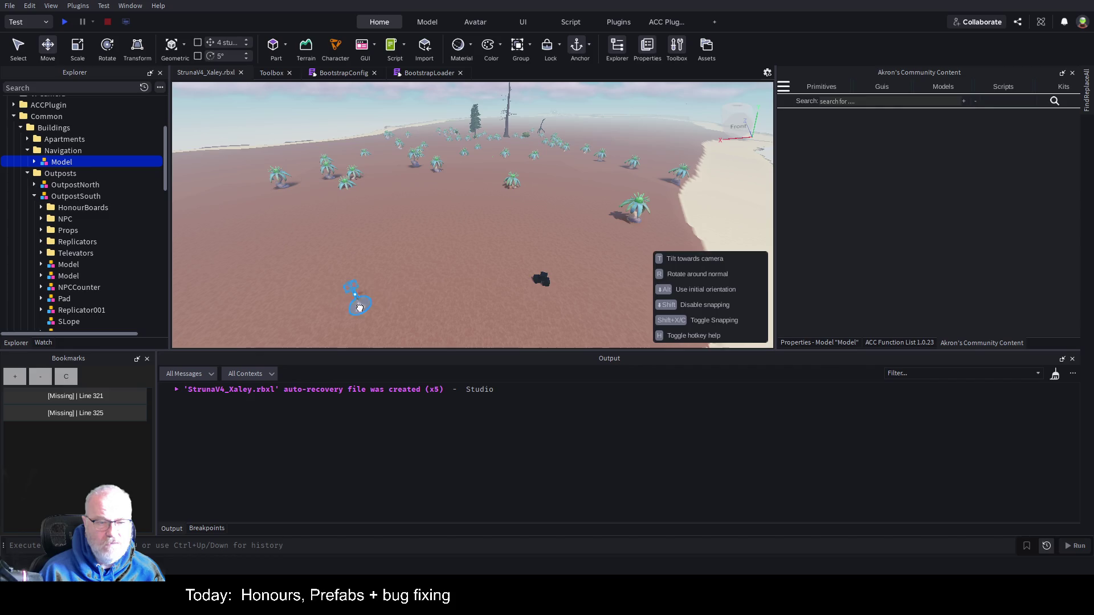
Step: Move the WeridPlant mesh beside the lamp and lower it about 6.4 studs onto the terrain
{"action": "left_click_drag", "start_coordinate": [522, 287], "coordinate": [522, 286]}
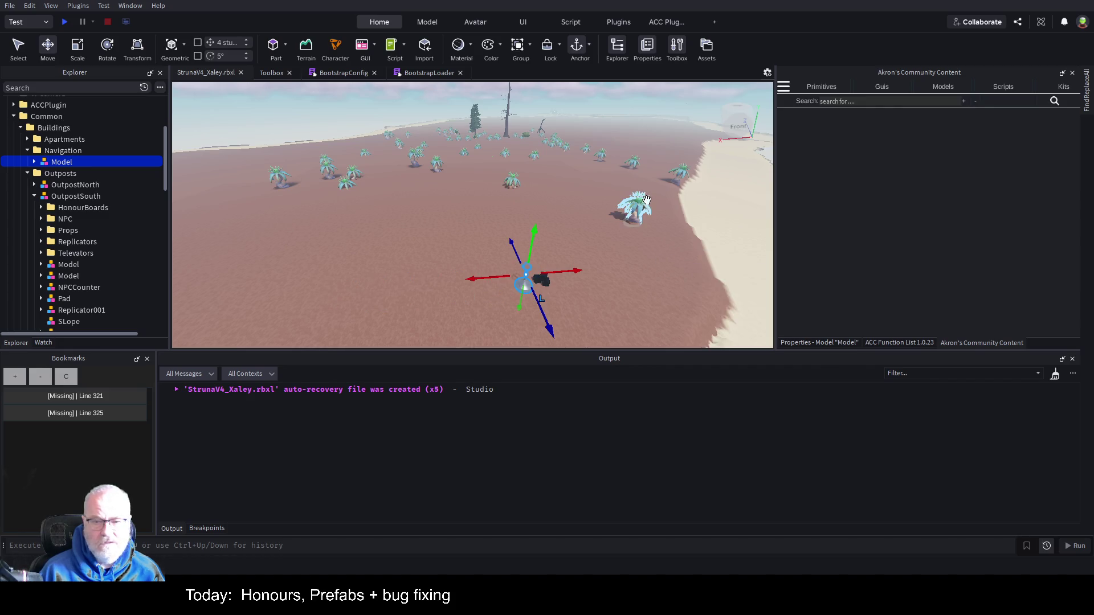
{"action": "left_click_drag", "start_coordinate": [637, 208], "coordinate": [566, 294]}
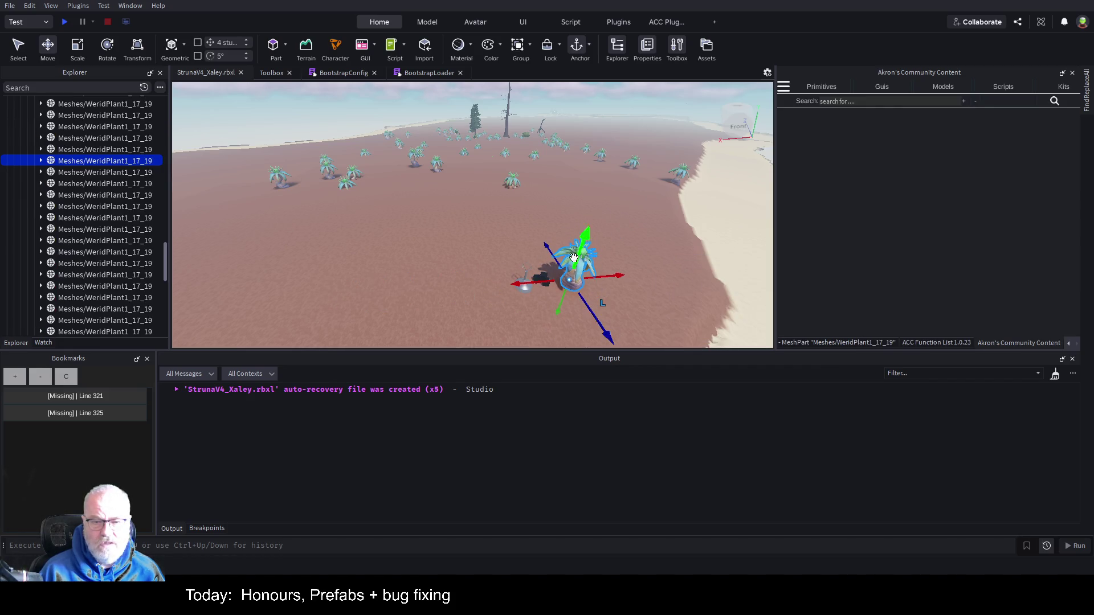
{"action": "left_click_drag", "start_coordinate": [582, 246], "coordinate": [571, 251]}
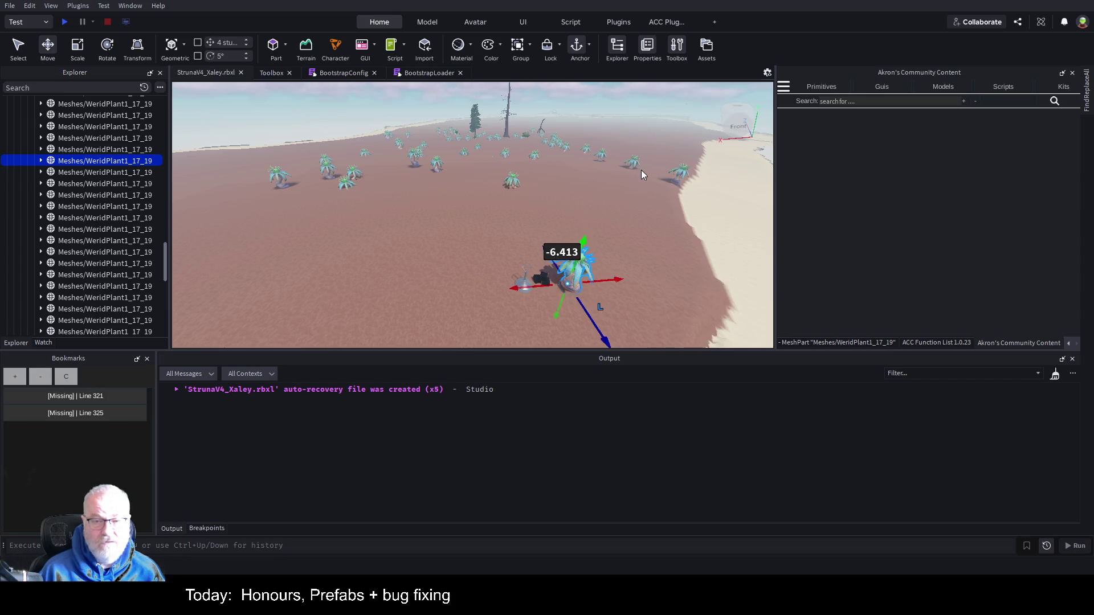
{"action": "key", "text": "w"}
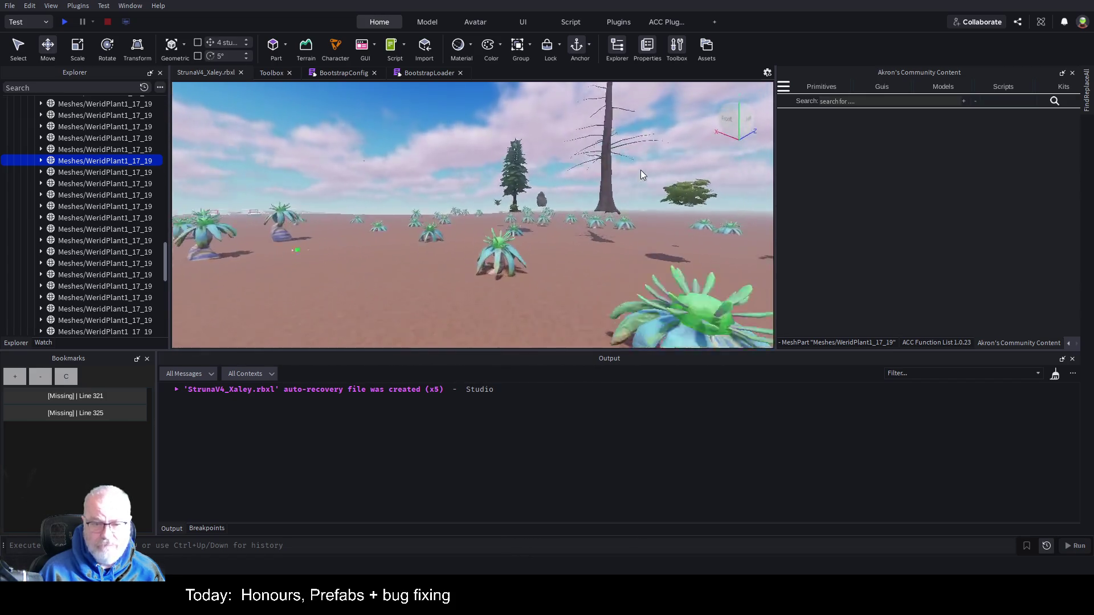
{"action": "scroll", "coordinate": [114, 179], "scroll_direction": "up", "scroll_amount": 5}
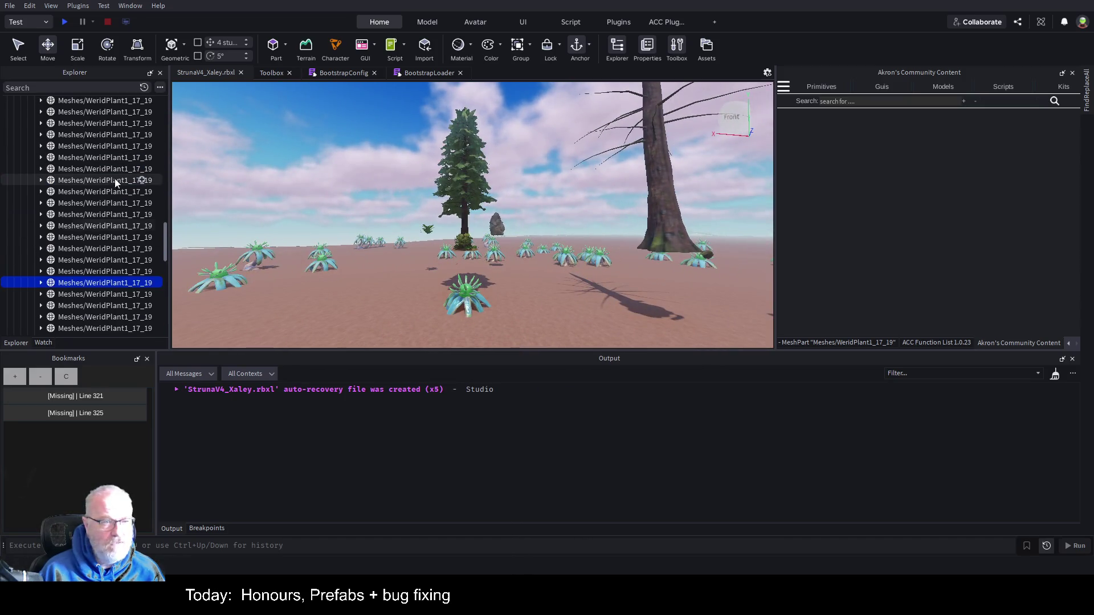
{"action": "left_click_drag", "start_coordinate": [164, 234], "coordinate": [160, 101]}
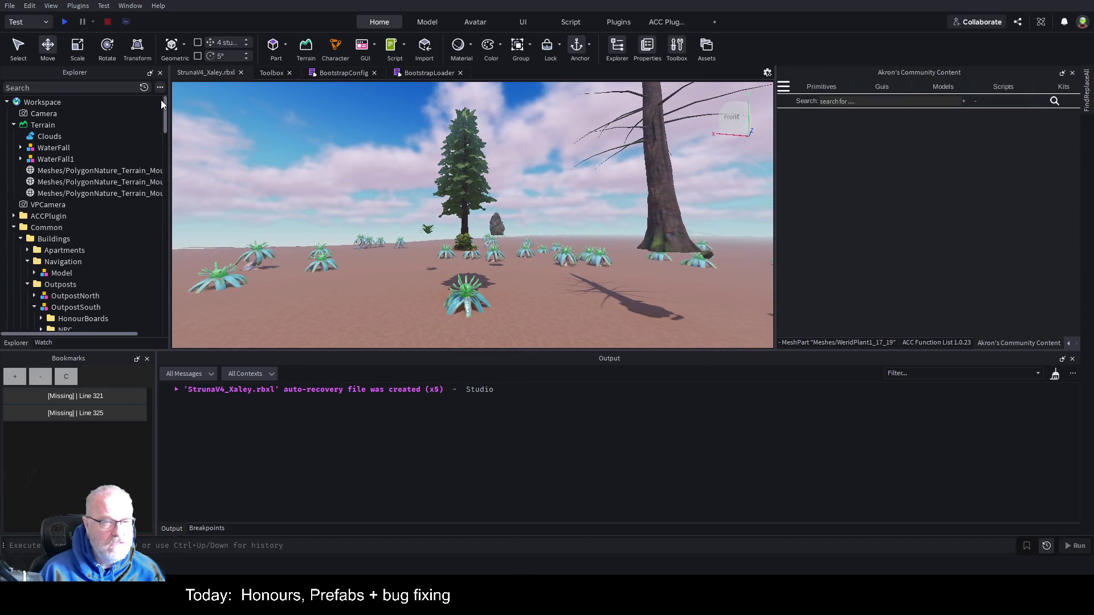
Step: Delete the WorldObjects Templates folder of trees and boulders, then fly toward the four white outpost buildings
{"action": "left_click", "coordinate": [460, 160]}
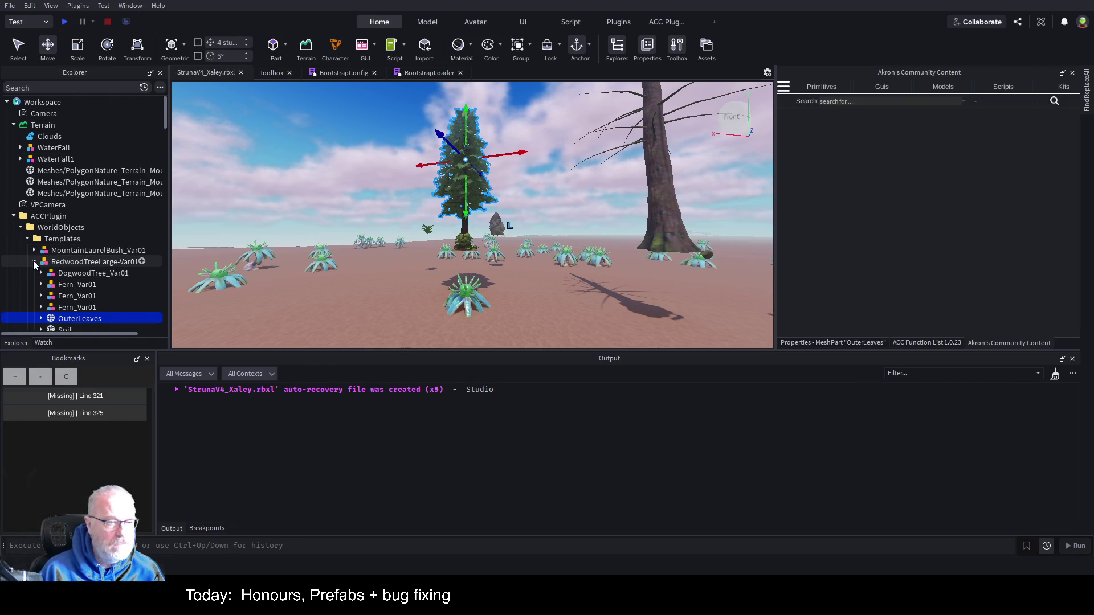
{"action": "left_click", "coordinate": [34, 262]}
{"action": "left_click", "coordinate": [62, 239]}
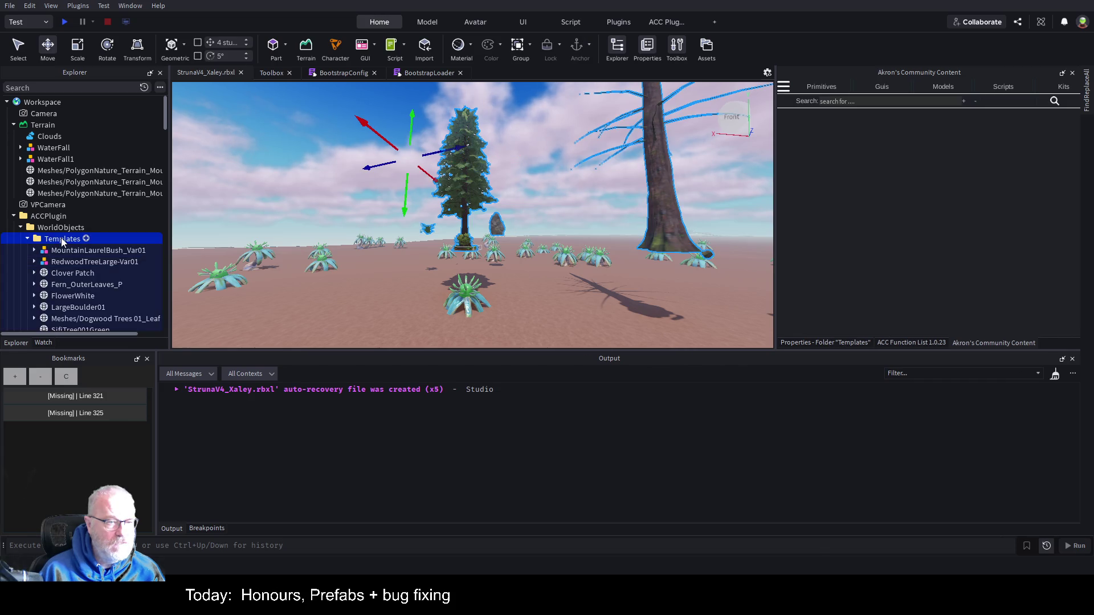
{"action": "scroll", "coordinate": [74, 228], "scroll_direction": "down", "scroll_amount": 3}
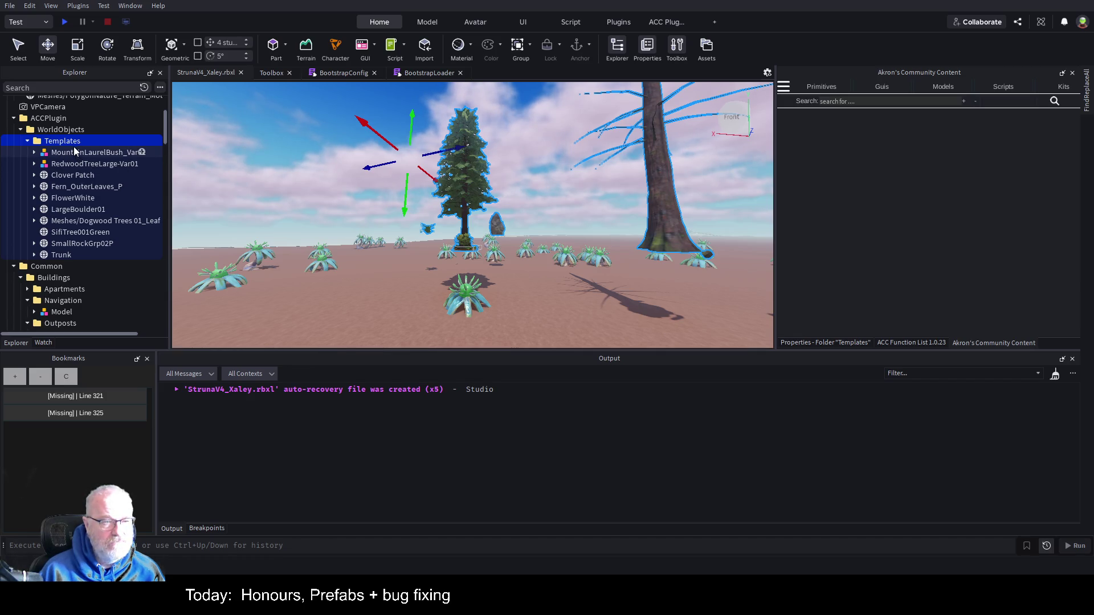
{"action": "key", "text": "Delete"}
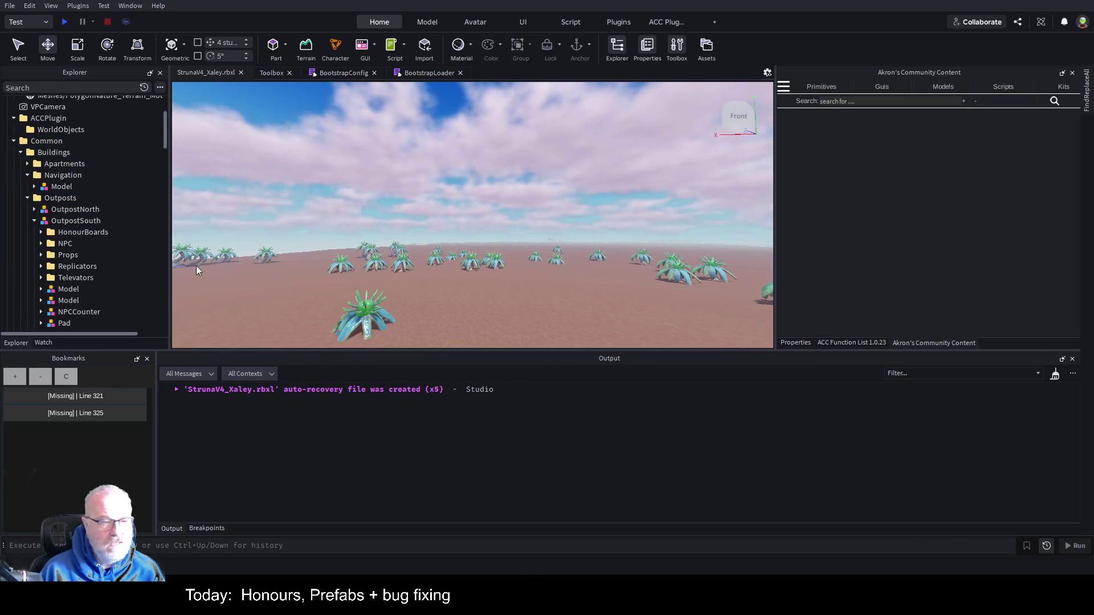
{"action": "scroll", "coordinate": [94, 197], "scroll_direction": "down", "scroll_amount": 5}
{"action": "scroll", "coordinate": [98, 210], "scroll_direction": "up", "scroll_amount": 7}
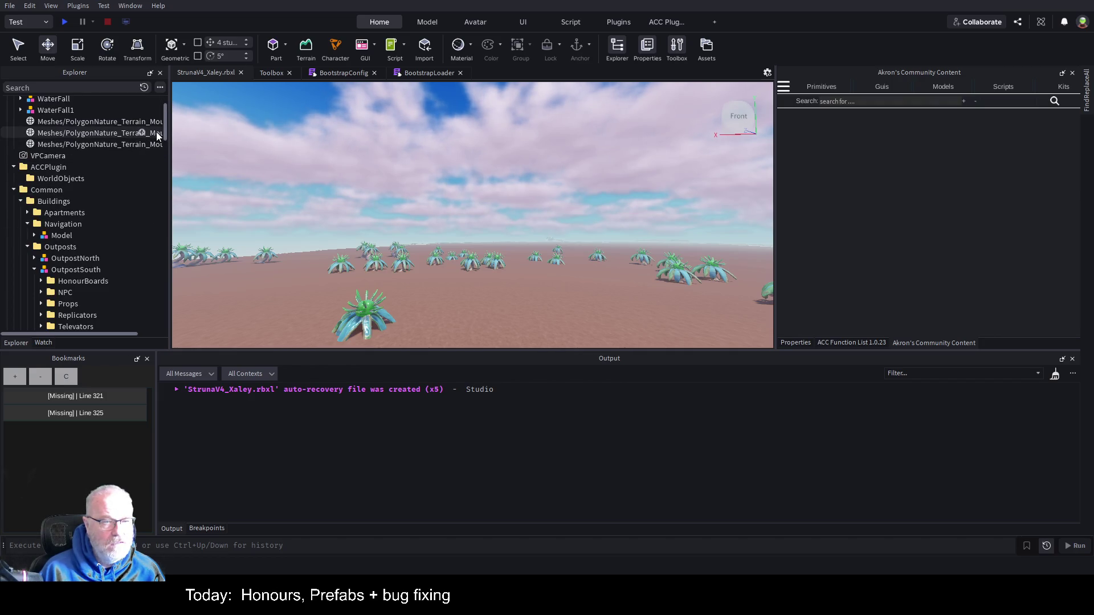
{"action": "right_click", "coordinate": [485, 207]}
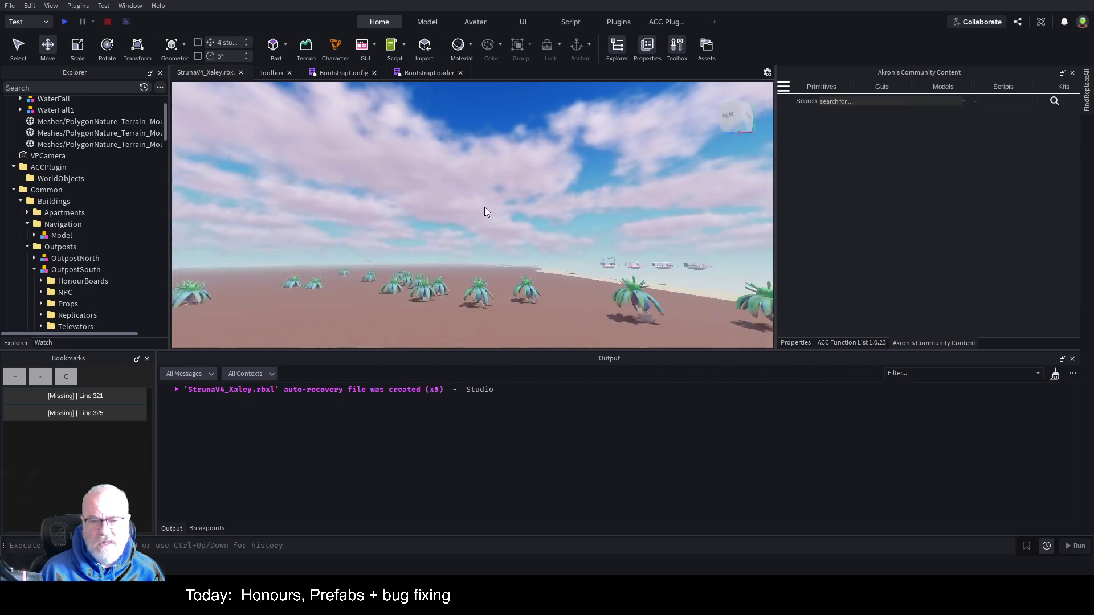
{"action": "key", "text": "w"}
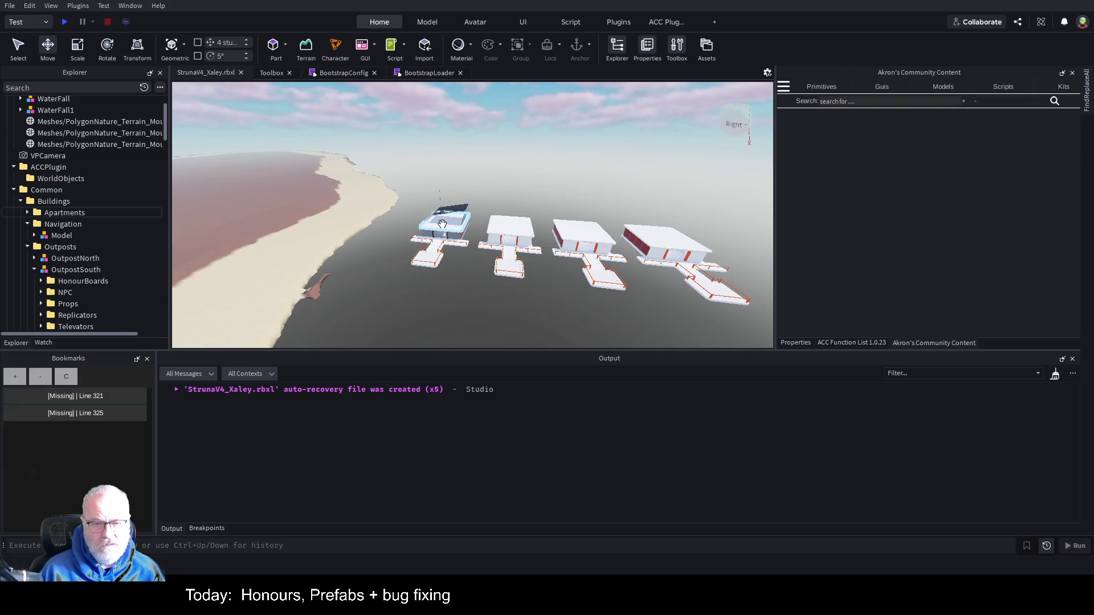
Step: Select the Apartments Model and move its four buildings onto the reddish-brown plateau
{"action": "left_click", "coordinate": [441, 225]}
{"action": "left_click", "coordinate": [63, 225]}
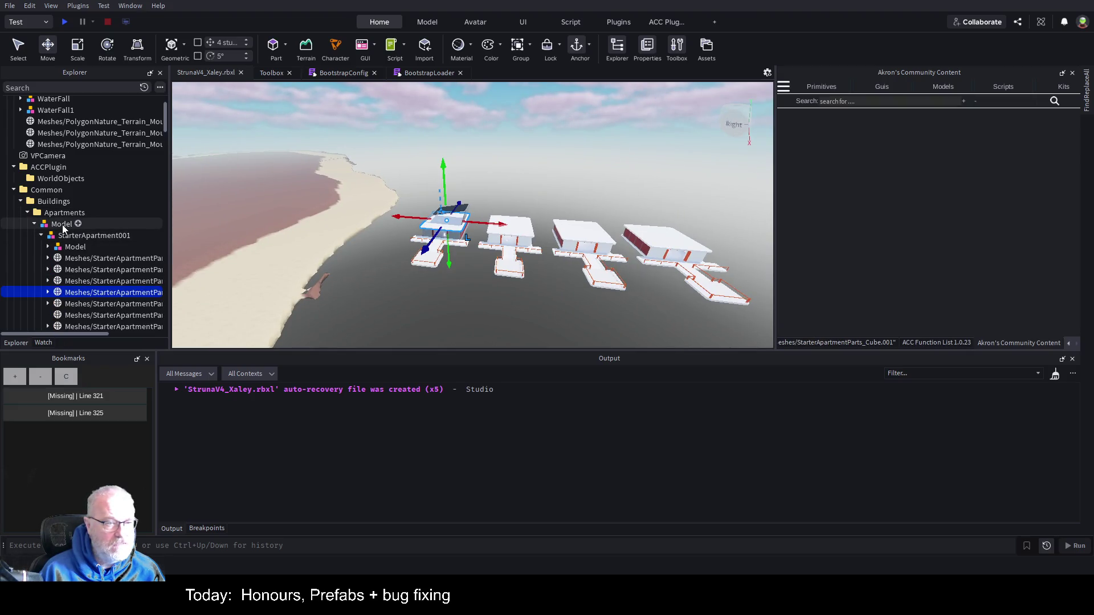
{"action": "left_click_drag", "start_coordinate": [610, 254], "coordinate": [551, 259]}
{"action": "mouse_move", "coordinate": [513, 210]}
{"action": "left_mouse_down"}
{"action": "mouse_move", "coordinate": [549, 212]}
{"action": "mouse_move", "coordinate": [458, 197]}
{"action": "mouse_move", "coordinate": [381, 165]}
{"action": "left_mouse_up"}
{"action": "key", "text": "ctrl+z"}
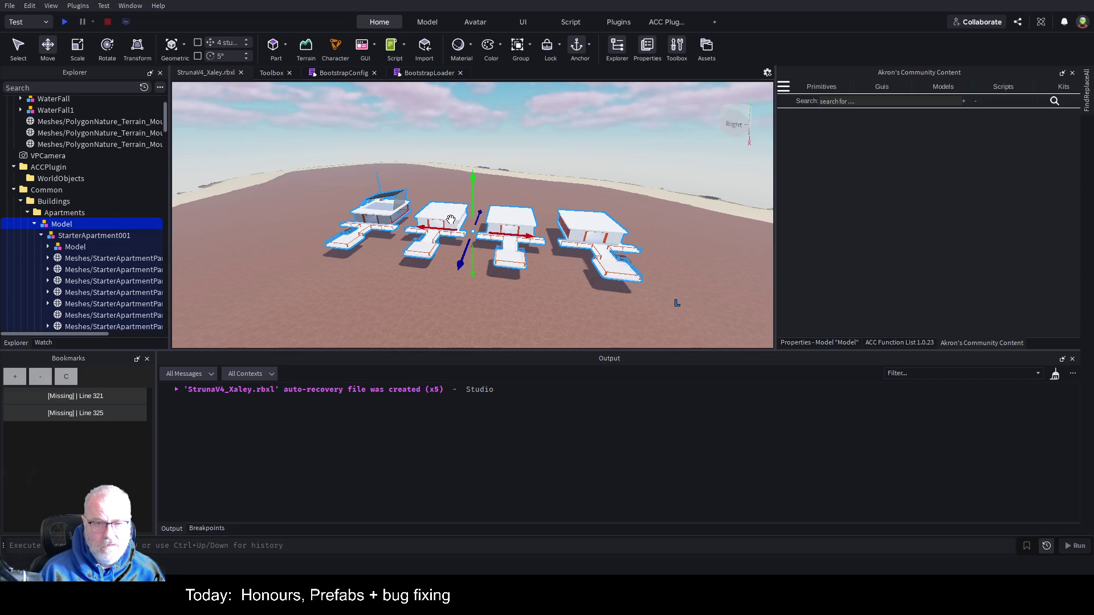
{"action": "left_click_drag", "start_coordinate": [450, 221], "coordinate": [381, 182]}
{"action": "key", "text": "ctrl+z"}
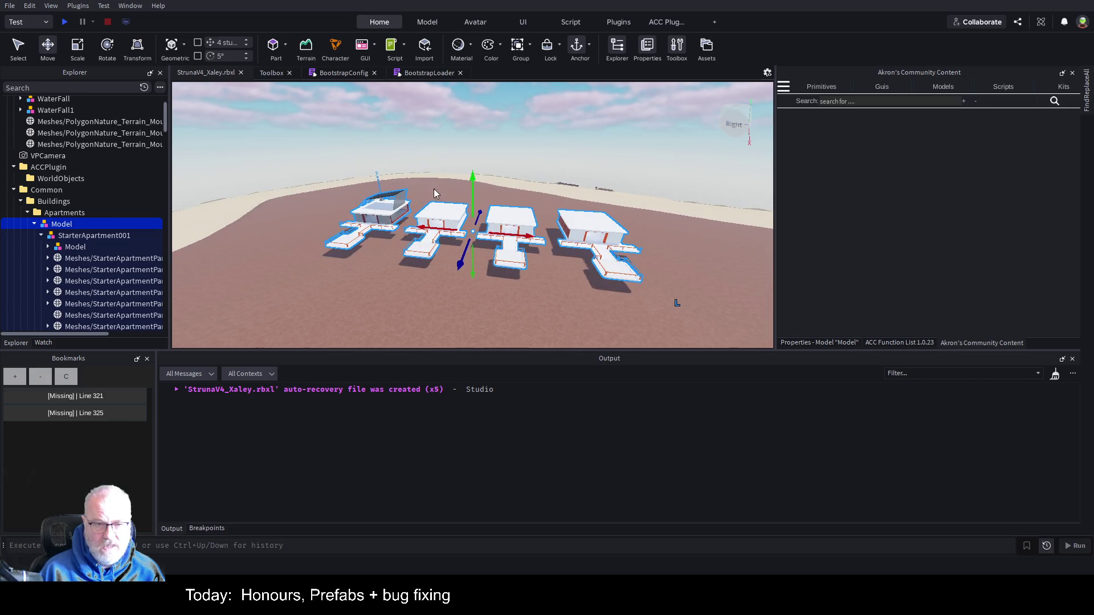
Step: Rotate the apartment buildings about 32 degrees with the Rotate tool
{"action": "key", "text": "ctrl+r"}
{"action": "key", "text": "ctrl+z"}
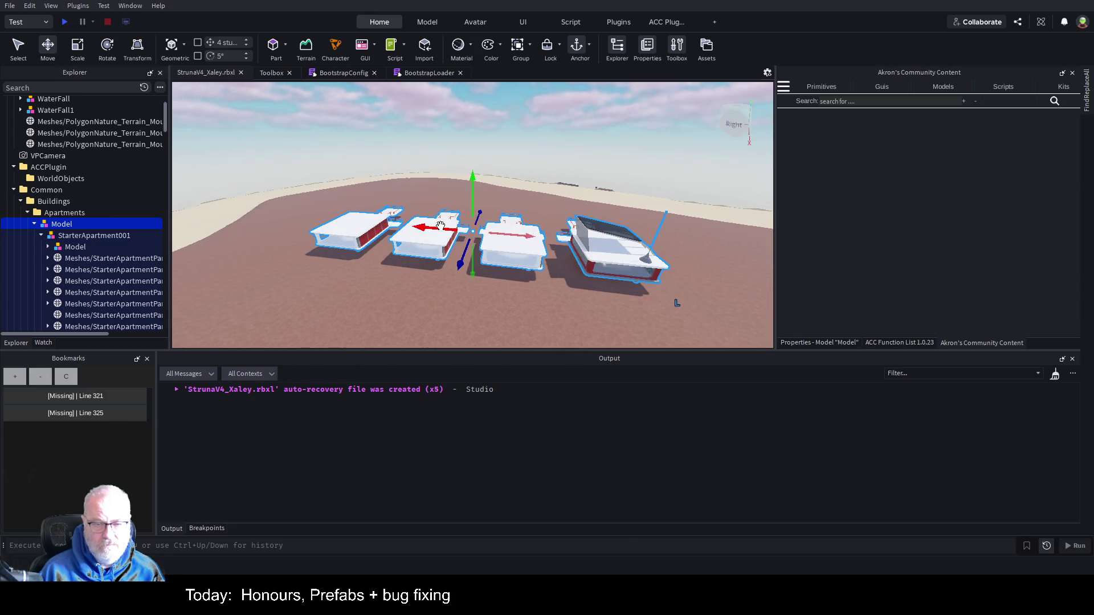
{"action": "key", "text": "ctrl+r"}
{"action": "key", "text": "ctrl+z"}
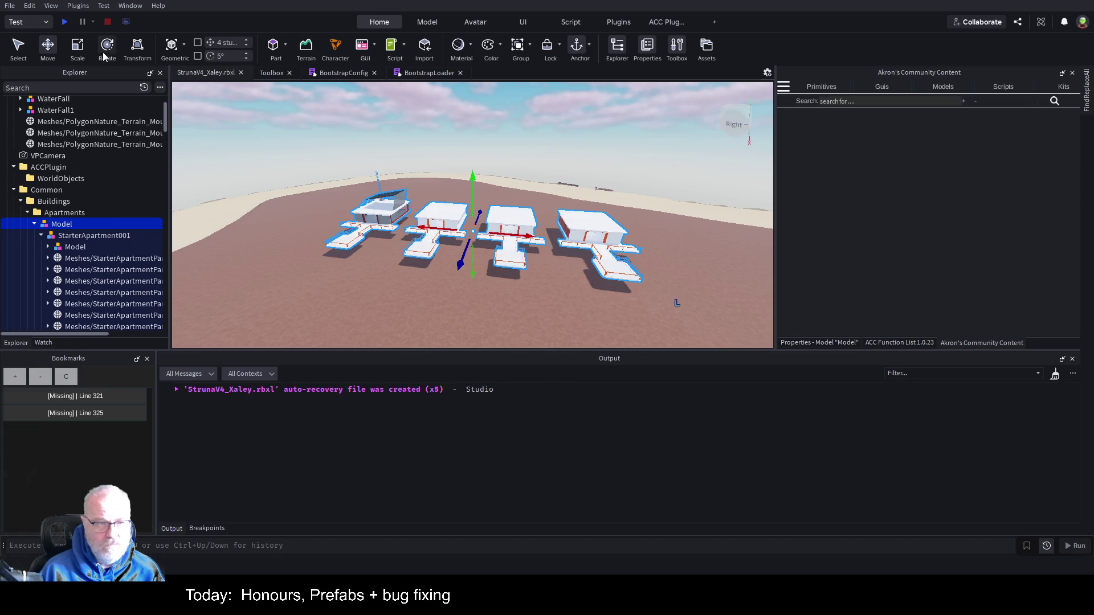
{"action": "left_click", "coordinate": [106, 48]}
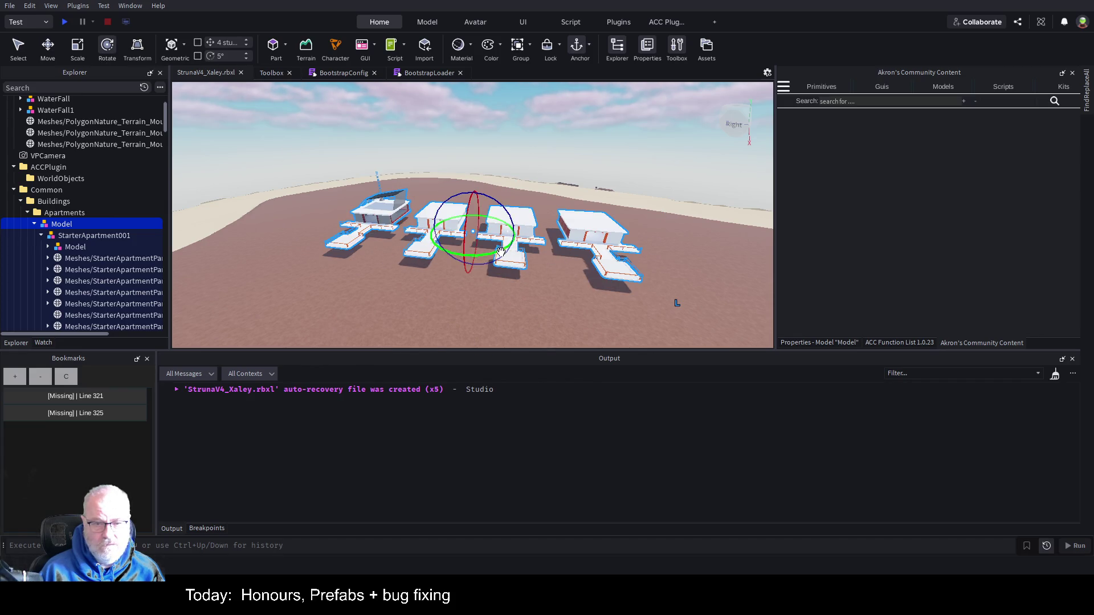
{"action": "mouse_move", "coordinate": [500, 252]}
{"action": "left_mouse_down"}
{"action": "mouse_move", "coordinate": [523, 244]}
{"action": "mouse_move", "coordinate": [521, 233]}
{"action": "mouse_move", "coordinate": [570, 231]}
{"action": "left_mouse_up"}
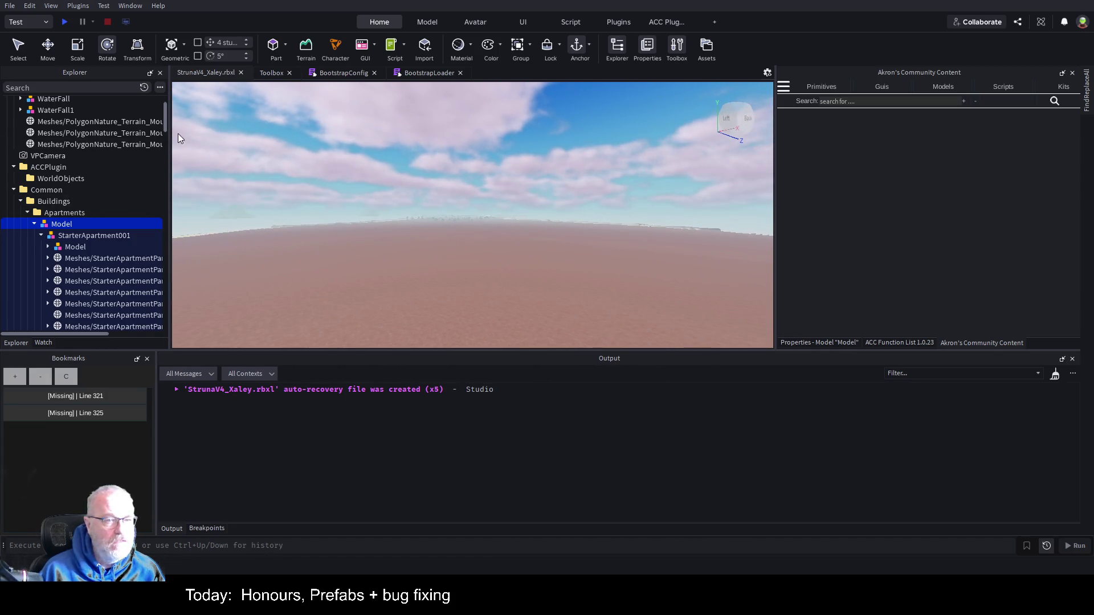
Step: Collapse Terrain, Buildings, Vegitation and Common in Explorer and frame the SpawnLocation to check it
{"action": "left_click_drag", "start_coordinate": [165, 125], "coordinate": [168, 102]}
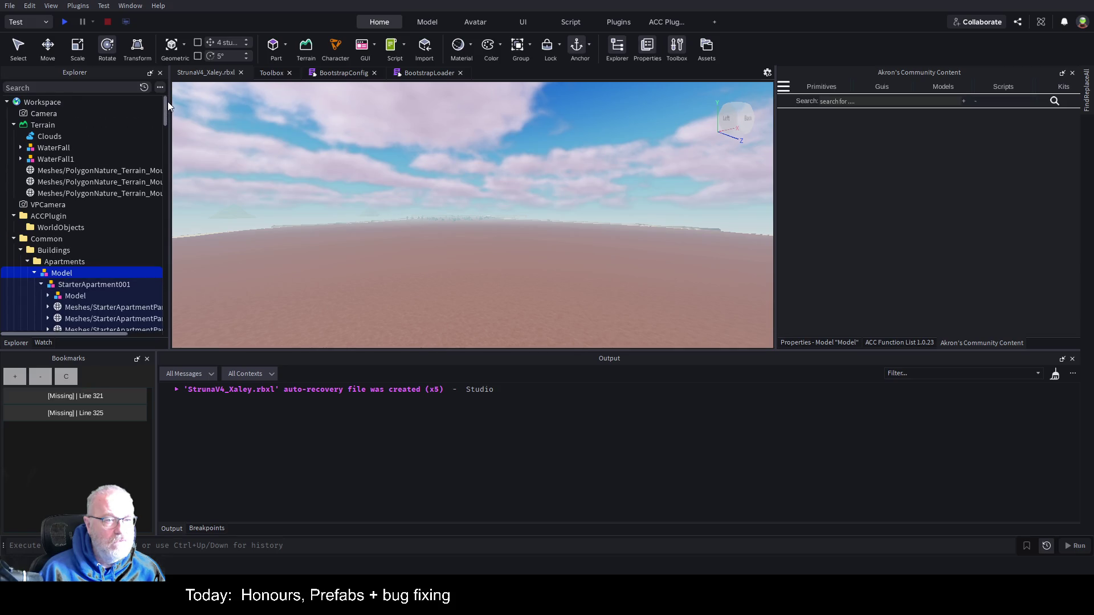
{"action": "left_click", "coordinate": [13, 125]}
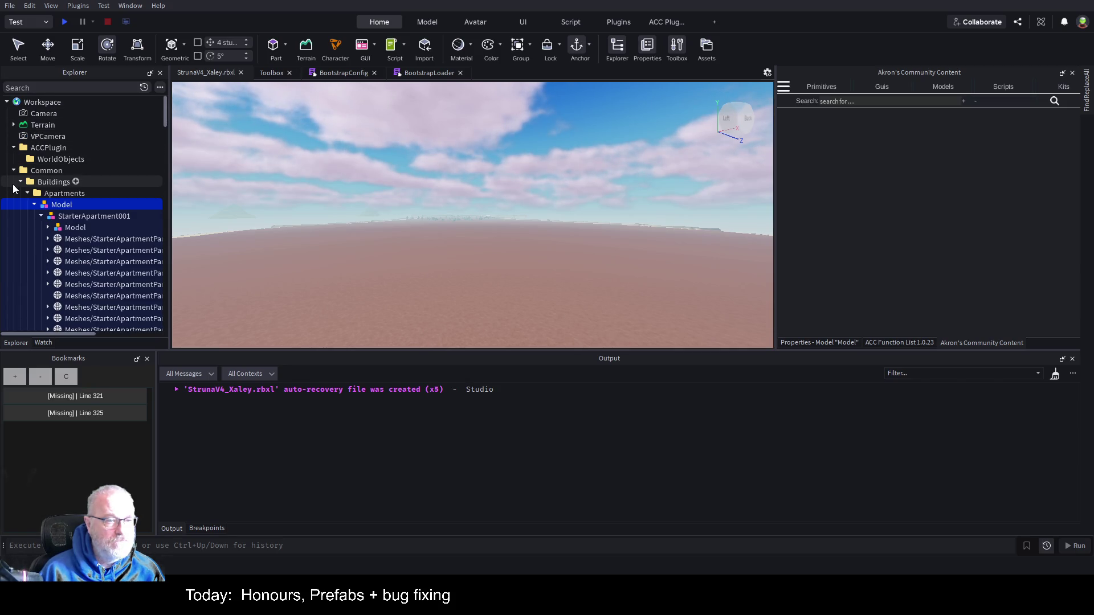
{"action": "left_click", "coordinate": [22, 180]}
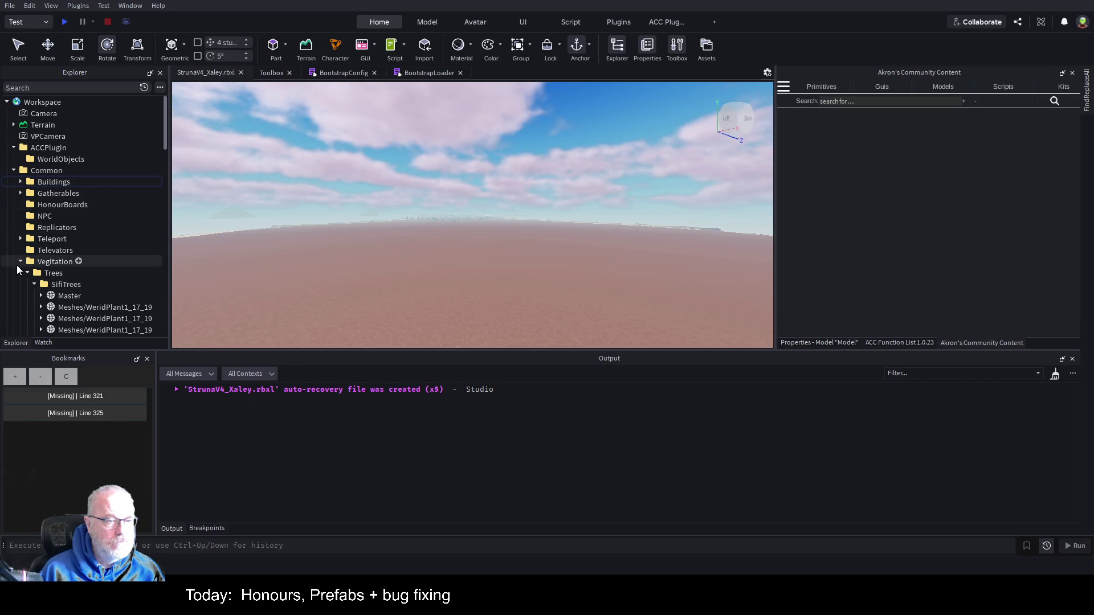
{"action": "left_click", "coordinate": [20, 262]}
{"action": "left_click", "coordinate": [13, 170]}
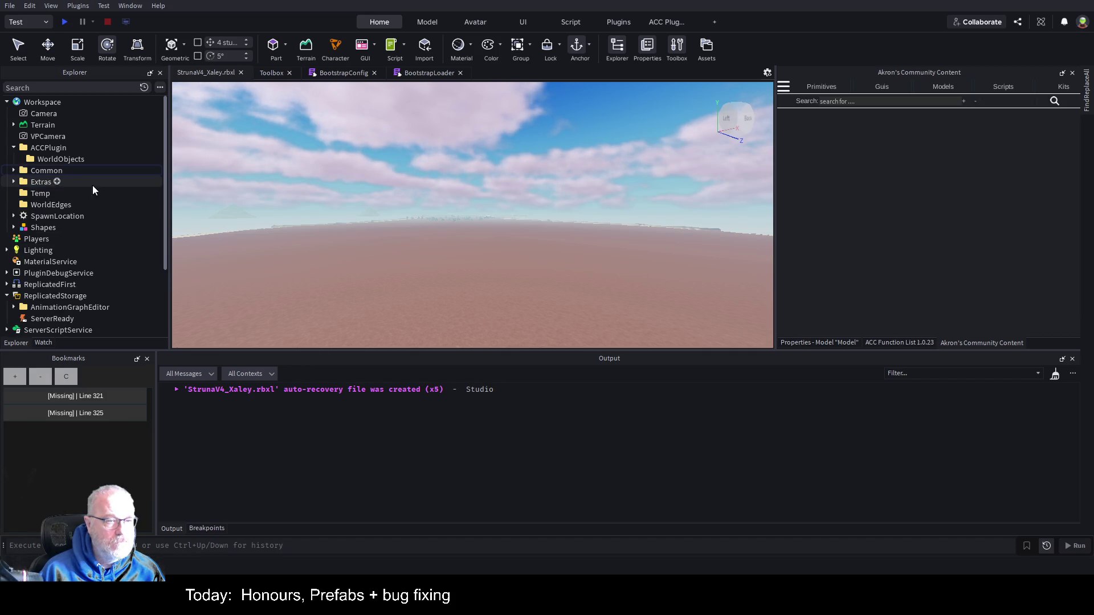
{"action": "left_click", "coordinate": [65, 220]}
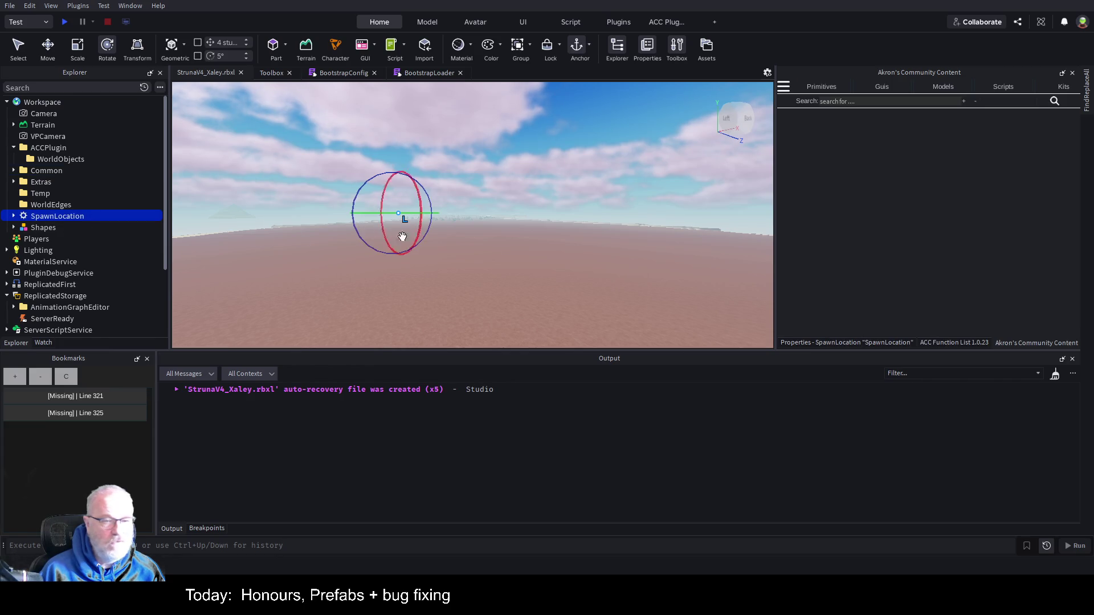
{"action": "key", "text": "f"}
{"action": "left_click_drag", "start_coordinate": [572, 252], "coordinate": [595, 222]}
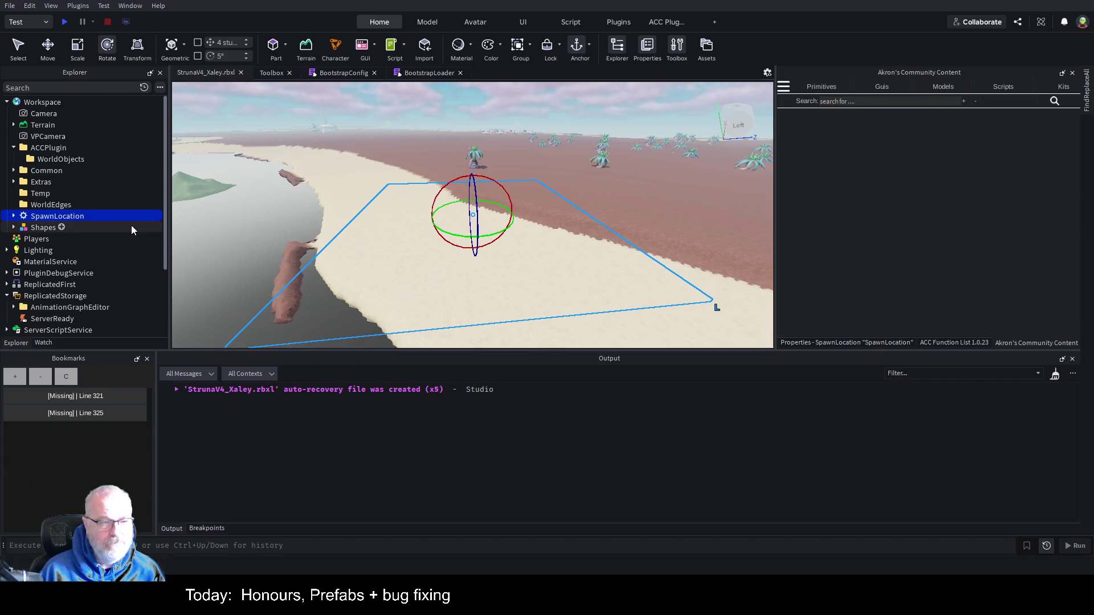
Step: Delete the ACCPlugin folder with its WorldObjects subfolder from the Workspace
{"action": "left_click", "coordinate": [48, 205]}
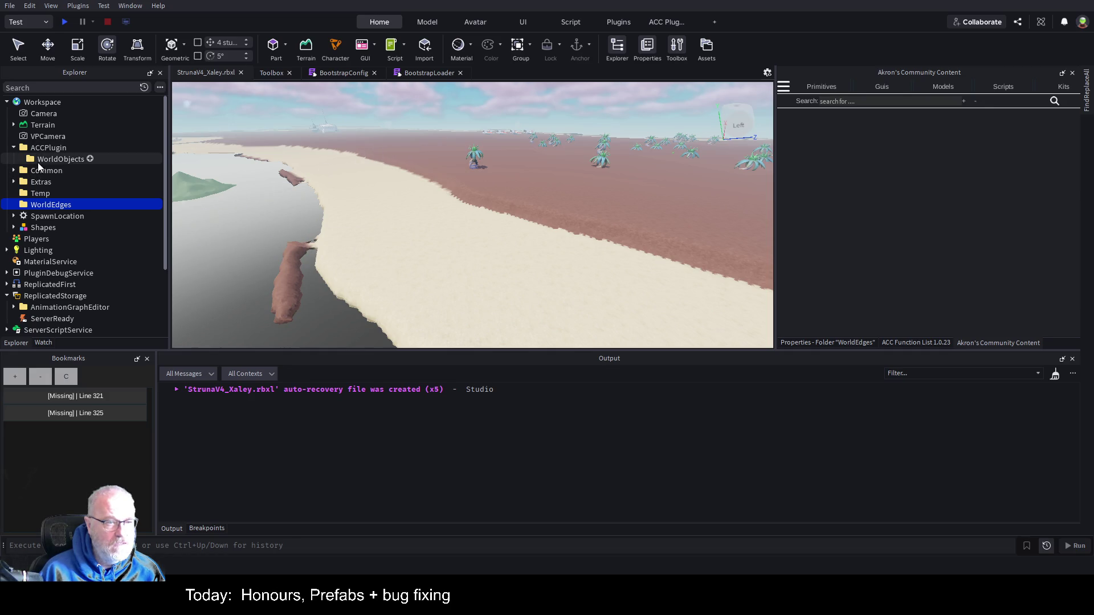
{"action": "left_click", "coordinate": [47, 147]}
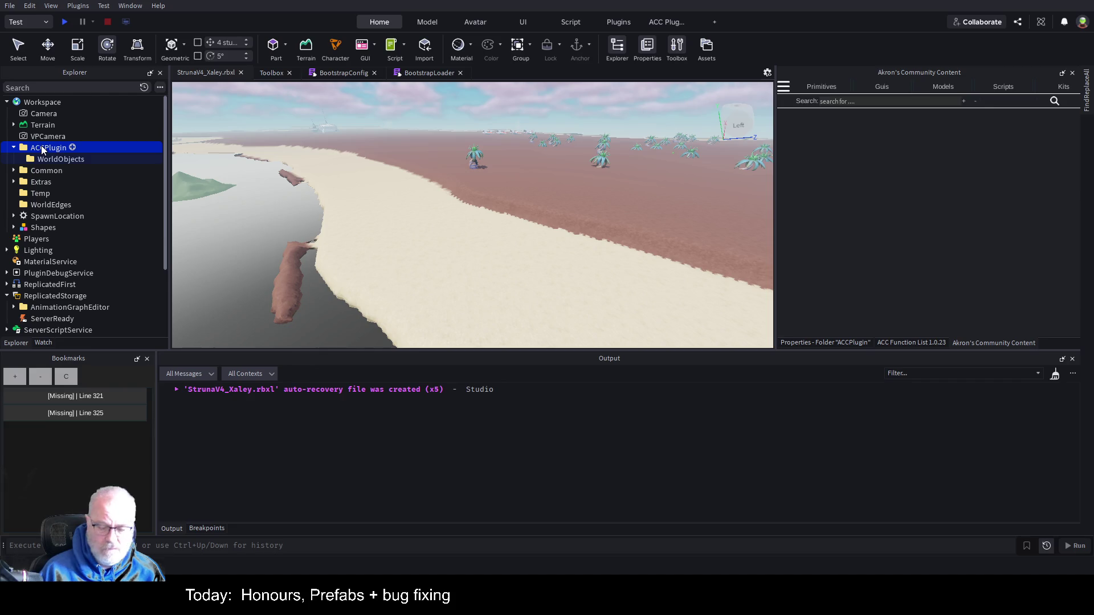
{"action": "key", "text": "Delete"}
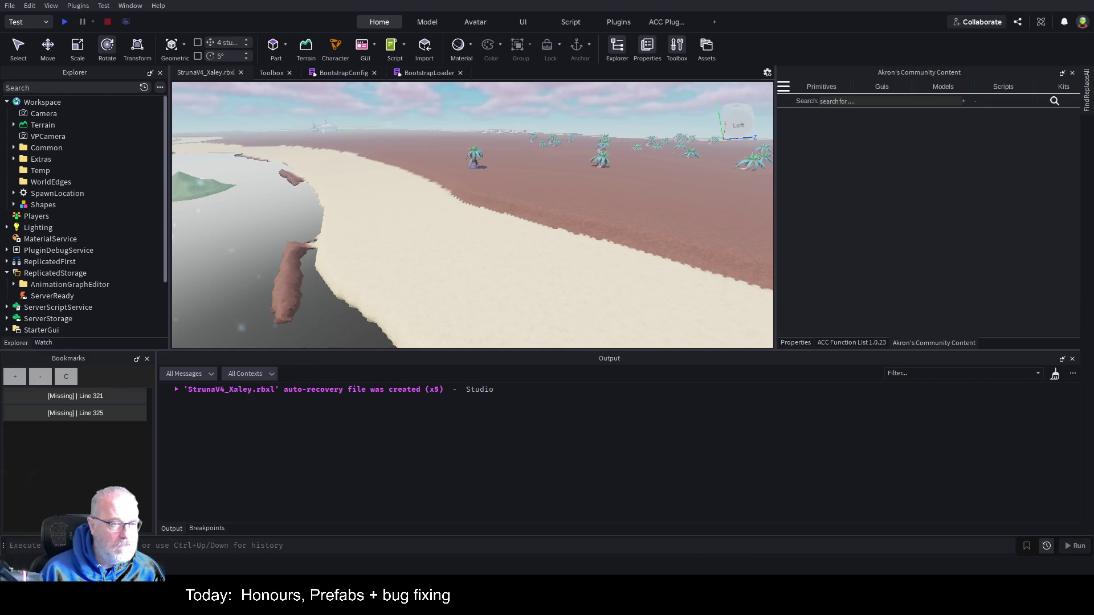
Step: Expand Common and World and frame the RecoveryLocation part in the viewport
{"action": "left_click", "coordinate": [14, 148]}
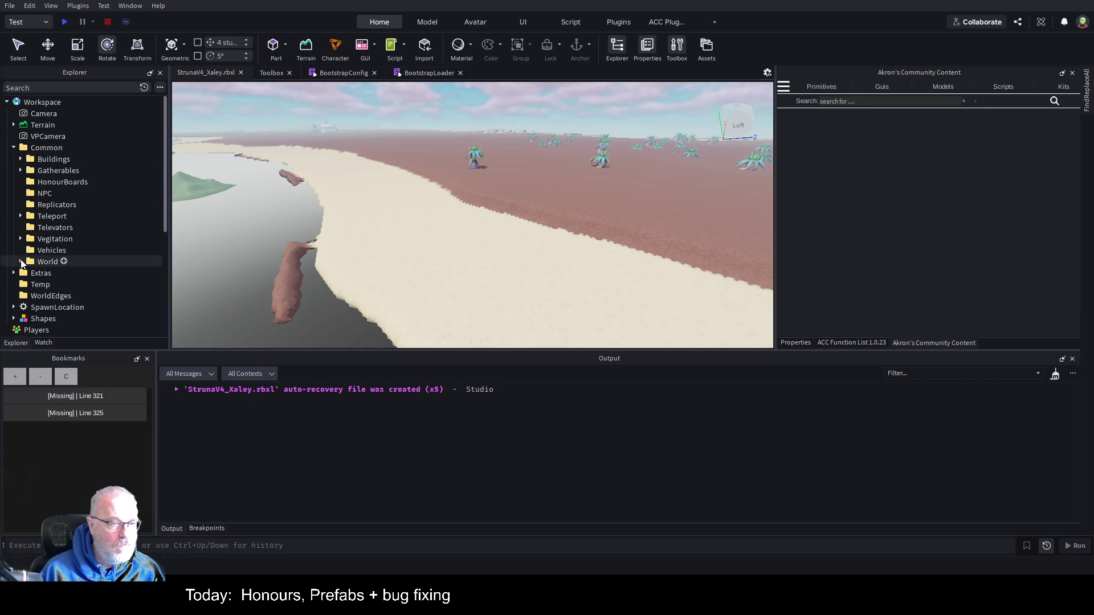
{"action": "left_click", "coordinate": [21, 262]}
{"action": "left_click", "coordinate": [70, 307]}
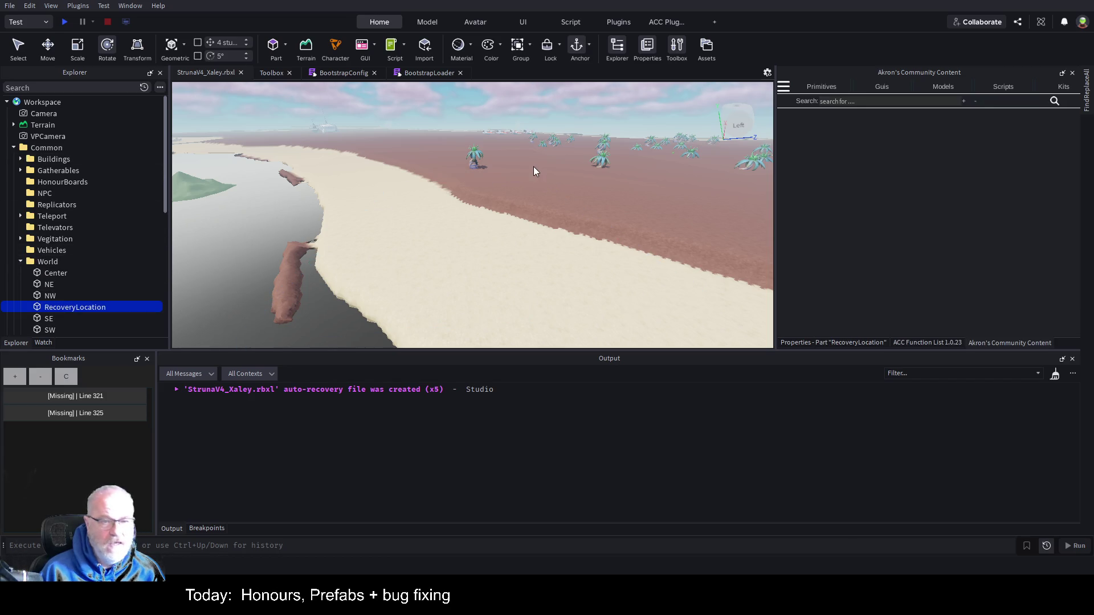
{"action": "key", "text": "f"}
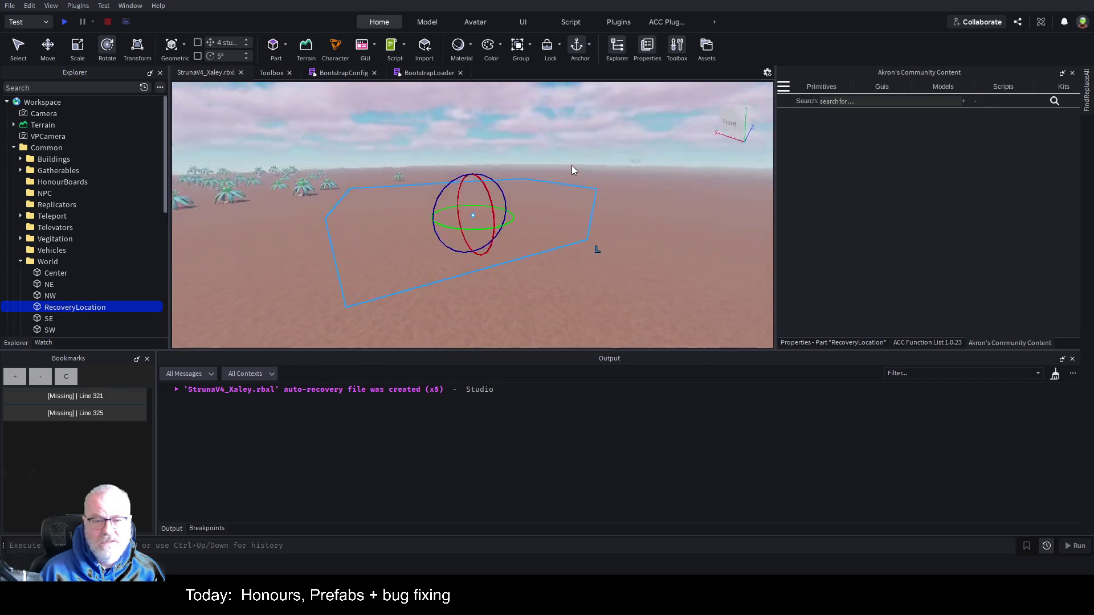
{"action": "left_click_drag", "start_coordinate": [572, 165], "coordinate": [572, 165]}
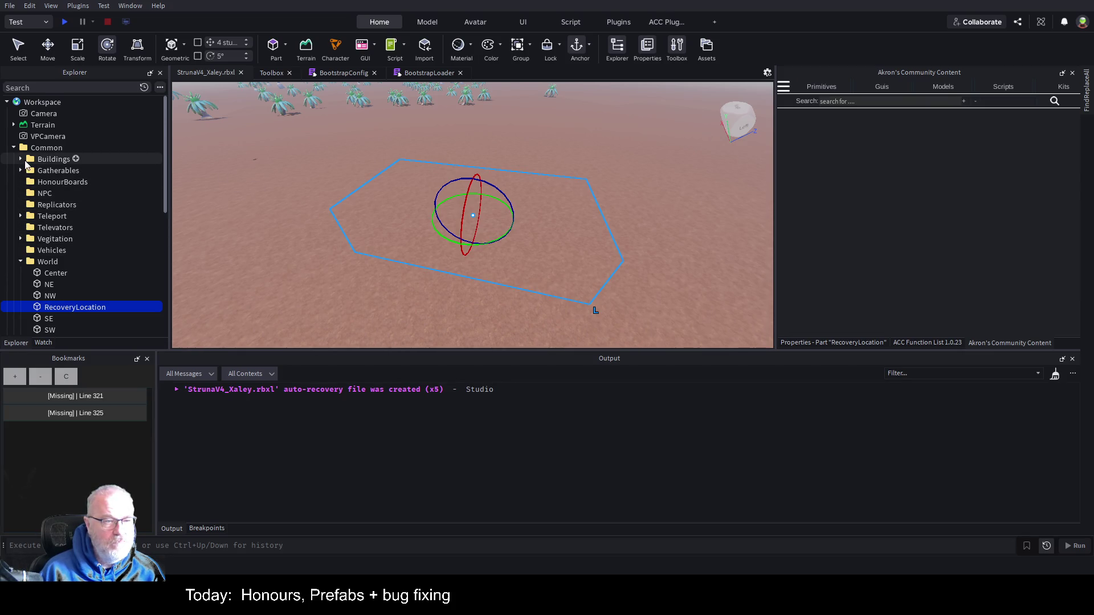
Step: Expand Buildings > Apartments > Model > StarterApartment001 in Explorer
{"action": "left_click", "coordinate": [20, 159]}
{"action": "left_click", "coordinate": [28, 171]}
{"action": "left_click", "coordinate": [34, 181]}
{"action": "left_click", "coordinate": [41, 193]}
Step: Frame the apartment's inner Model, then collapse its contents in Explorer
{"action": "left_click", "coordinate": [75, 205]}
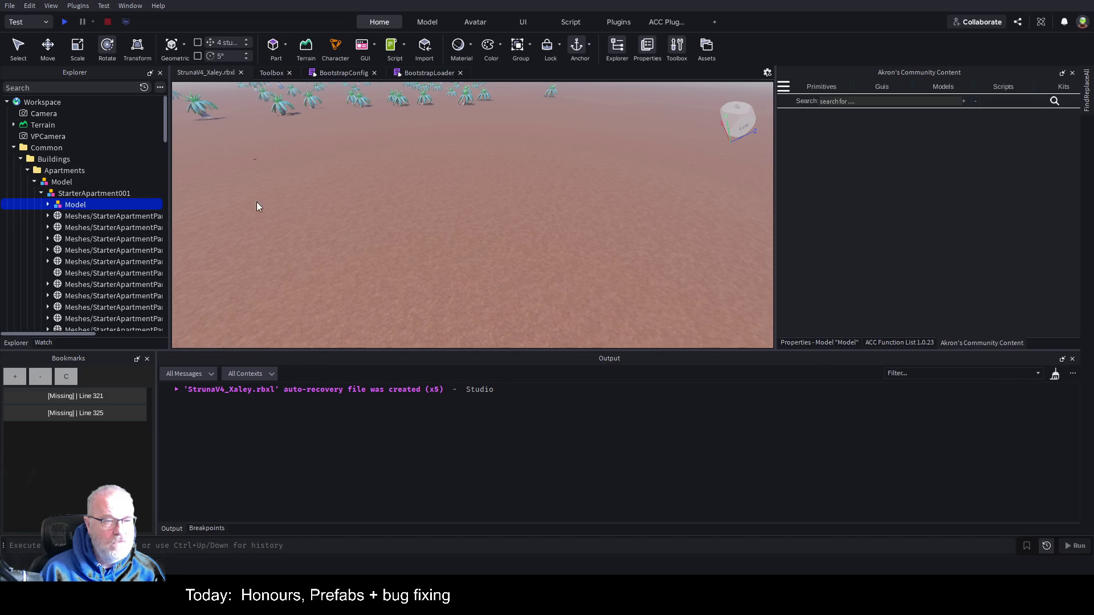
{"action": "key", "text": "f"}
{"action": "scroll", "coordinate": [430, 207], "scroll_direction": "down", "scroll_amount": 5}
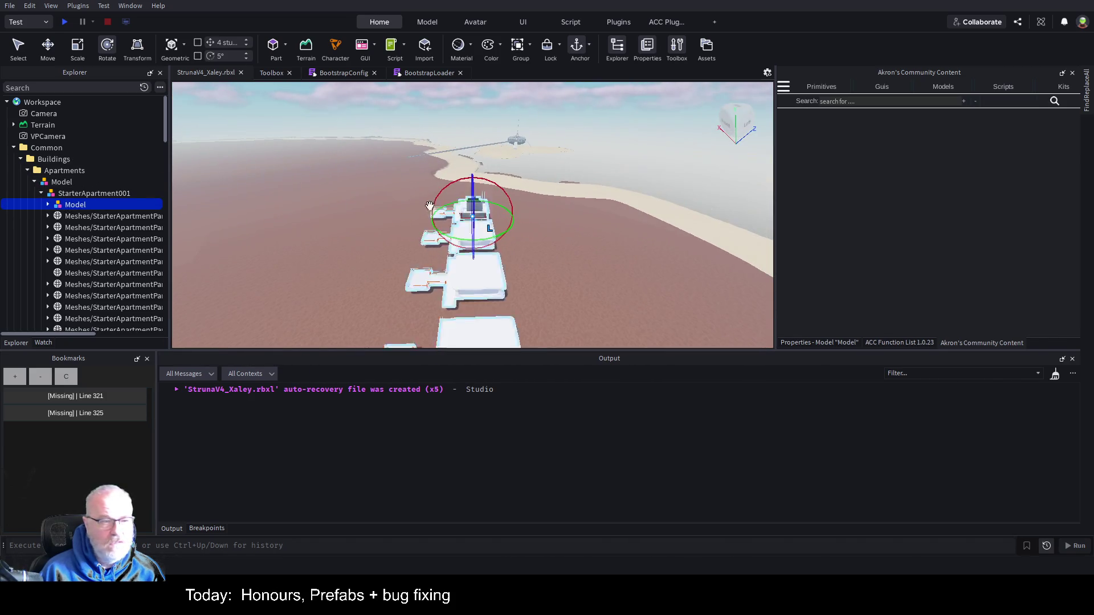
{"action": "left_click", "coordinate": [34, 181]}
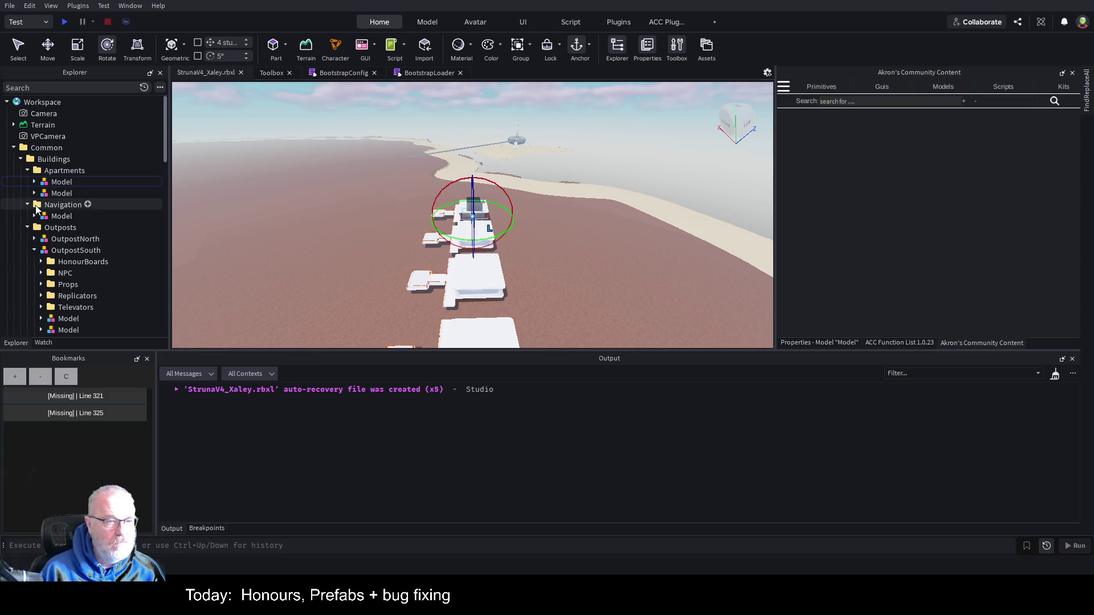
Step: Expand OutpostSouth, frame its domed station Model and select the CirclePad_002 roof pad
{"action": "left_click", "coordinate": [35, 250]}
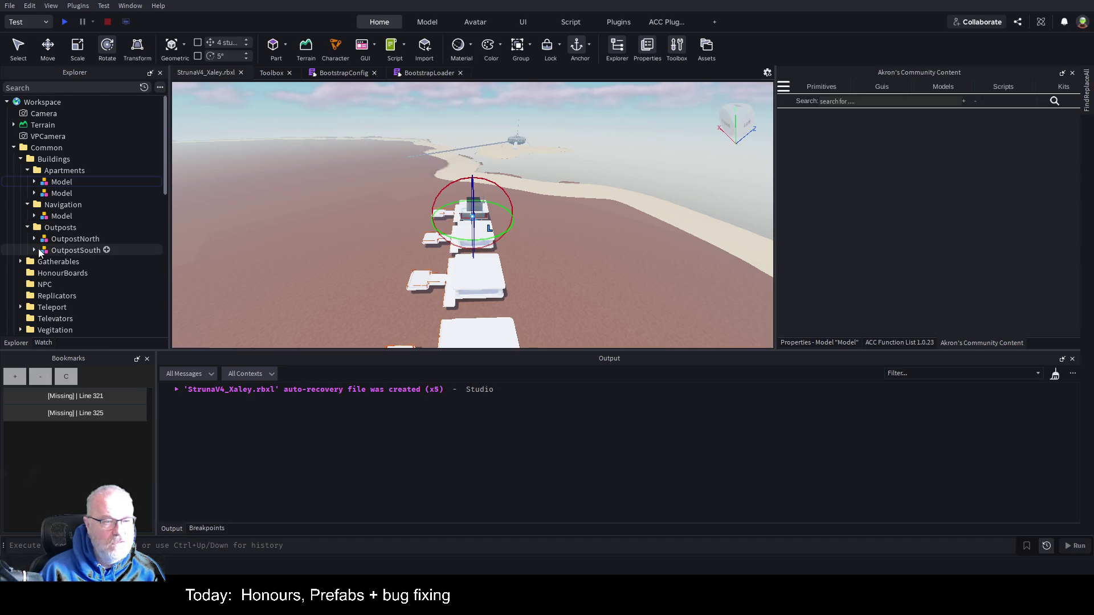
{"action": "left_click", "coordinate": [63, 252]}
{"action": "left_click", "coordinate": [80, 237]}
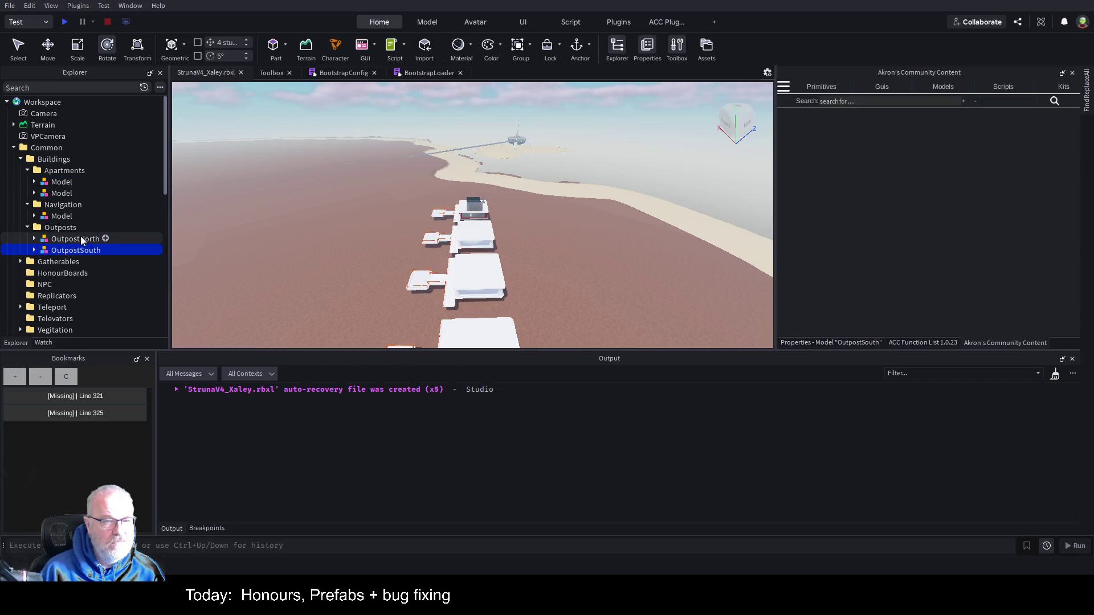
{"action": "left_click", "coordinate": [67, 252]}
{"action": "left_click", "coordinate": [35, 250]}
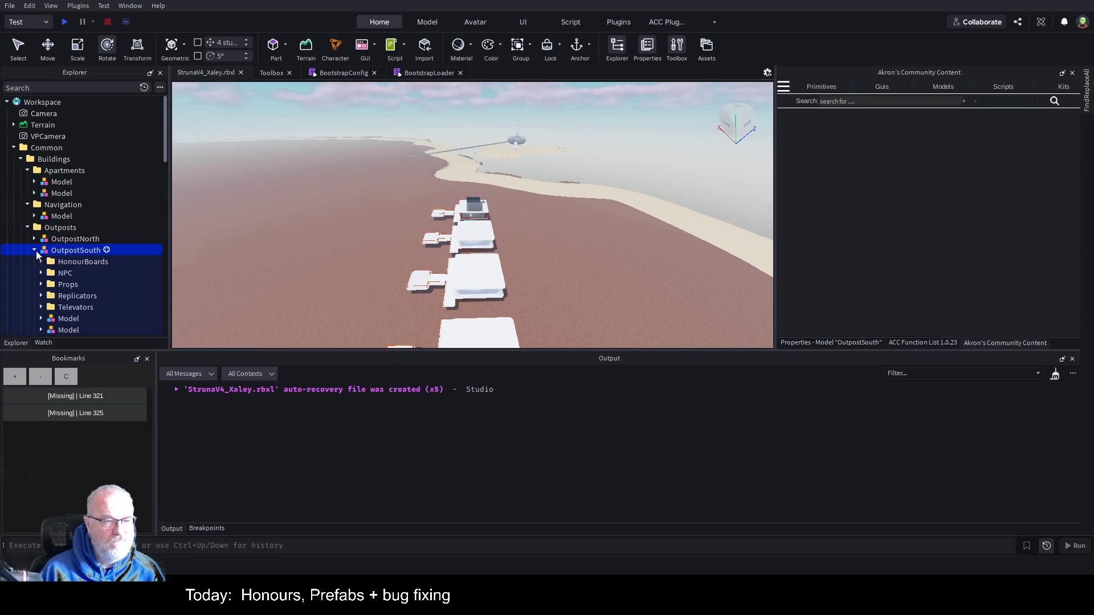
{"action": "scroll", "coordinate": [80, 213], "scroll_direction": "down", "scroll_amount": 2}
{"action": "left_click", "coordinate": [62, 280]}
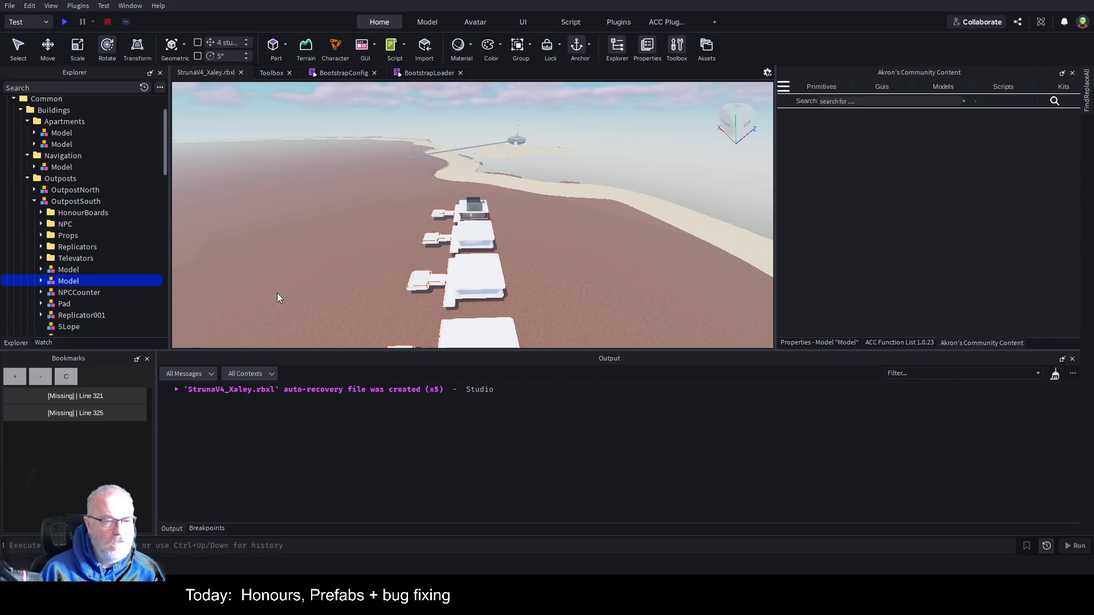
{"action": "key", "text": "f"}
{"action": "left_click_drag", "start_coordinate": [422, 211], "coordinate": [425, 209]}
{"action": "scroll", "coordinate": [425, 209], "scroll_direction": "down", "scroll_amount": 5}
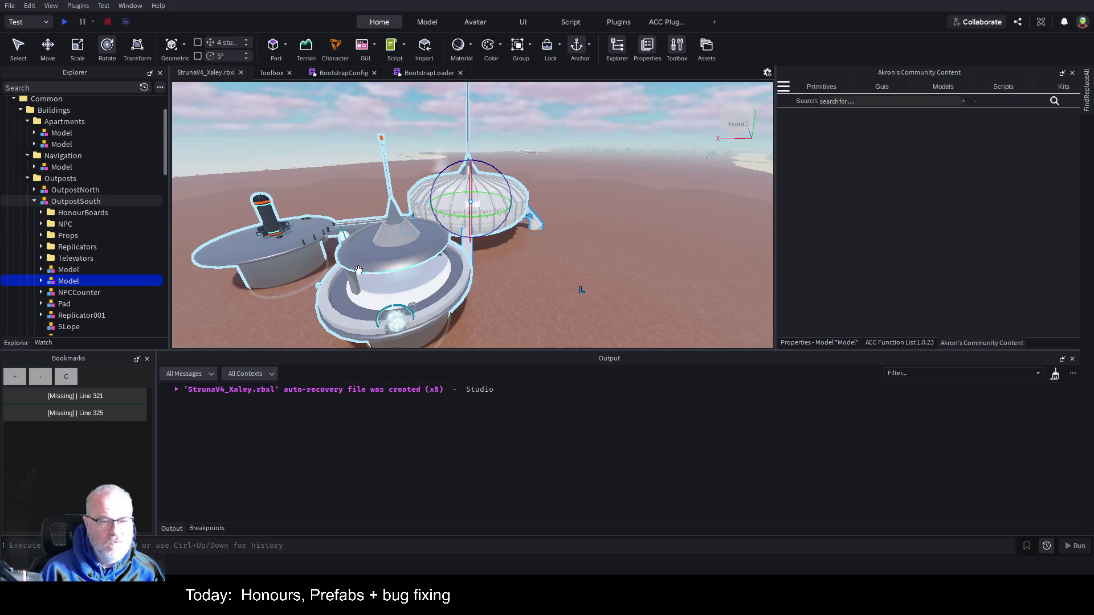
{"action": "left_click", "coordinate": [401, 263]}
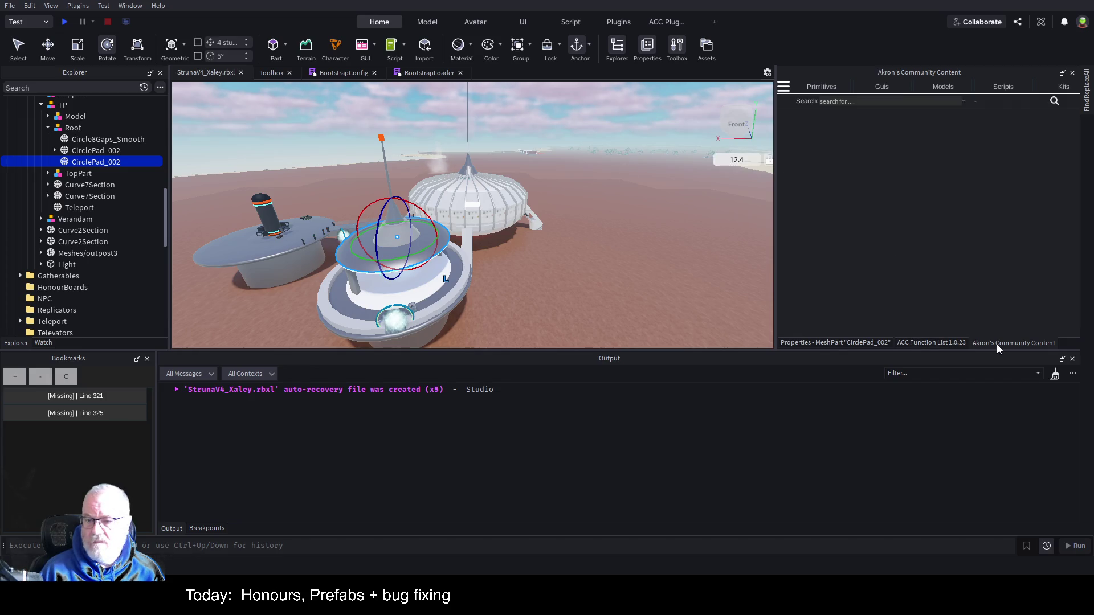
Step: Move RecoveryLocation onto the CirclePad_002 roof pad with the plugin's Quick Tools Move To
{"action": "left_click", "coordinate": [783, 86]}
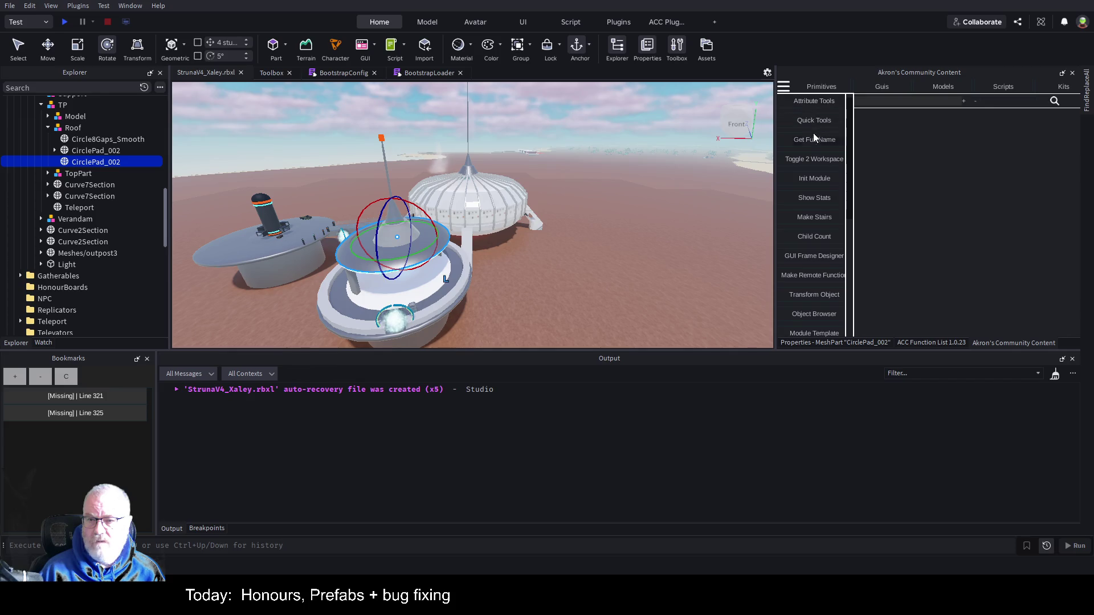
{"action": "left_click", "coordinate": [802, 122]}
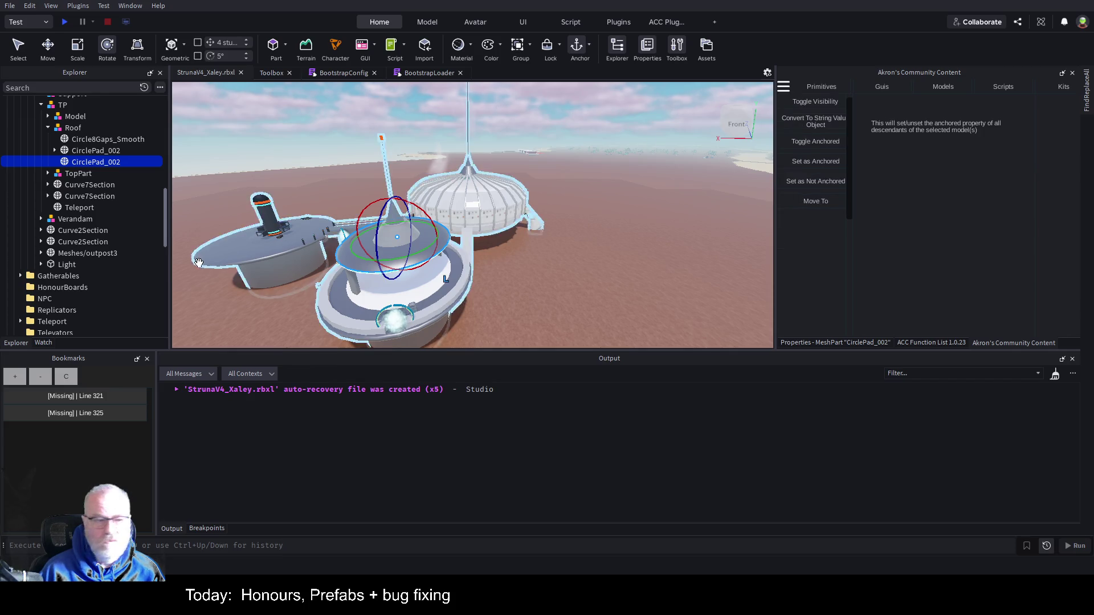
{"action": "scroll", "coordinate": [104, 237], "scroll_direction": "down", "scroll_amount": 10}
{"action": "scroll", "coordinate": [108, 239], "scroll_direction": "up", "scroll_amount": 2}
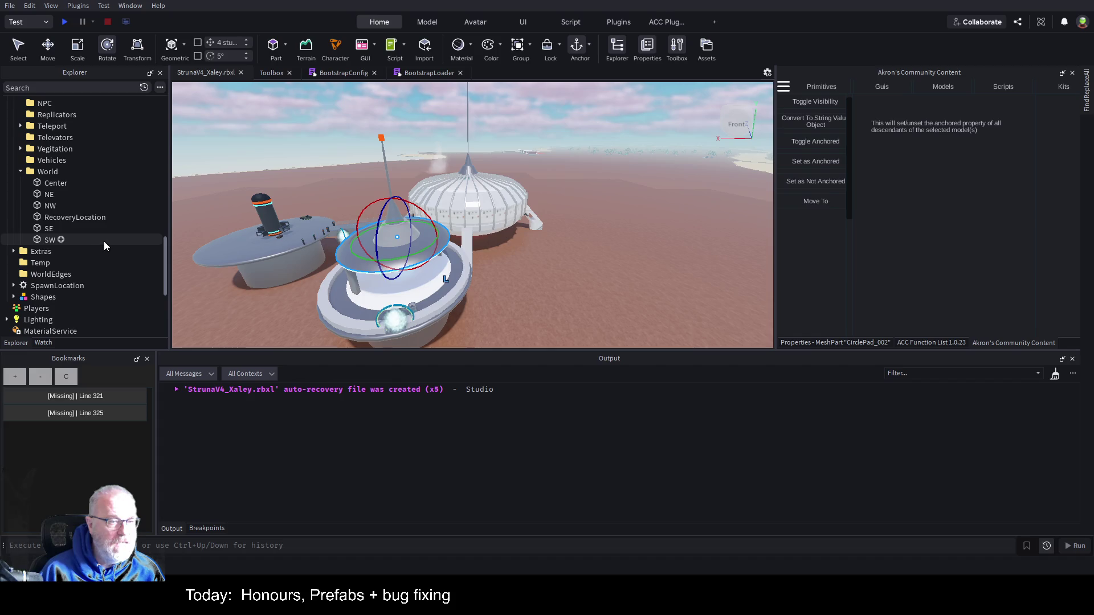
{"action": "left_click", "coordinate": [100, 221], "text": "ctrl"}
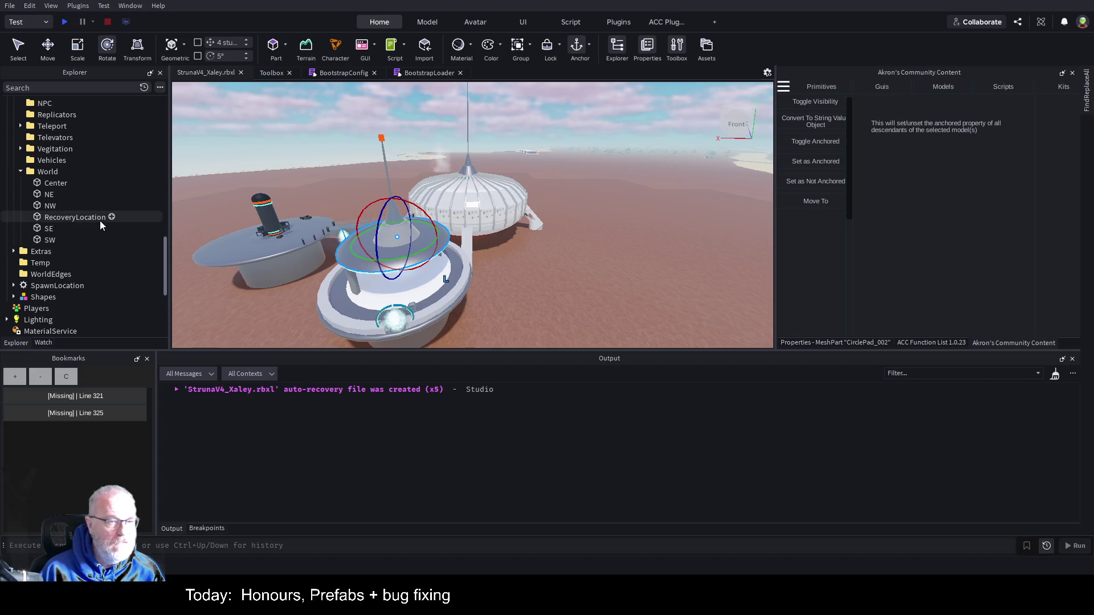
{"action": "left_click", "coordinate": [816, 201]}
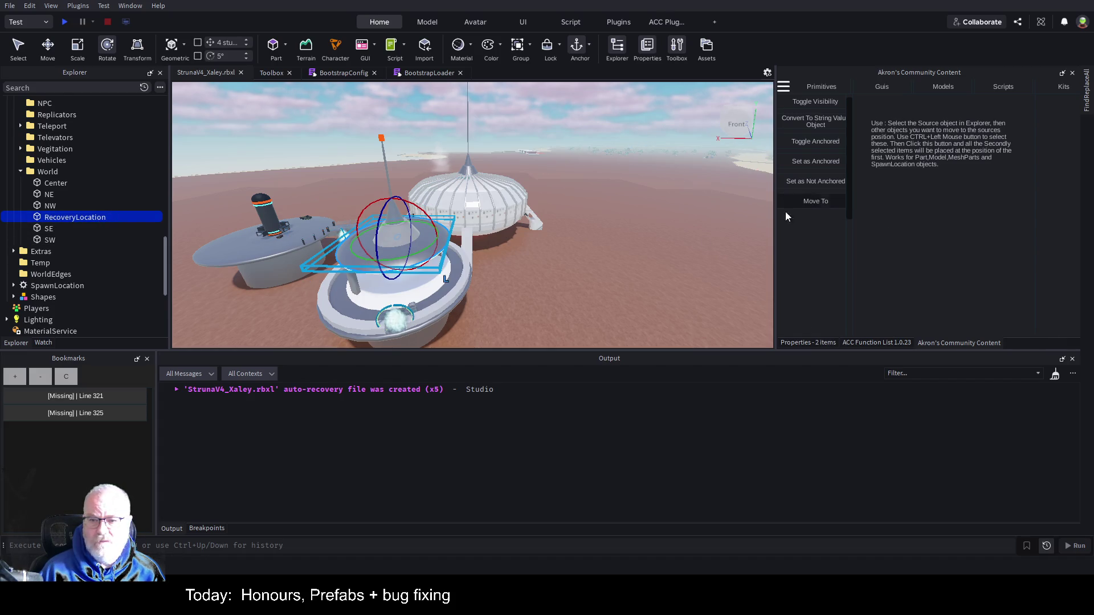
Step: Reselect RecoveryLocation on its own and switch to the Move tool (Ctrl+2)
{"action": "left_click", "coordinate": [50, 194]}
{"action": "left_click", "coordinate": [81, 219]}
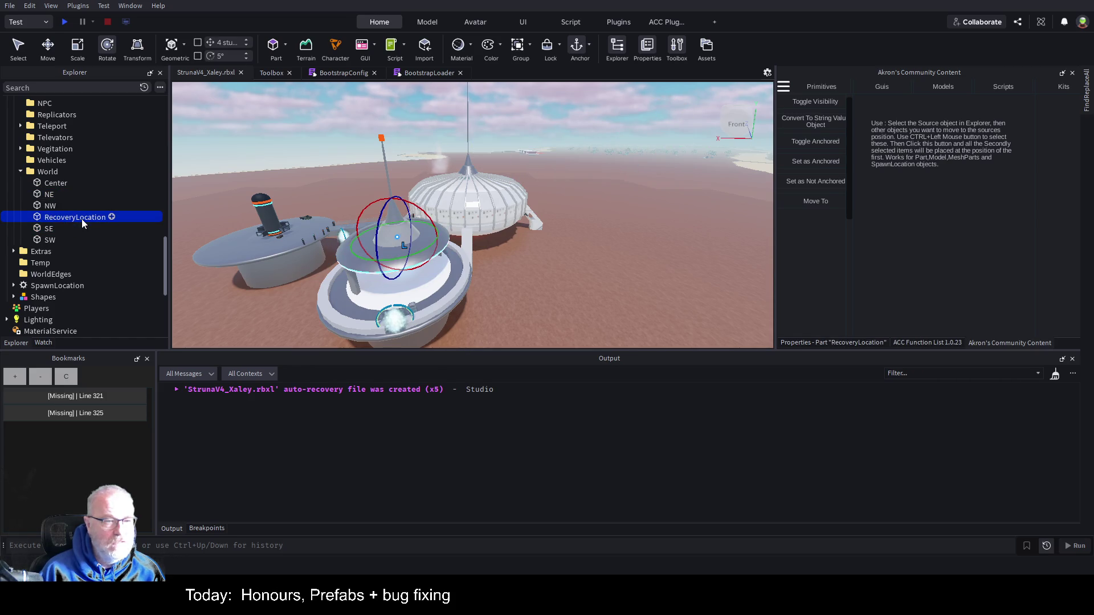
{"action": "key", "text": "ctrl+2"}
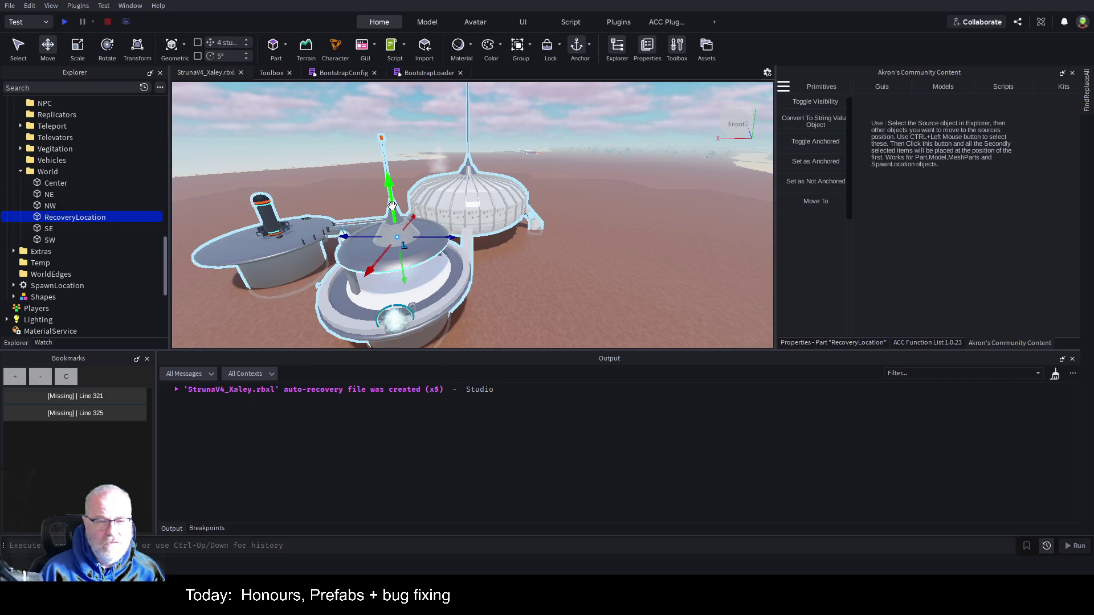
Step: Lower RecoveryLocation about 17 studs, then slide it 29.18 studs onto the outpost ring
{"action": "left_click_drag", "start_coordinate": [453, 237], "coordinate": [497, 269]}
{"action": "key", "text": "f"}
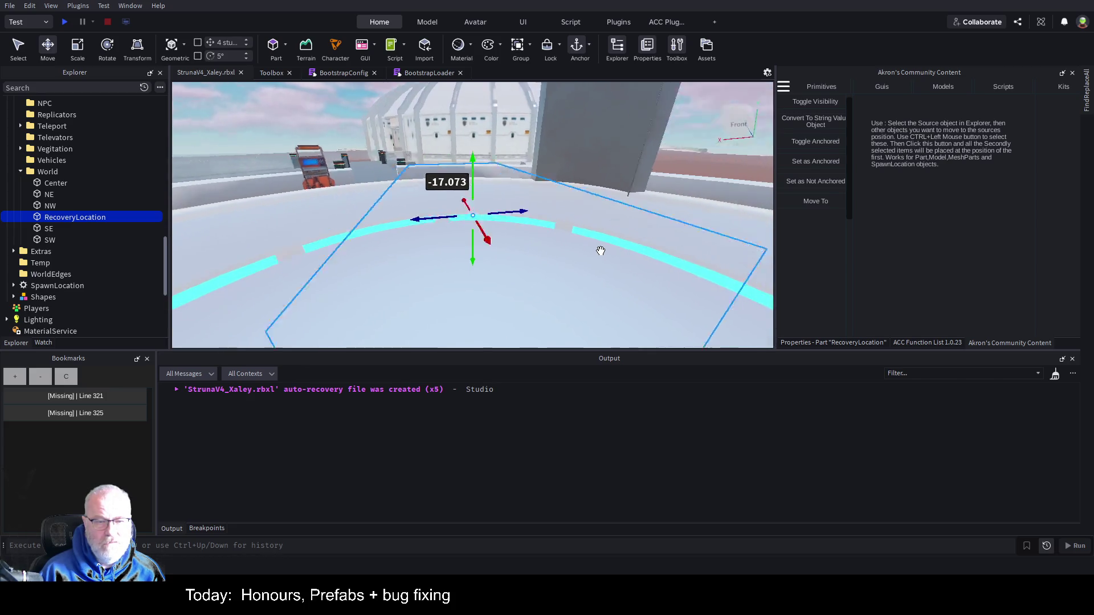
{"action": "scroll", "coordinate": [602, 256], "scroll_direction": "down", "scroll_amount": 10}
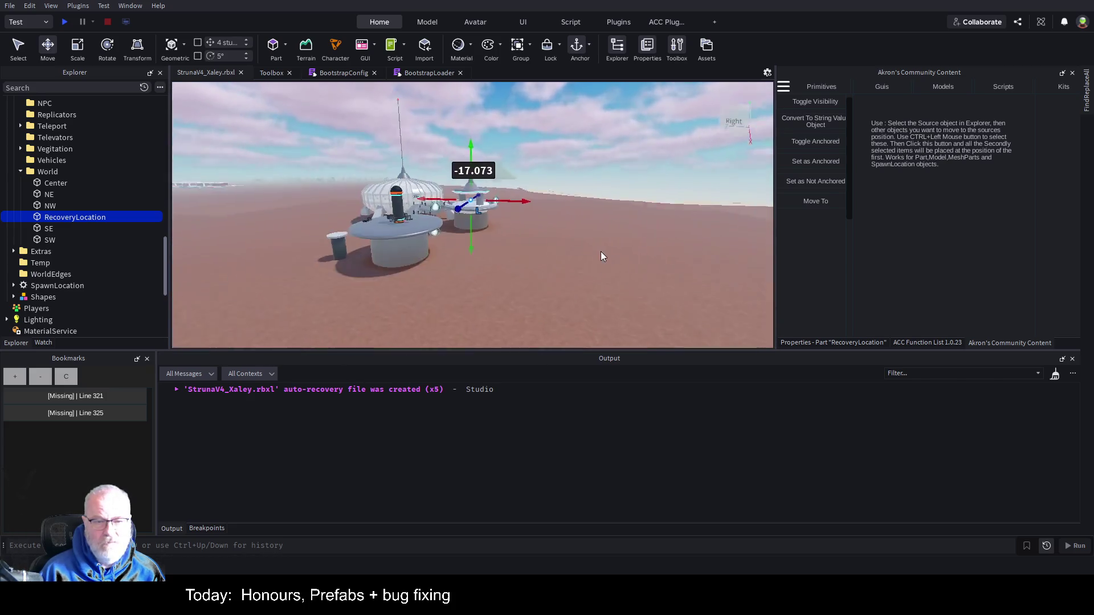
{"action": "scroll", "coordinate": [602, 256], "scroll_direction": "up", "scroll_amount": 2}
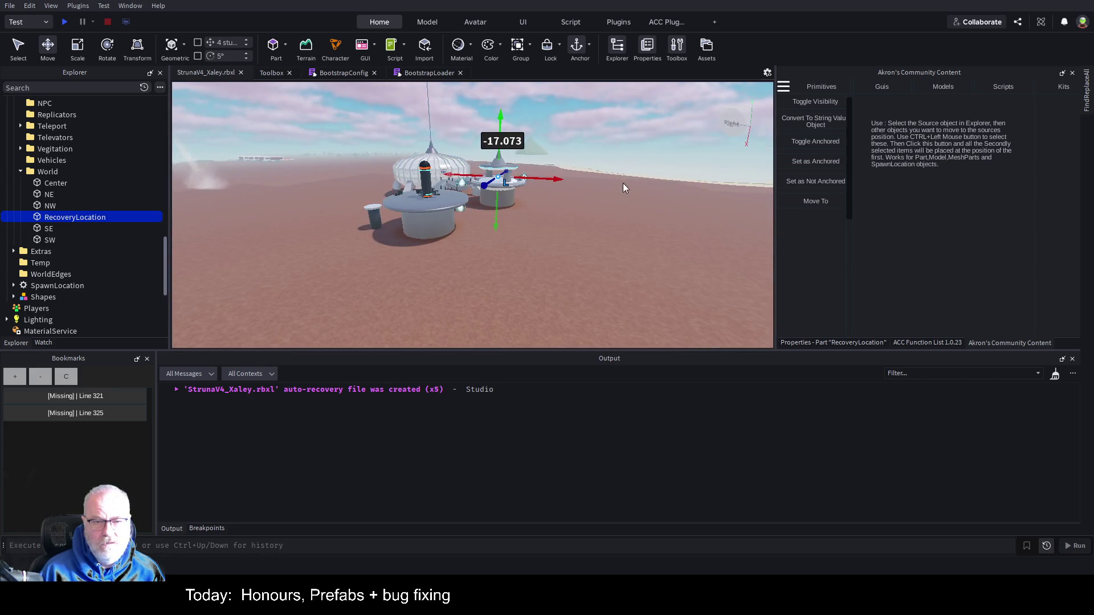
{"action": "scroll", "coordinate": [637, 185], "scroll_direction": "up", "scroll_amount": 5}
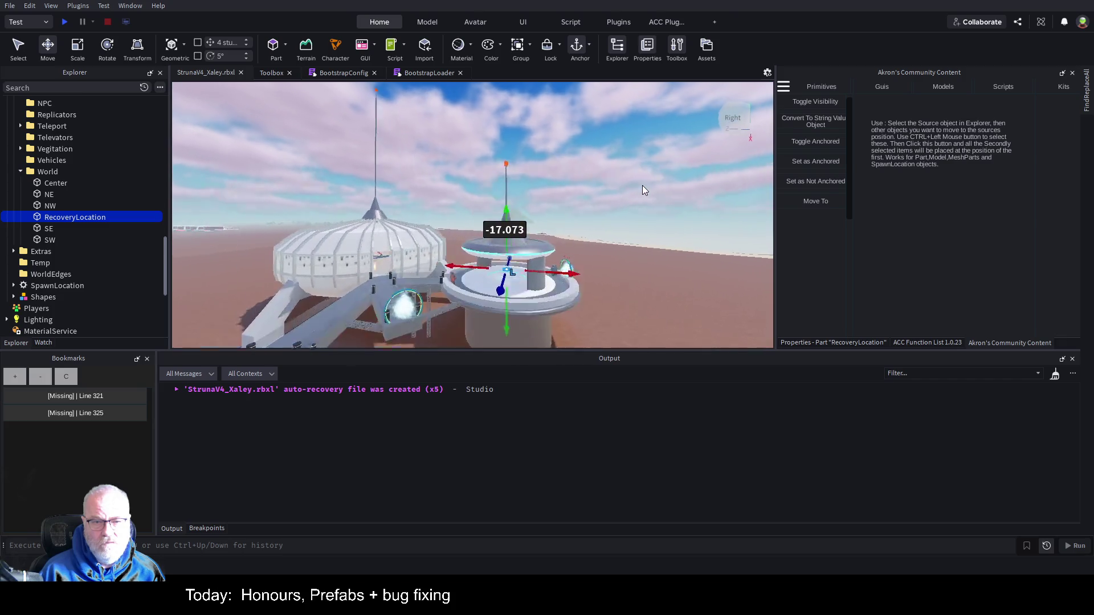
{"action": "scroll", "coordinate": [641, 186], "scroll_direction": "up", "scroll_amount": 5}
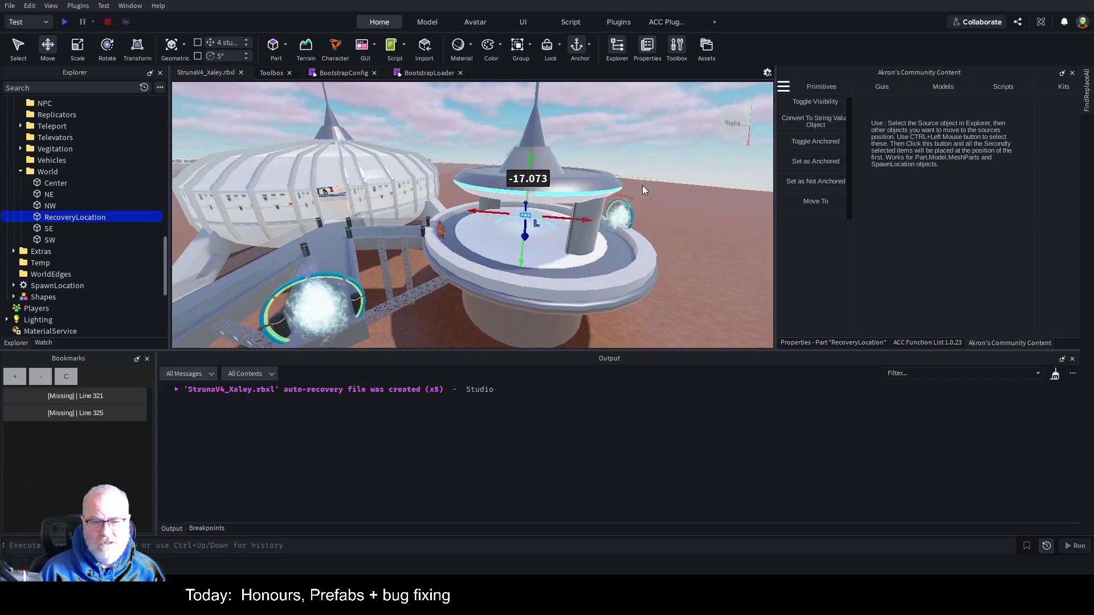
{"action": "left_click_drag", "start_coordinate": [525, 236], "coordinate": [529, 281]}
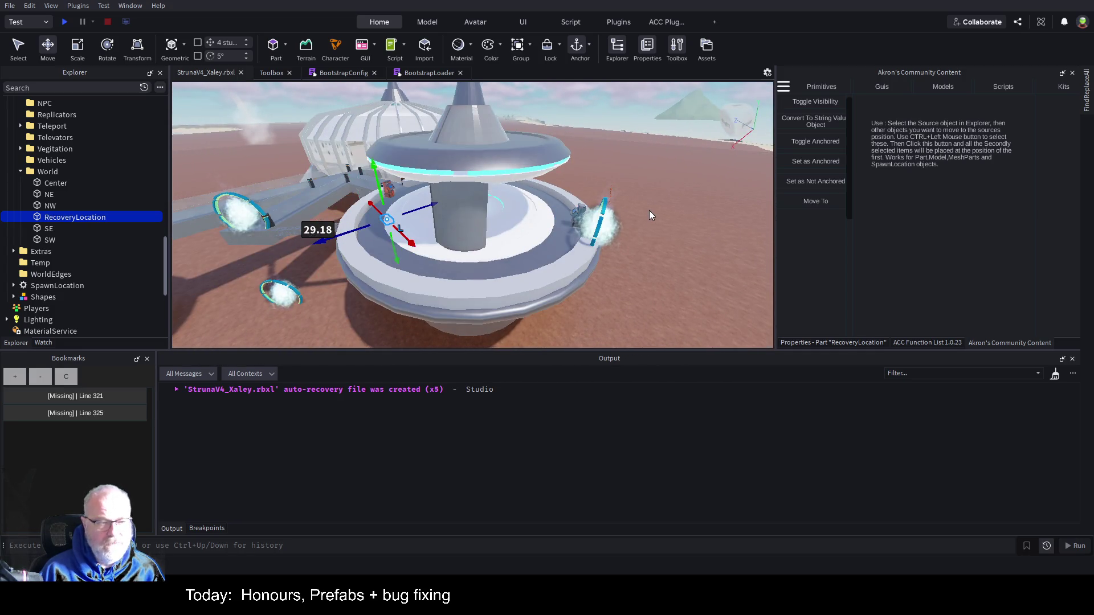
Step: Save the place as StrunaV4_Xaley.rbxl and orbit the view lower around the station
{"action": "key", "text": "ctrl+s"}
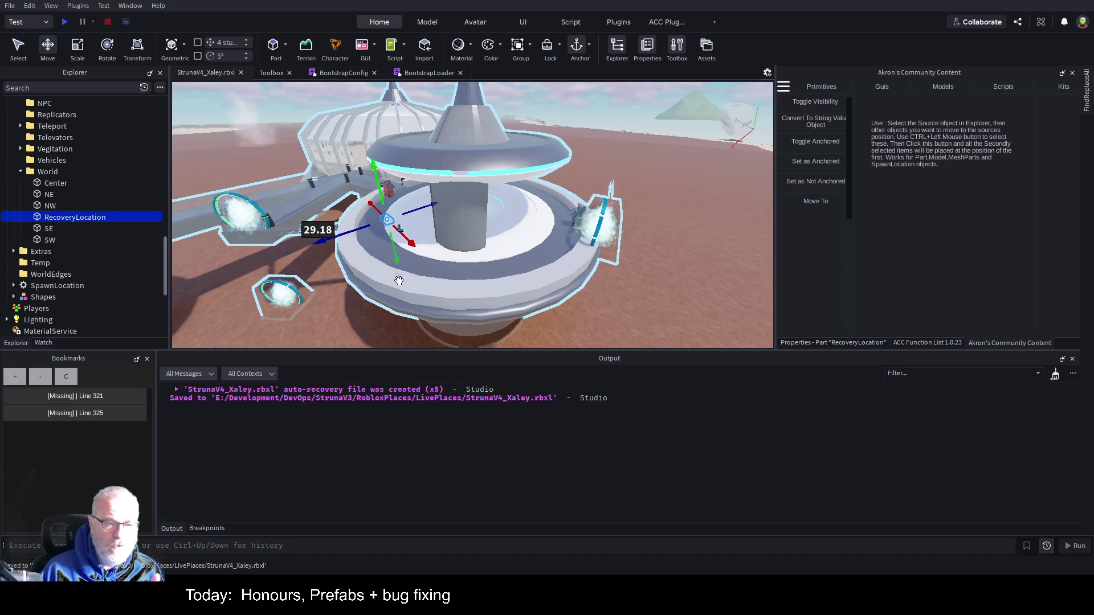
{"action": "scroll", "coordinate": [561, 247], "scroll_direction": "down", "scroll_amount": 5}
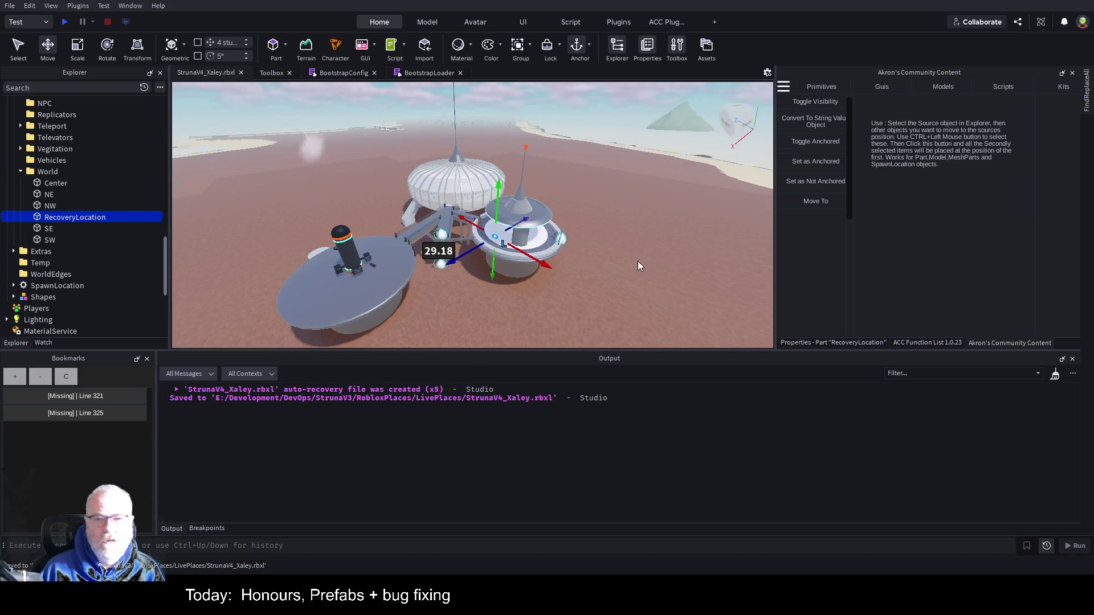
{"action": "left_click_drag", "start_coordinate": [638, 261], "coordinate": [640, 251]}
{"action": "key", "text": "alt"}
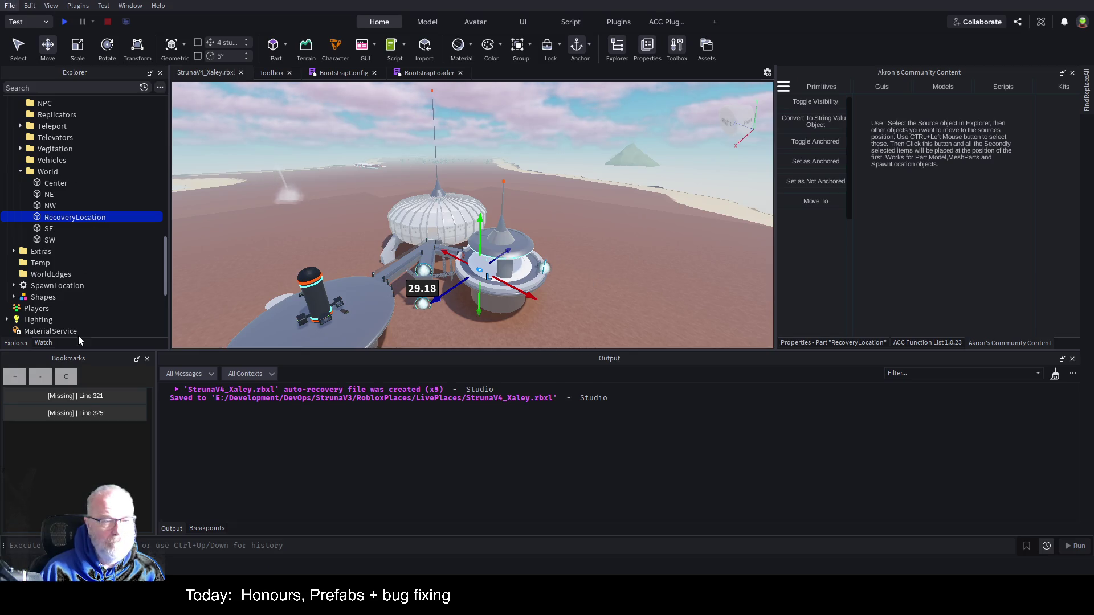
{"action": "key", "text": "alt"}
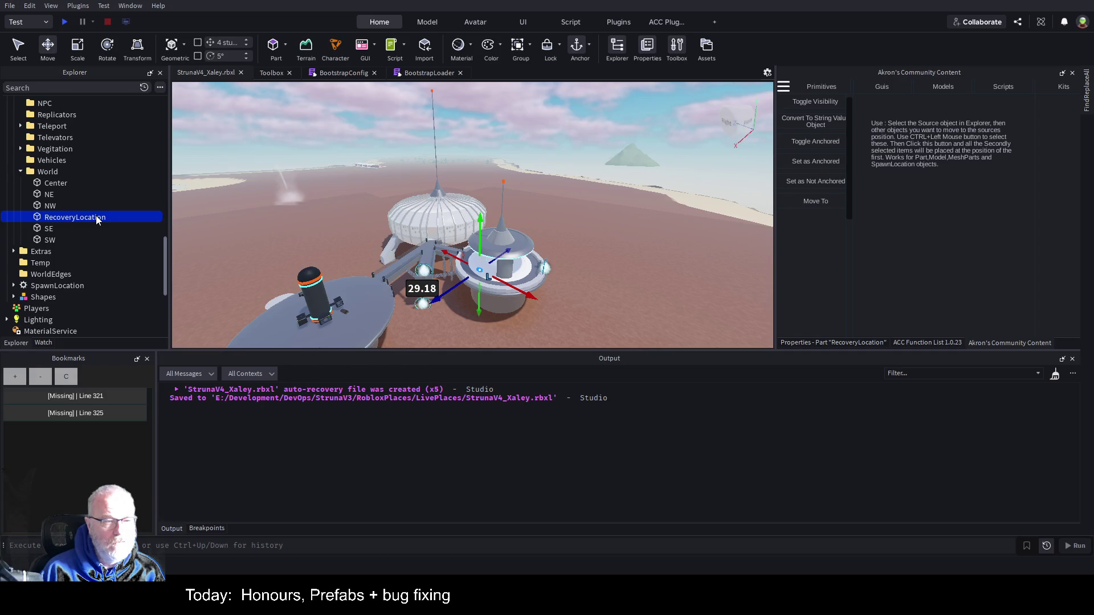
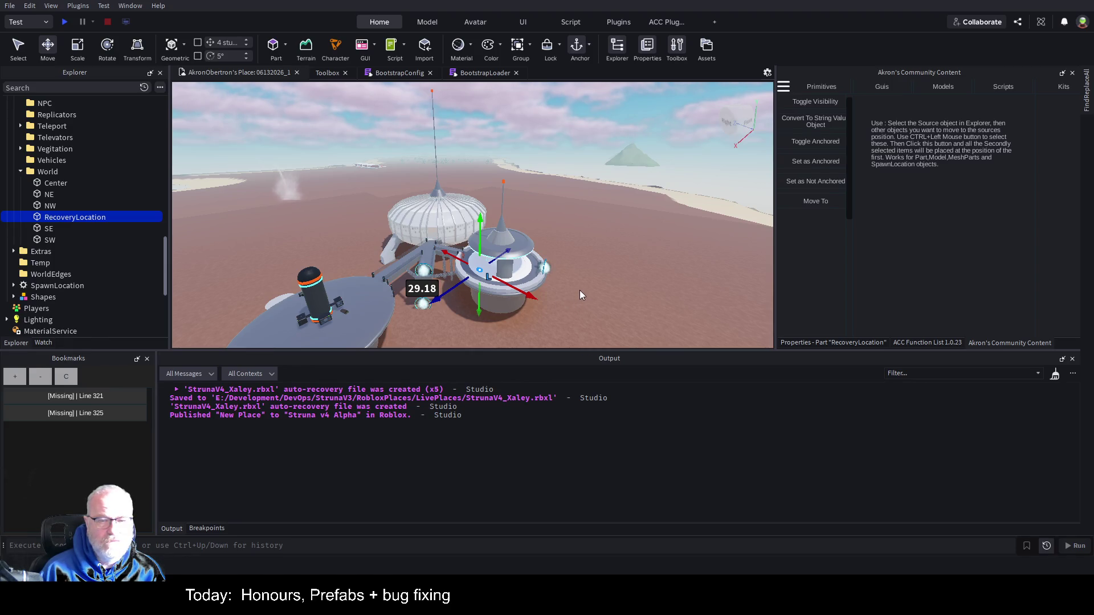
Step: Save the Struna place, publish its latest changes to Roblox, and start a playtest
{"action": "key", "text": "ctrl+s"}
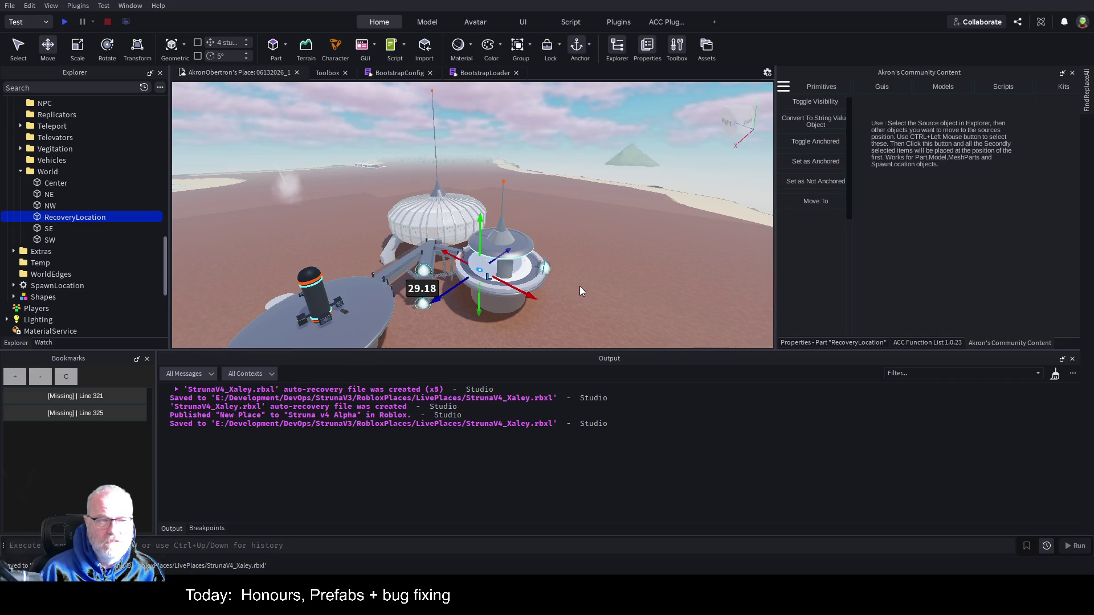
{"action": "key", "text": "alt"}
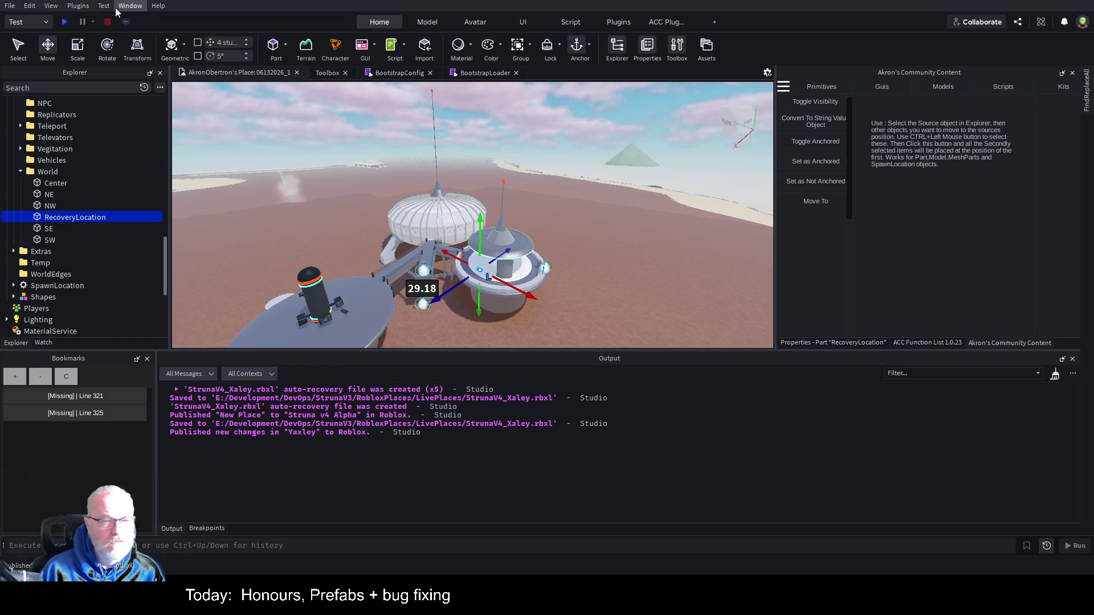
{"action": "left_click", "coordinate": [62, 23]}
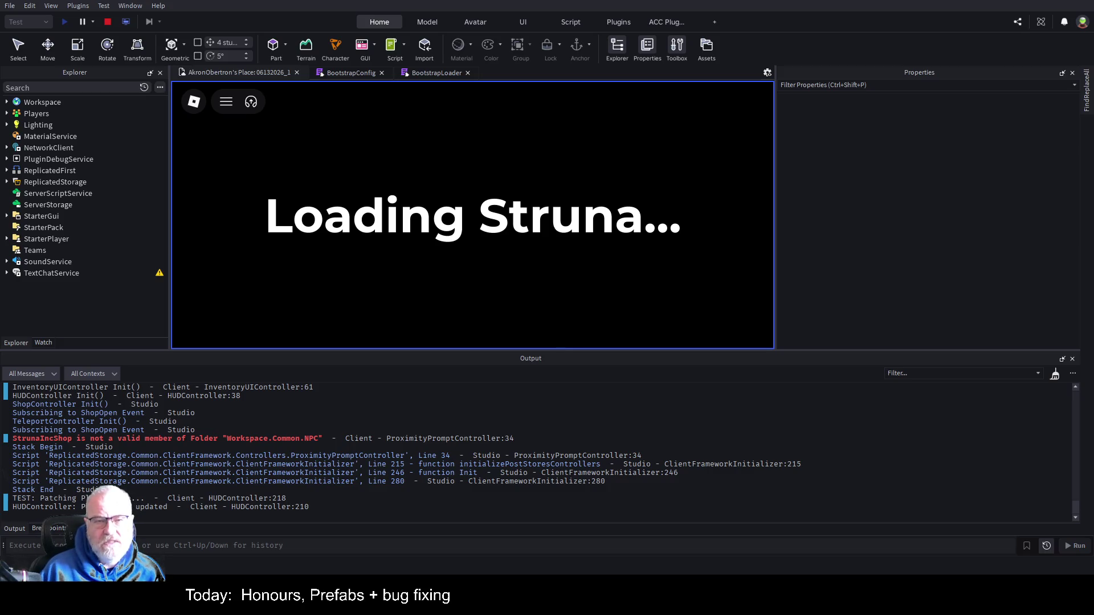
Step: Stop the playtest that hit the StrunaIncShop error and return to edit mode
{"action": "left_click", "coordinate": [107, 21]}
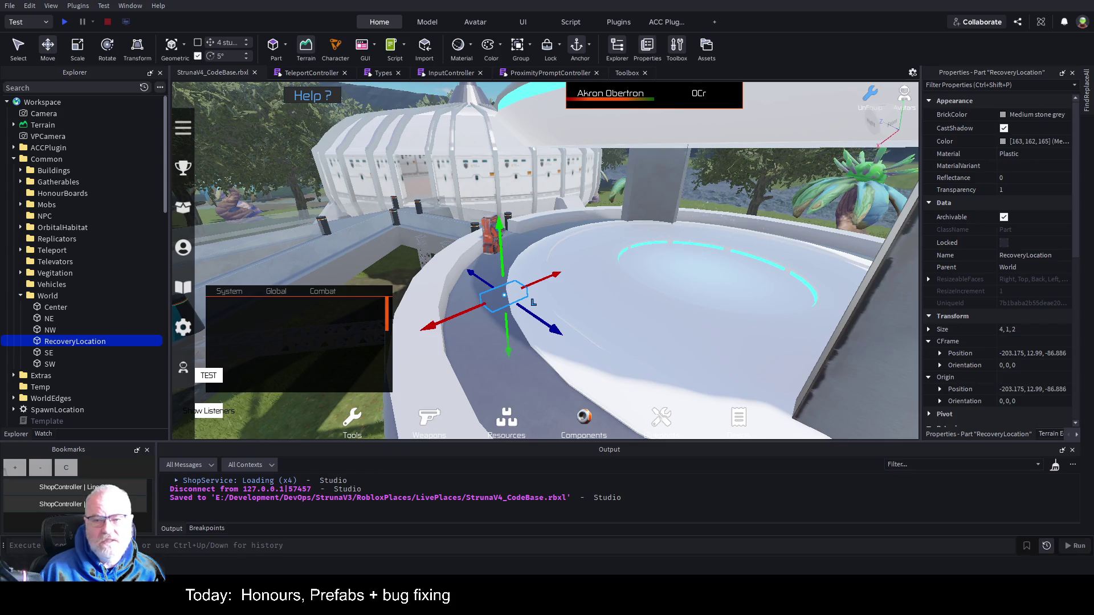
Step: Read the setupPromptEvent code in ProximityPromptController, then select ReplicatedStorage > Common
{"action": "left_click", "coordinate": [557, 74]}
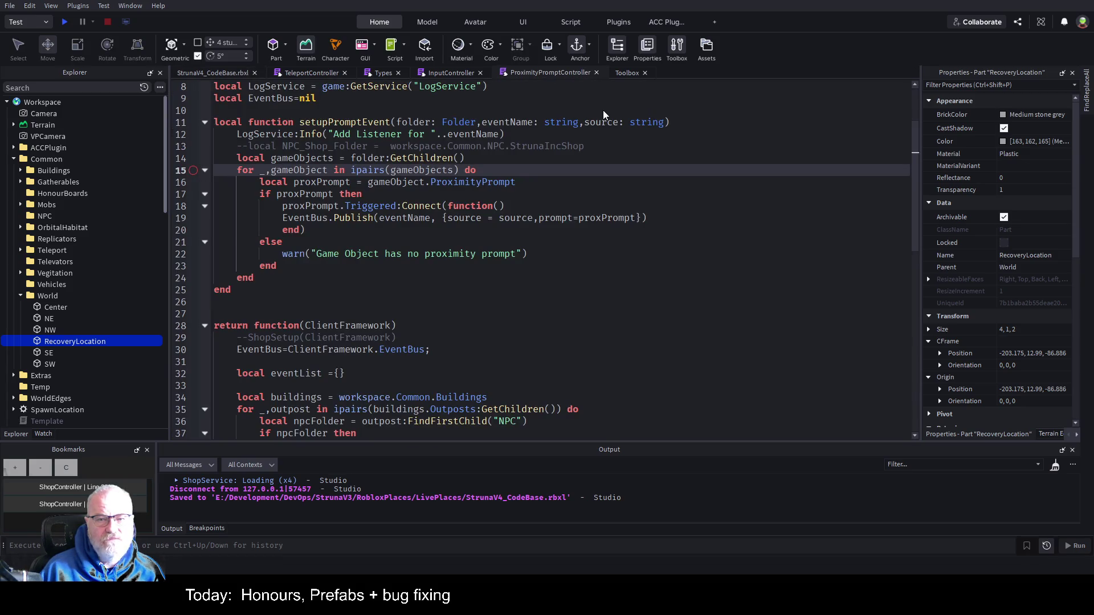
{"action": "scroll", "coordinate": [119, 238], "scroll_direction": "up", "scroll_amount": 4}
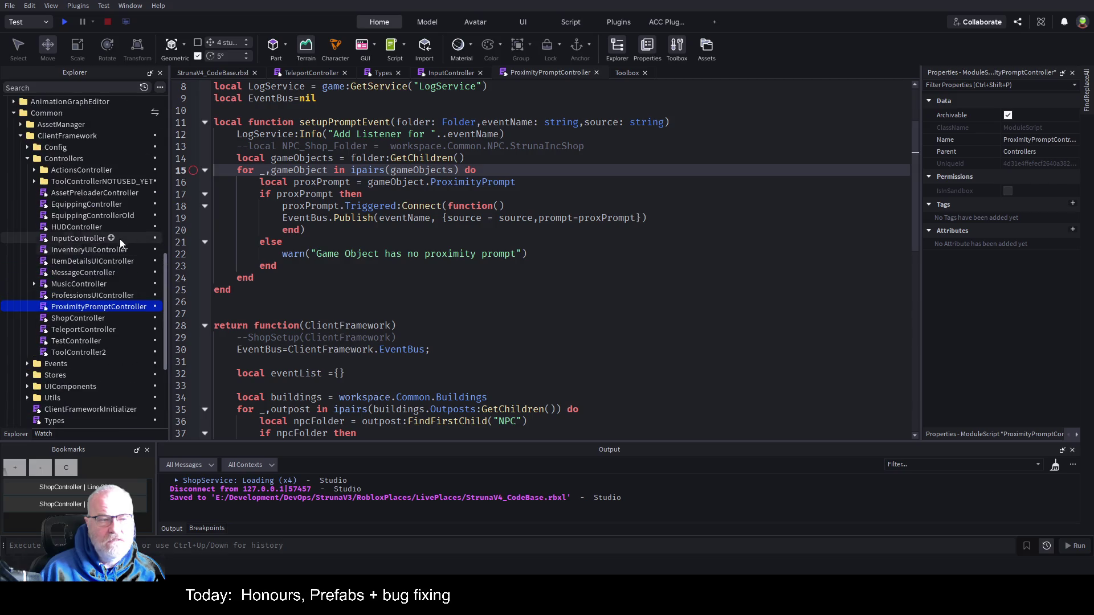
{"action": "scroll", "coordinate": [121, 237], "scroll_direction": "up", "scroll_amount": 3}
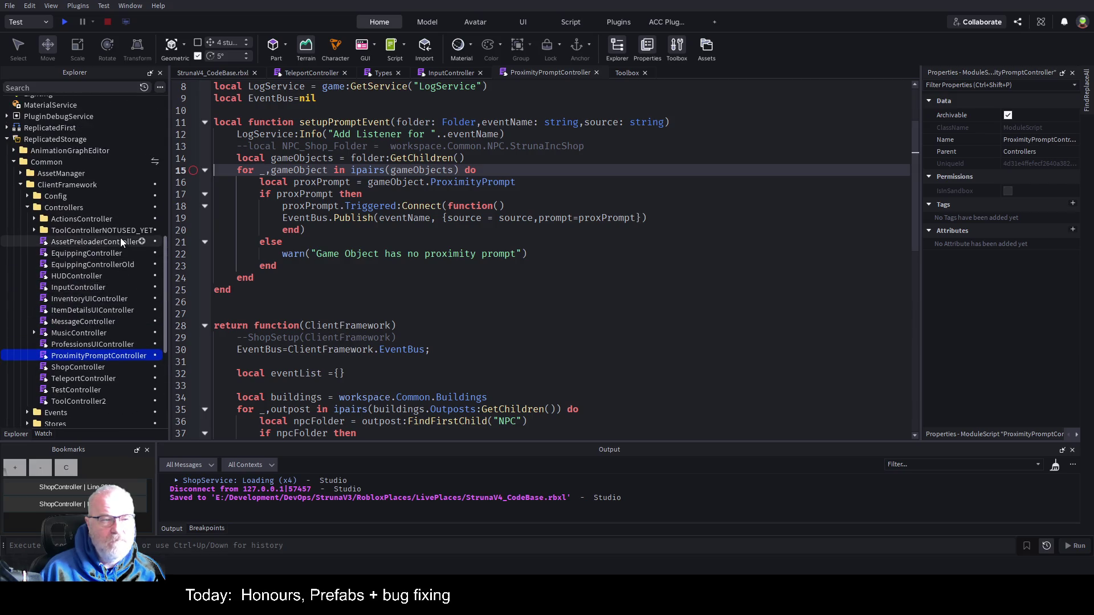
{"action": "left_click", "coordinate": [53, 163]}
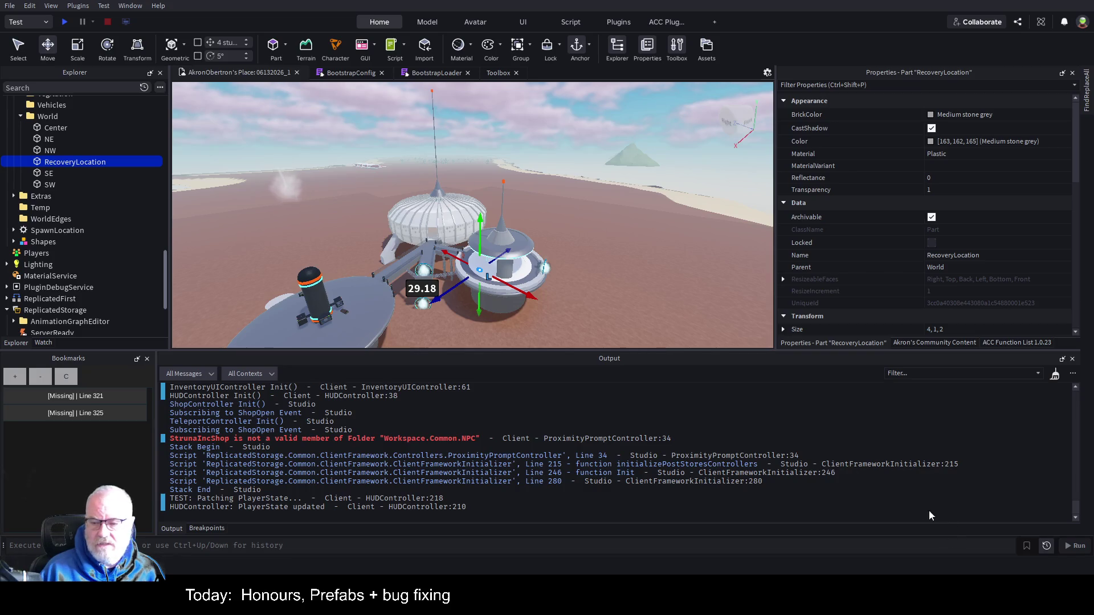
Step: Clear the Output log, launch a new Struna playtest, and widen the game viewport
{"action": "key", "text": "ctrl+k"}
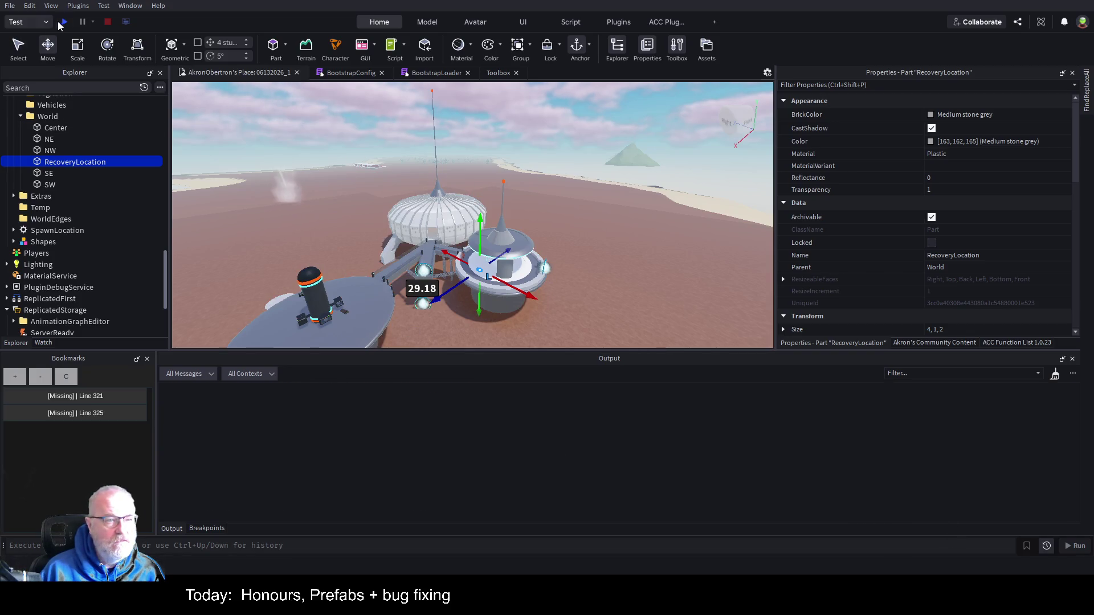
{"action": "left_click", "coordinate": [64, 22]}
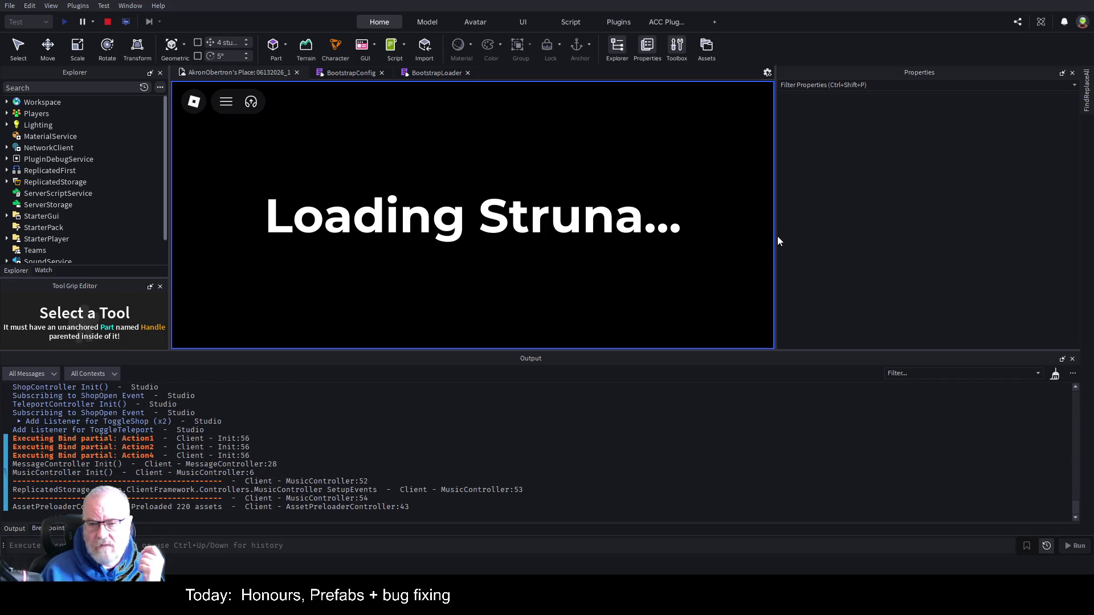
{"action": "left_click_drag", "start_coordinate": [775, 234], "coordinate": [993, 243]}
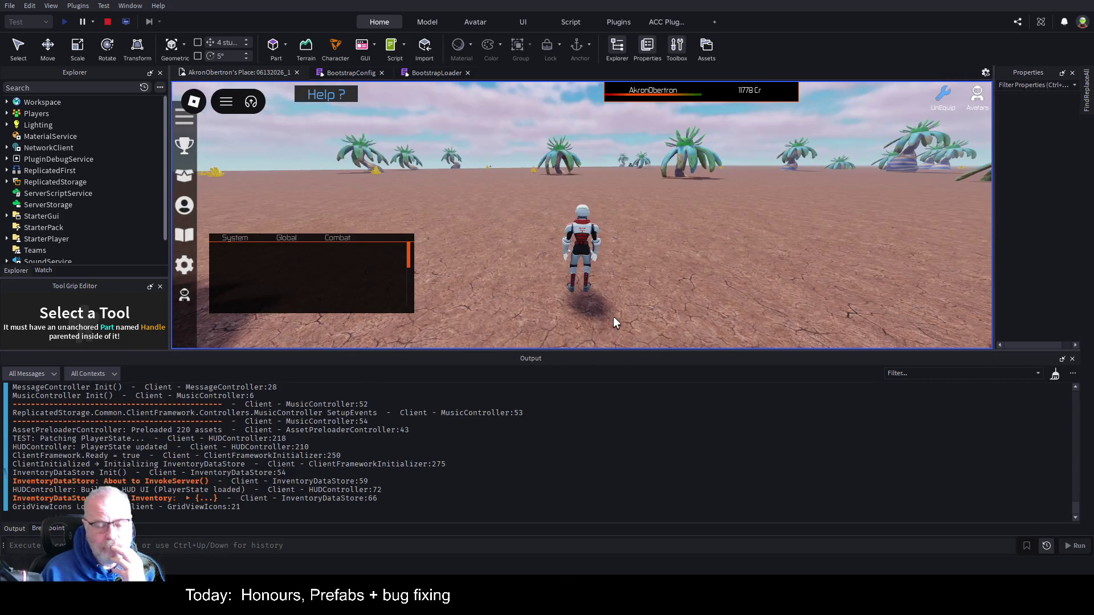
Step: Enlarge and orbit the game view, then delete the ACCPlugin folder from the running Workspace
{"action": "left_click_drag", "start_coordinate": [603, 351], "coordinate": [613, 423]}
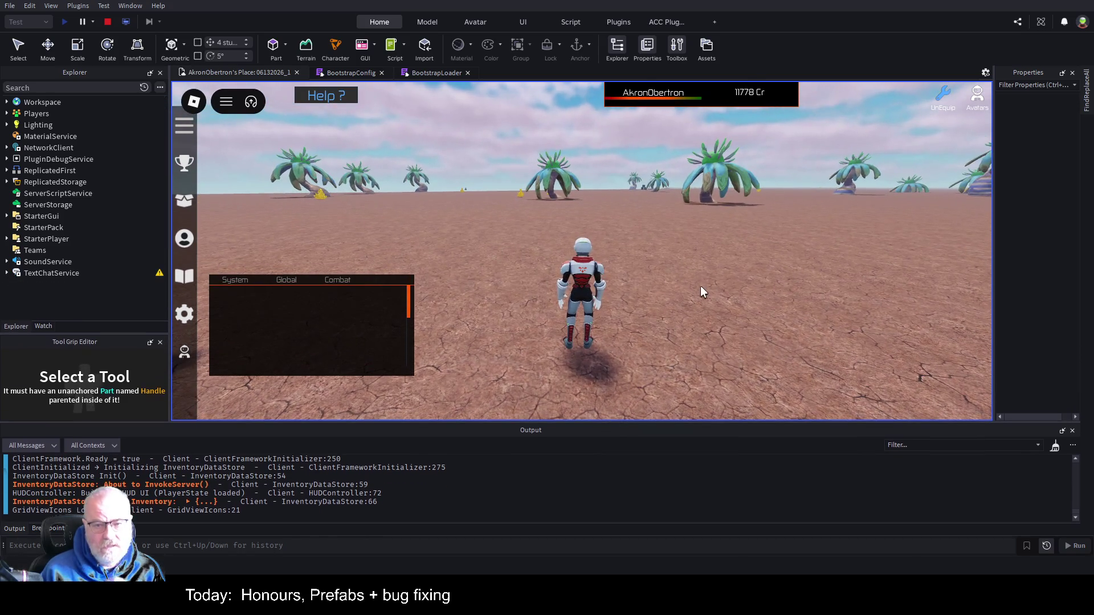
{"action": "left_click_drag", "start_coordinate": [699, 286], "coordinate": [791, 237]}
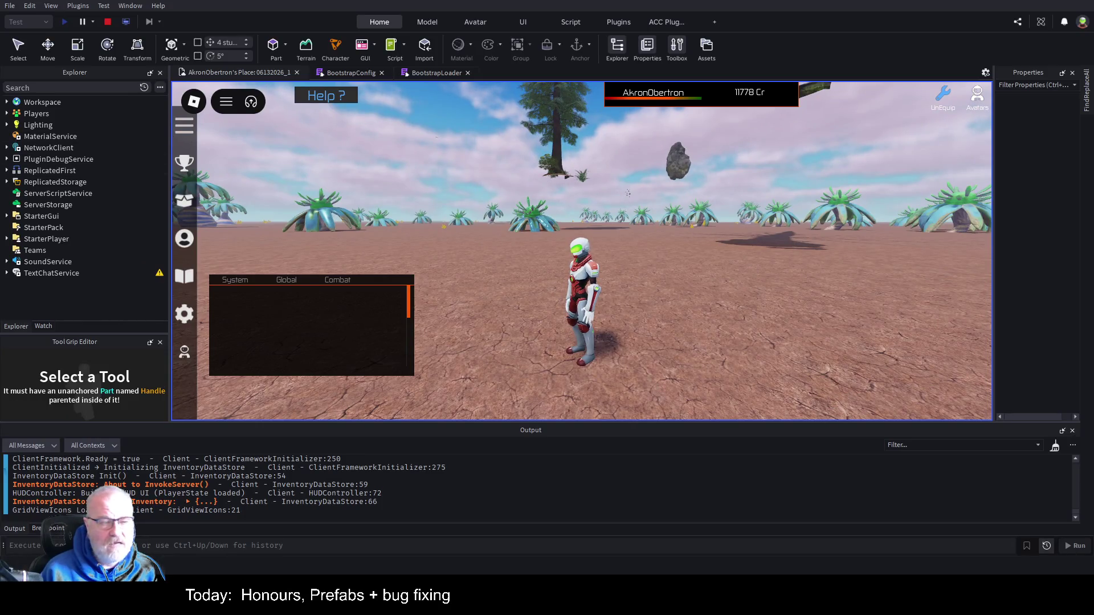
{"action": "left_click", "coordinate": [6, 102]}
{"action": "left_click", "coordinate": [41, 137]}
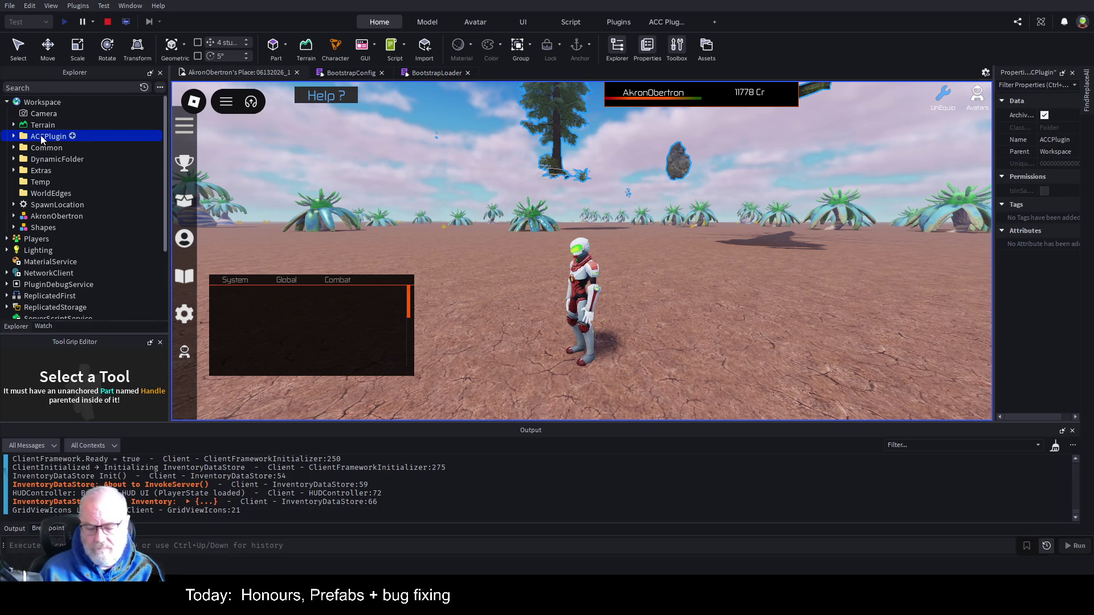
{"action": "key", "text": "Delete"}
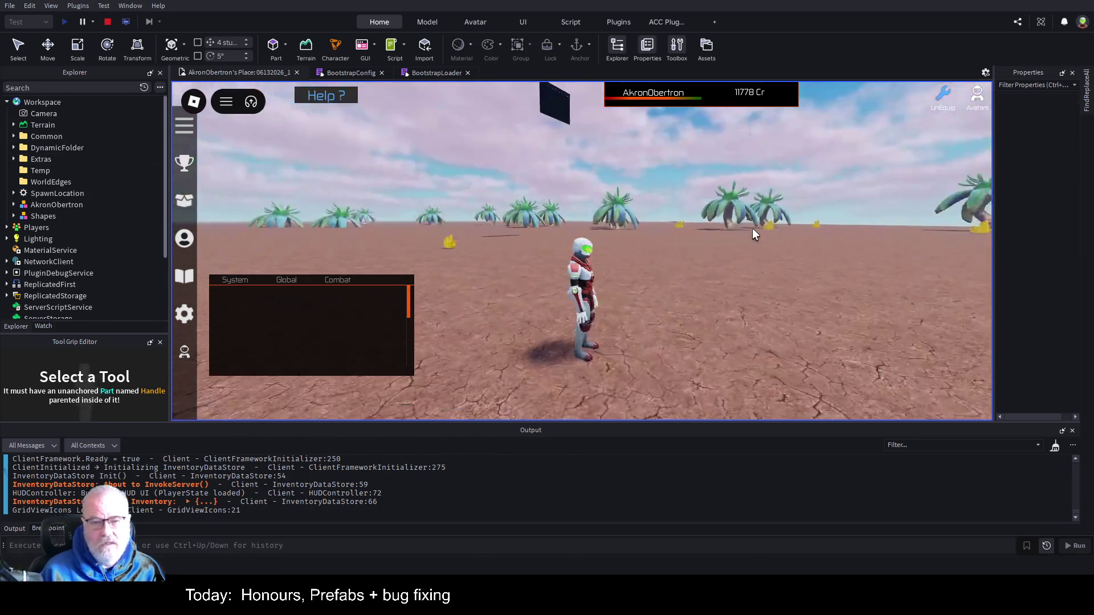
Step: Walk the character across the desert and trigger the R recovery teleport
{"action": "scroll", "coordinate": [730, 227], "scroll_direction": "down", "scroll_amount": 5}
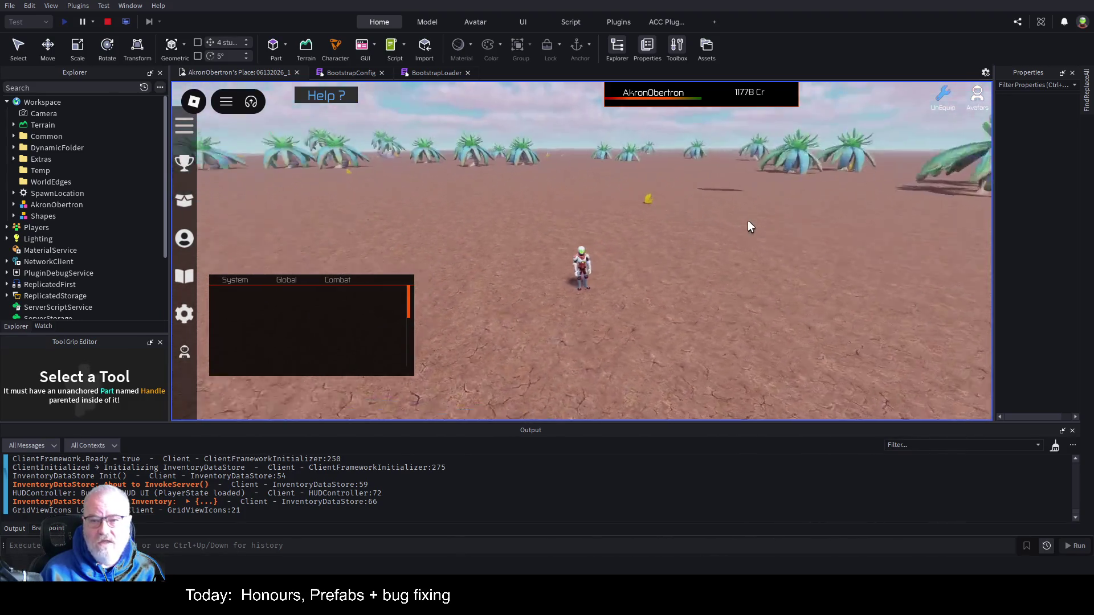
{"action": "key", "text": "w"}
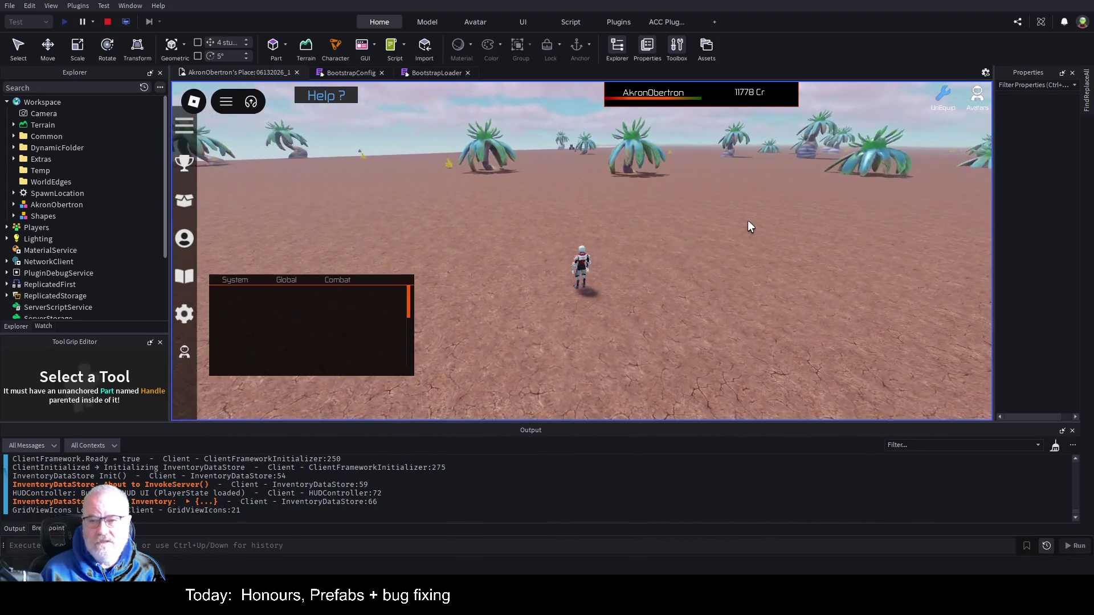
{"action": "key", "text": "Left"}
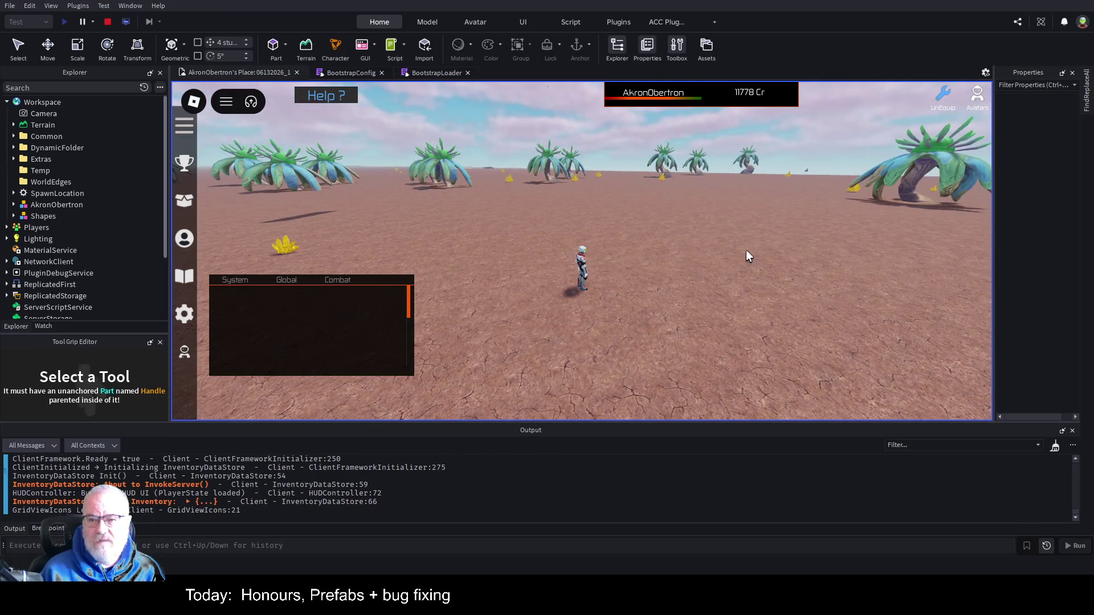
{"action": "key", "text": "Left"}
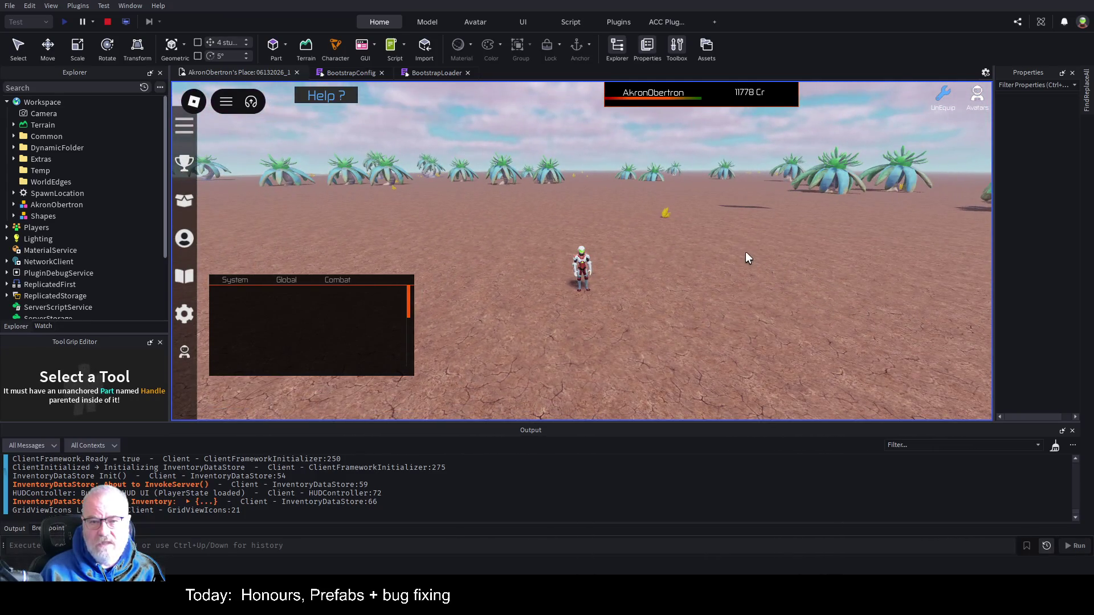
{"action": "key", "text": "r"}
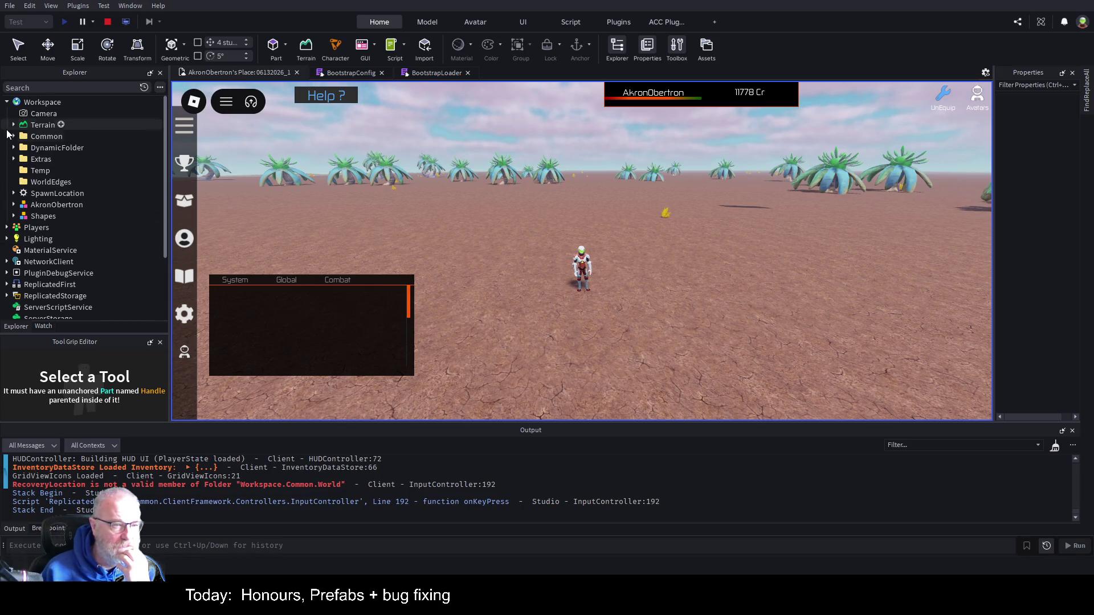
Step: Check Common > World for RecoveryLocation, then stop the playtest
{"action": "left_click", "coordinate": [13, 136]}
{"action": "left_click", "coordinate": [22, 251]}
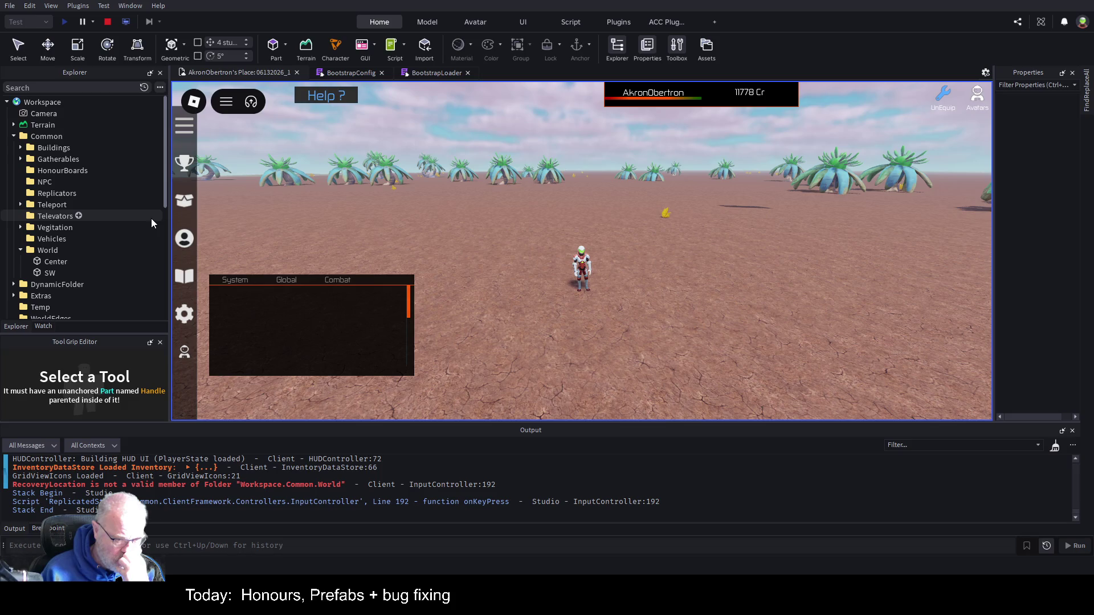
{"action": "left_click", "coordinate": [104, 22]}
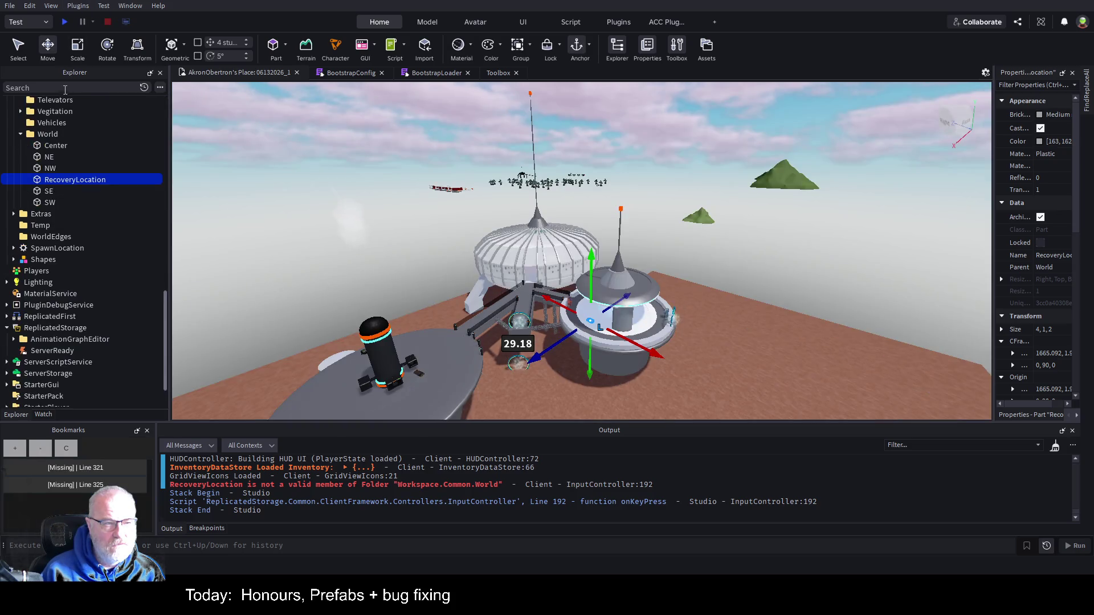
Step: Collapse Common > Buildings, exposing World with Center, NE, NW, SE, SW and RecoveryLocation
{"action": "left_click", "coordinate": [68, 88]}
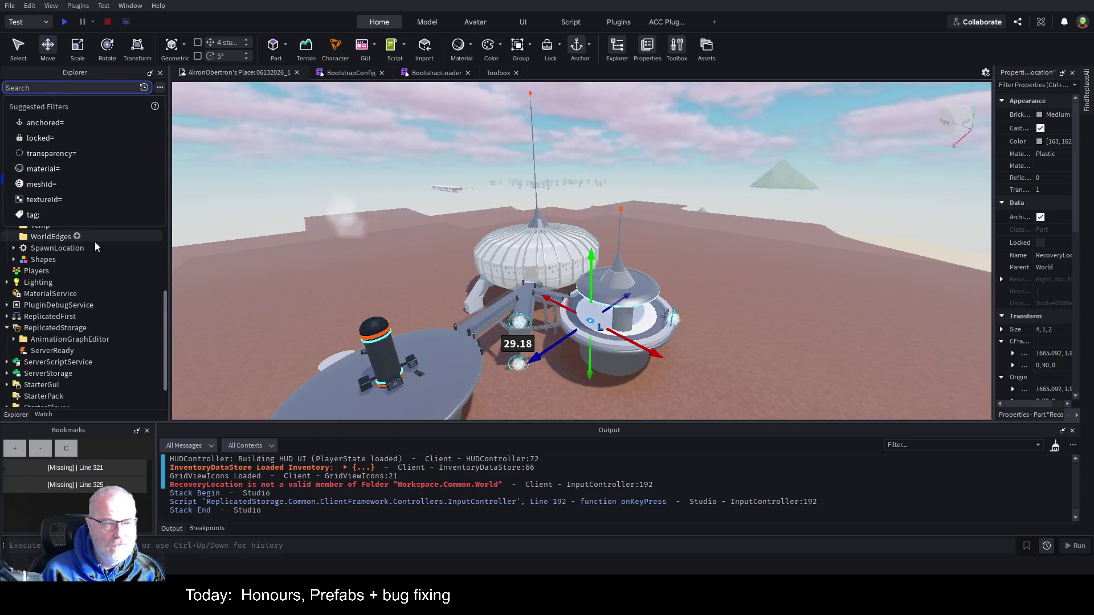
{"action": "left_click", "coordinate": [164, 331]}
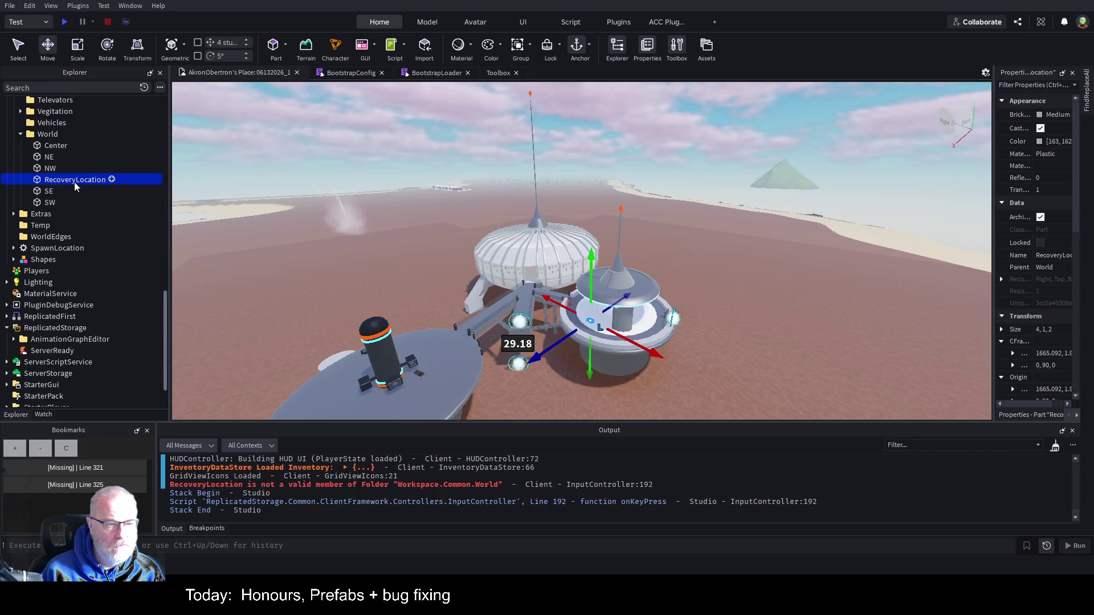
{"action": "scroll", "coordinate": [74, 188], "scroll_direction": "up", "scroll_amount": 4}
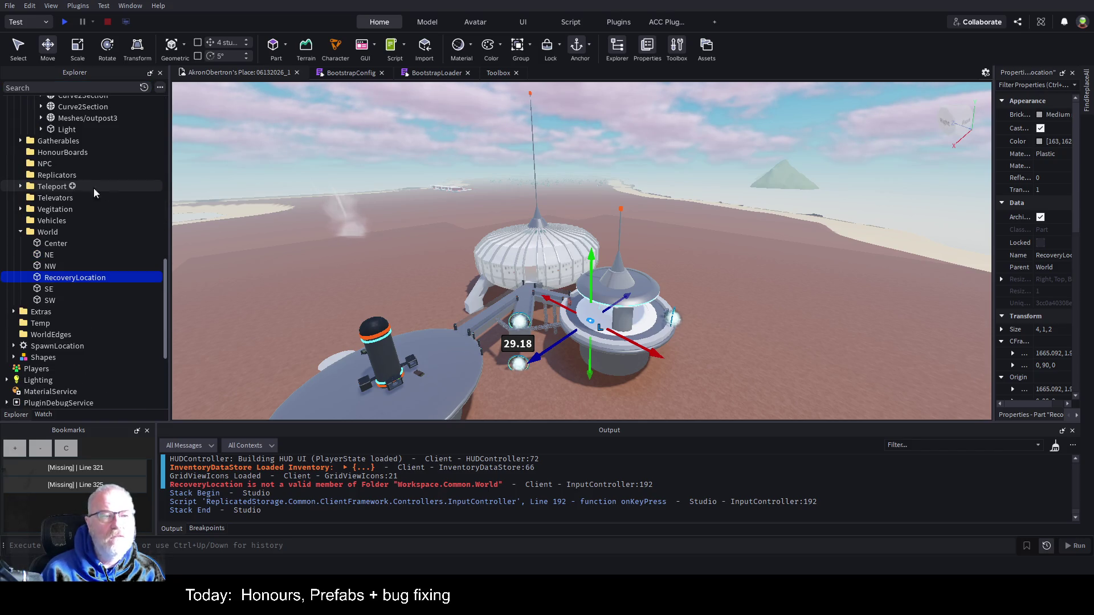
{"action": "scroll", "coordinate": [102, 199], "scroll_direction": "up", "scroll_amount": 12}
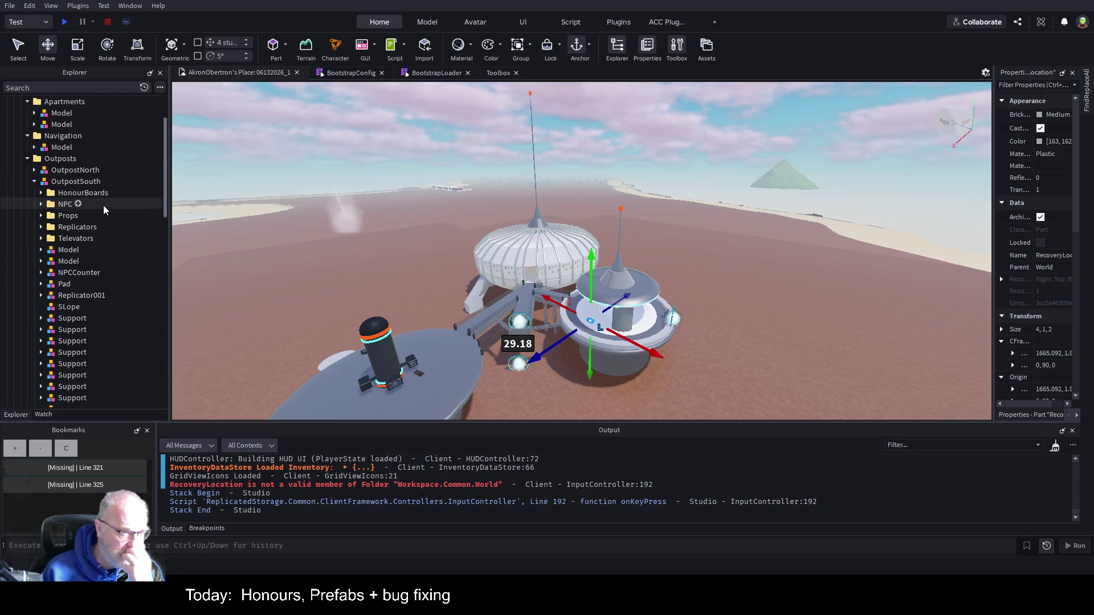
{"action": "scroll", "coordinate": [103, 205], "scroll_direction": "up", "scroll_amount": 3}
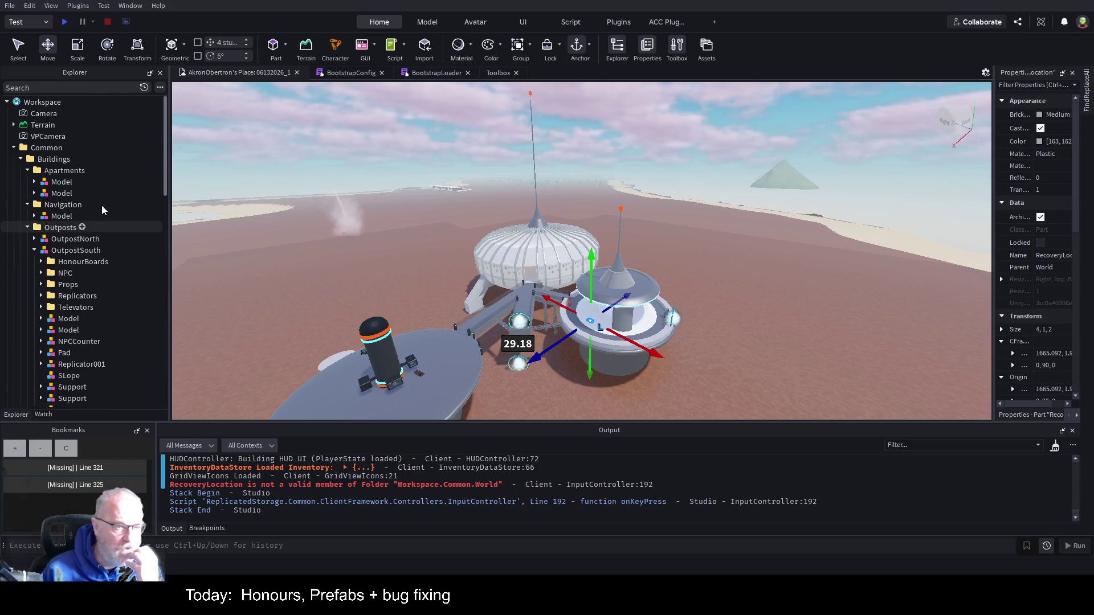
{"action": "left_click", "coordinate": [21, 159]}
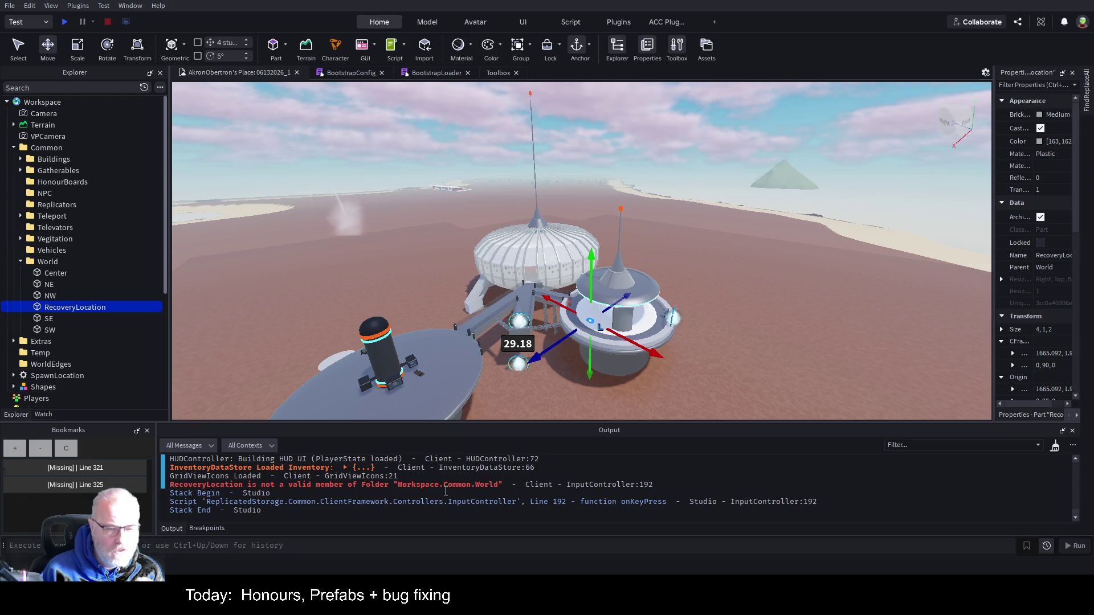
Step: Review RecoveryLocation's collision and anchoring in a widened Properties panel, then select WaterFall1
{"action": "left_click", "coordinate": [46, 148]}
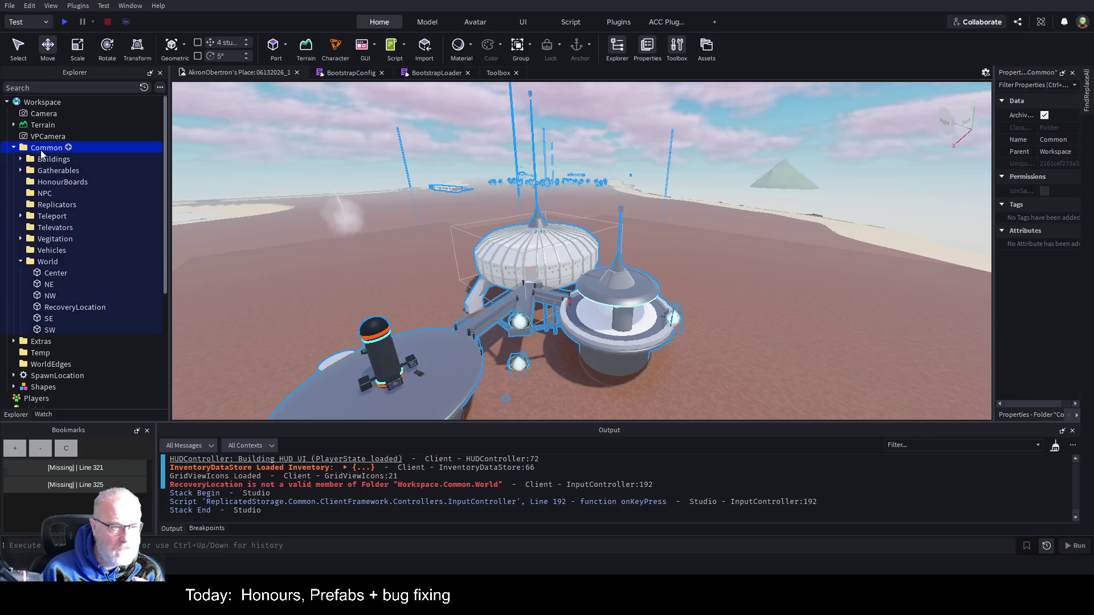
{"action": "left_click", "coordinate": [53, 262]}
{"action": "left_click", "coordinate": [54, 307]}
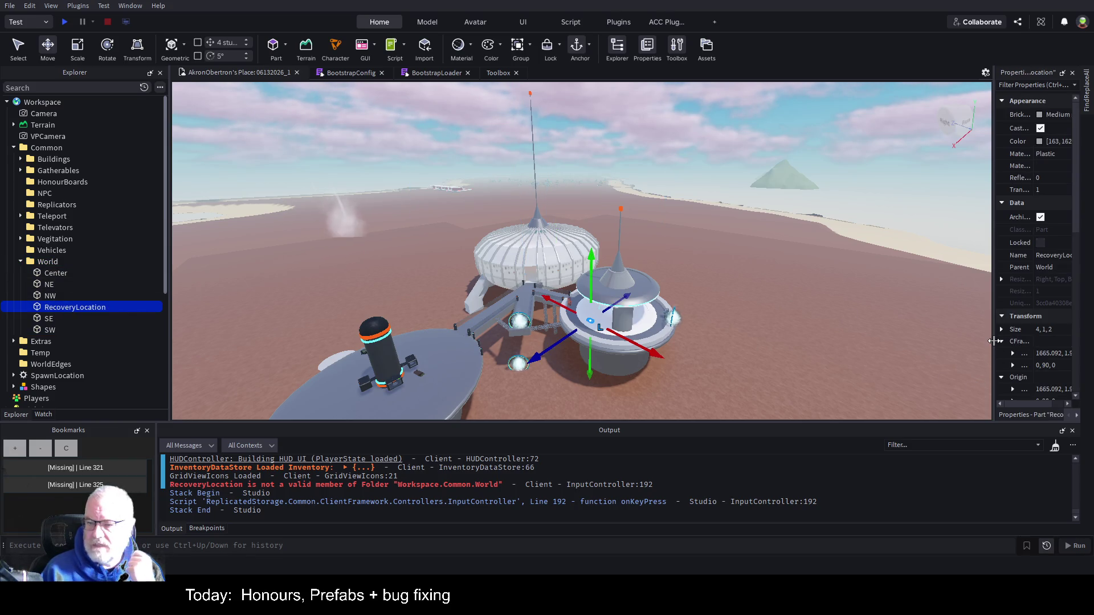
{"action": "left_click_drag", "start_coordinate": [993, 348], "coordinate": [764, 353]}
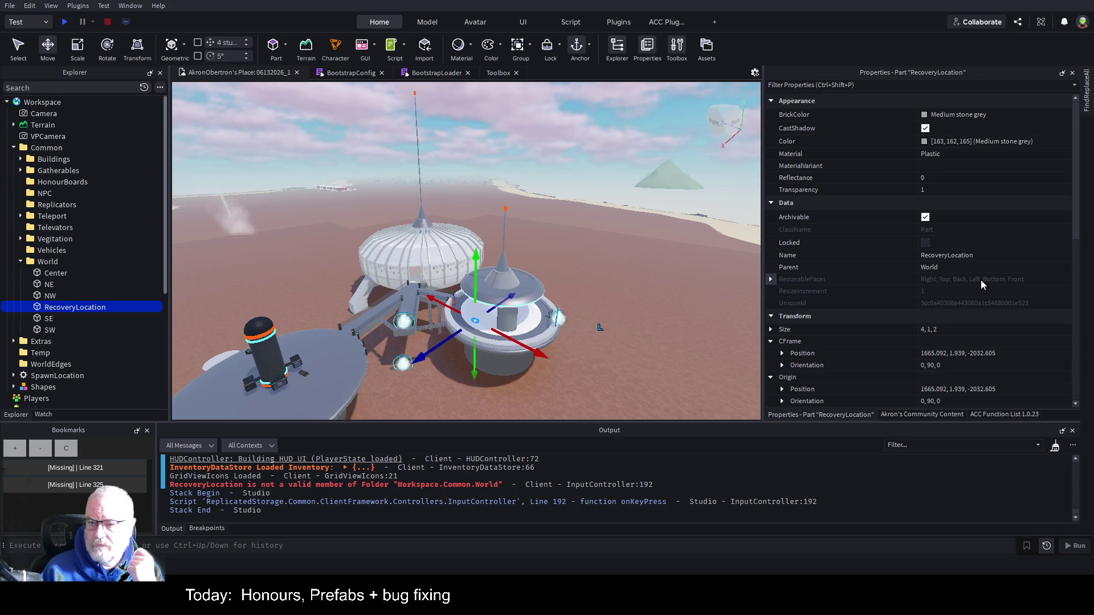
{"action": "scroll", "coordinate": [980, 279], "scroll_direction": "down", "scroll_amount": 5}
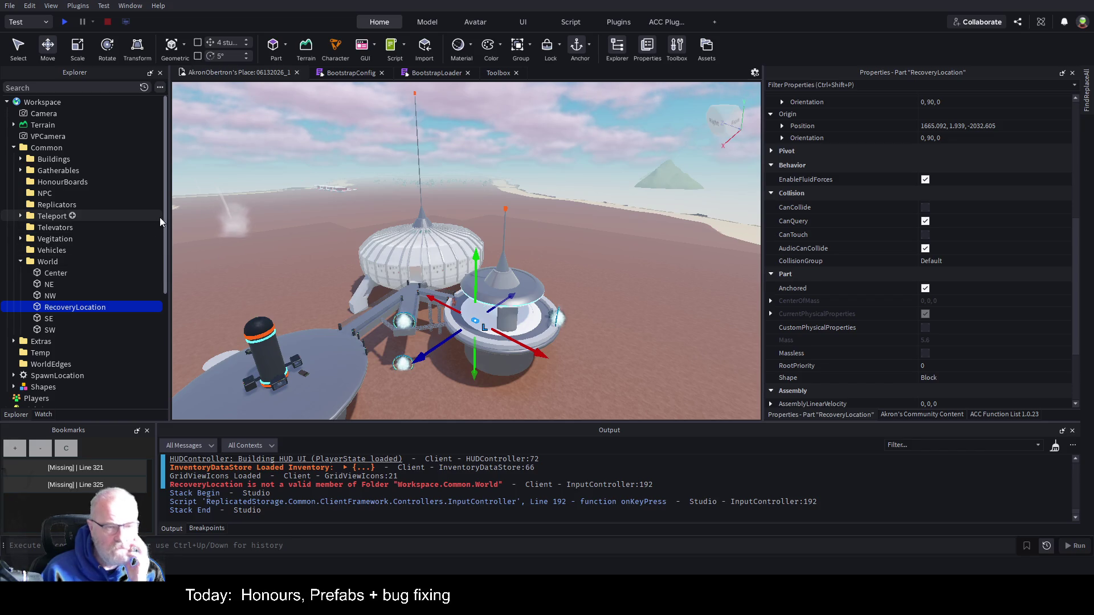
{"action": "left_click", "coordinate": [231, 219]}
Step: Delete the WaterFall and WaterFall1 models from the terrain
{"action": "key", "text": "f"}
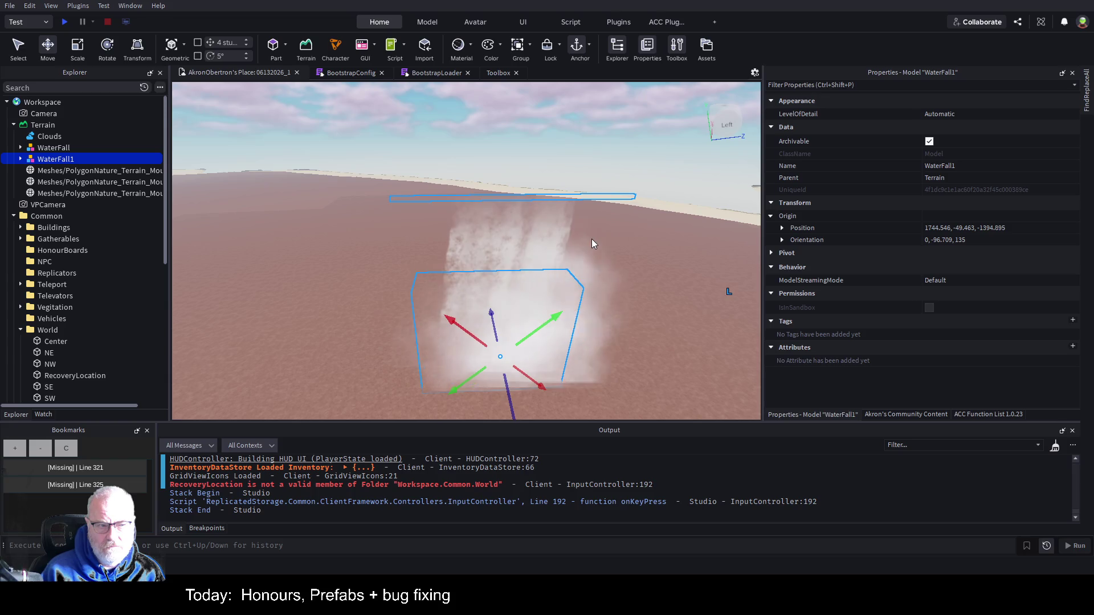
{"action": "left_click", "coordinate": [57, 147], "text": "shift"}
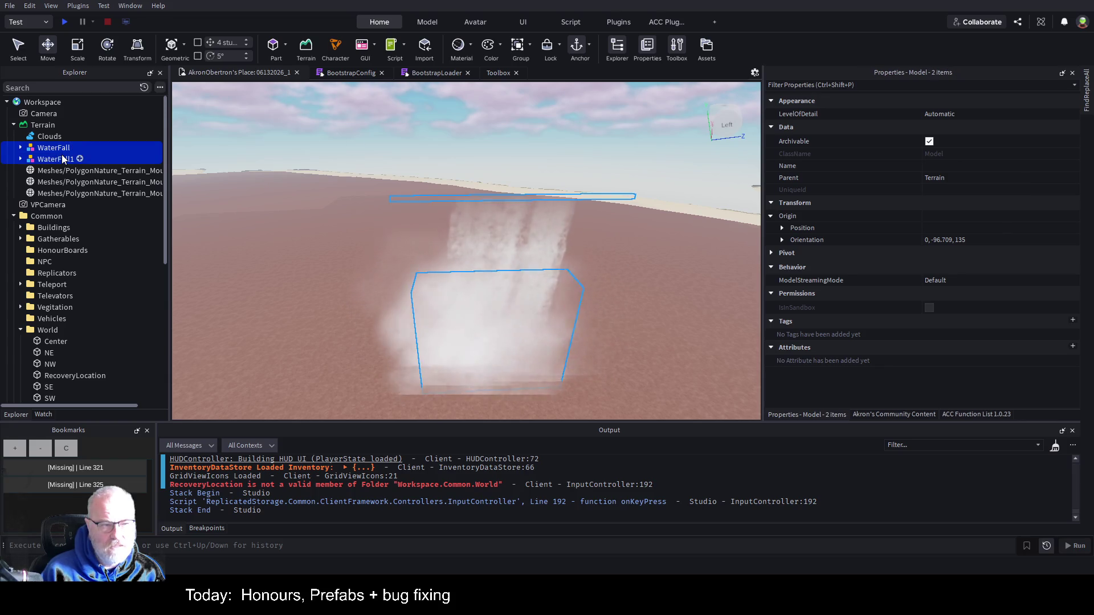
{"action": "key", "text": "Delete"}
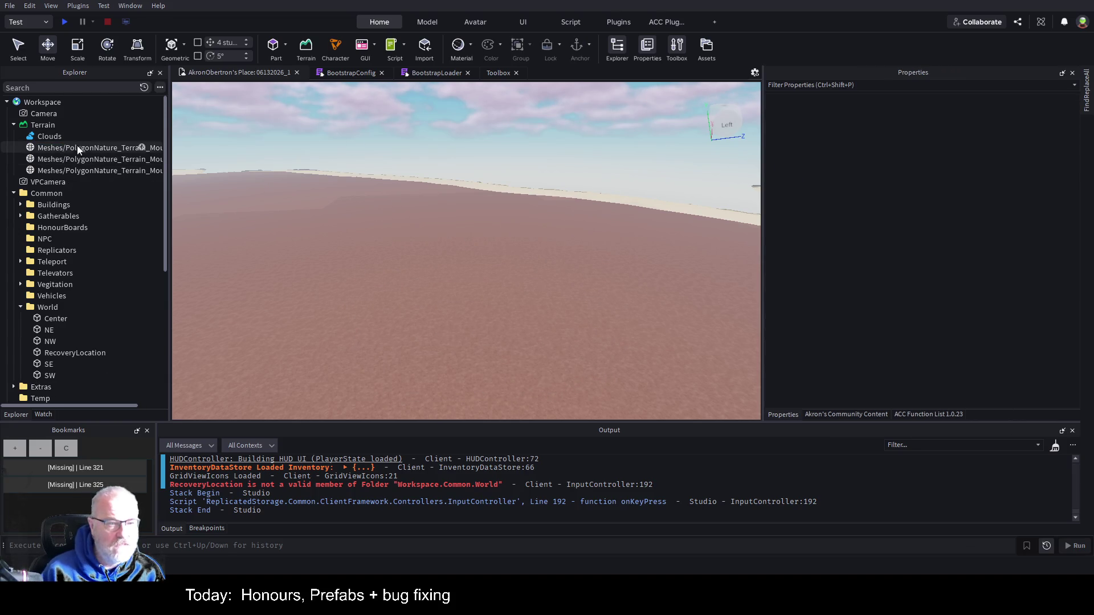
Step: Delete the three Mountain terrain meshes
{"action": "left_click", "coordinate": [82, 160]}
{"action": "key", "text": "f"}
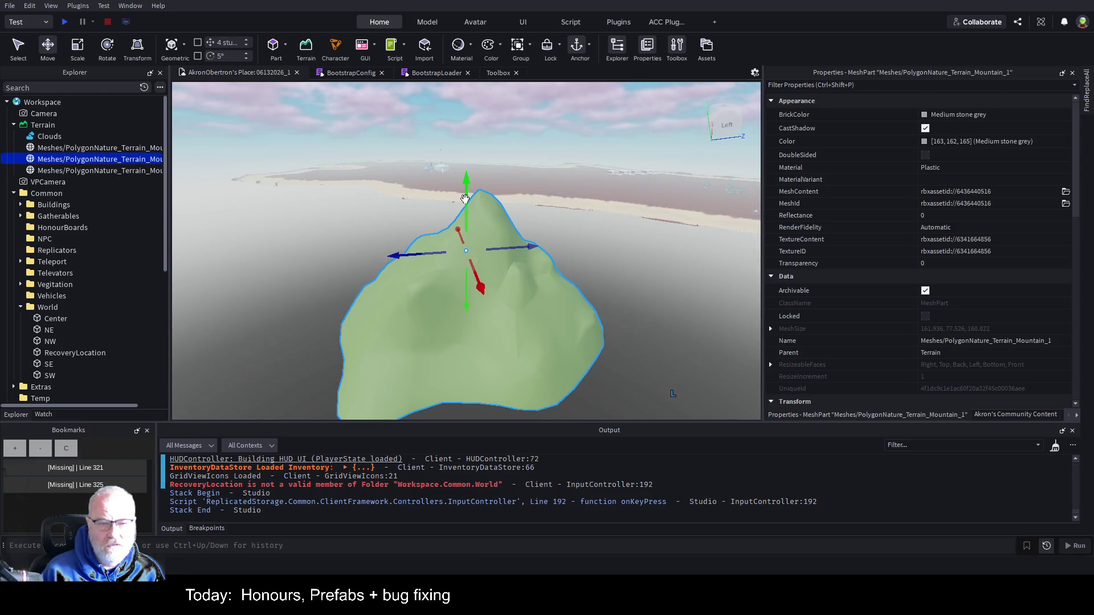
{"action": "left_click", "coordinate": [81, 149]}
{"action": "left_click", "coordinate": [81, 170], "text": "shift"}
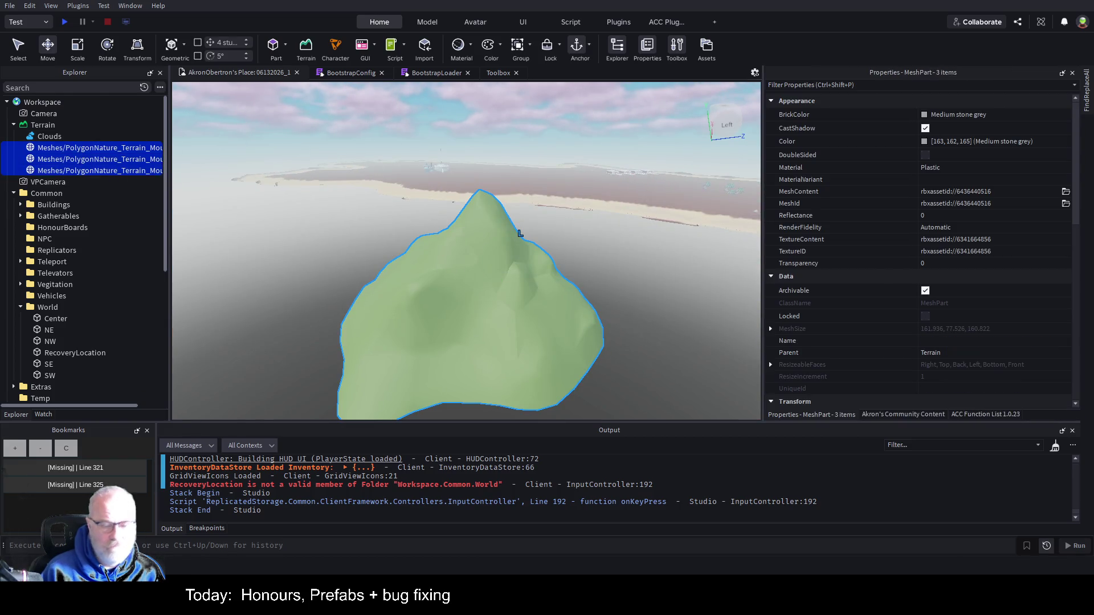
{"action": "key", "text": "Delete"}
Step: Lower the Clouds Cover to 0.597 and start a playtest
{"action": "left_click", "coordinate": [51, 136]}
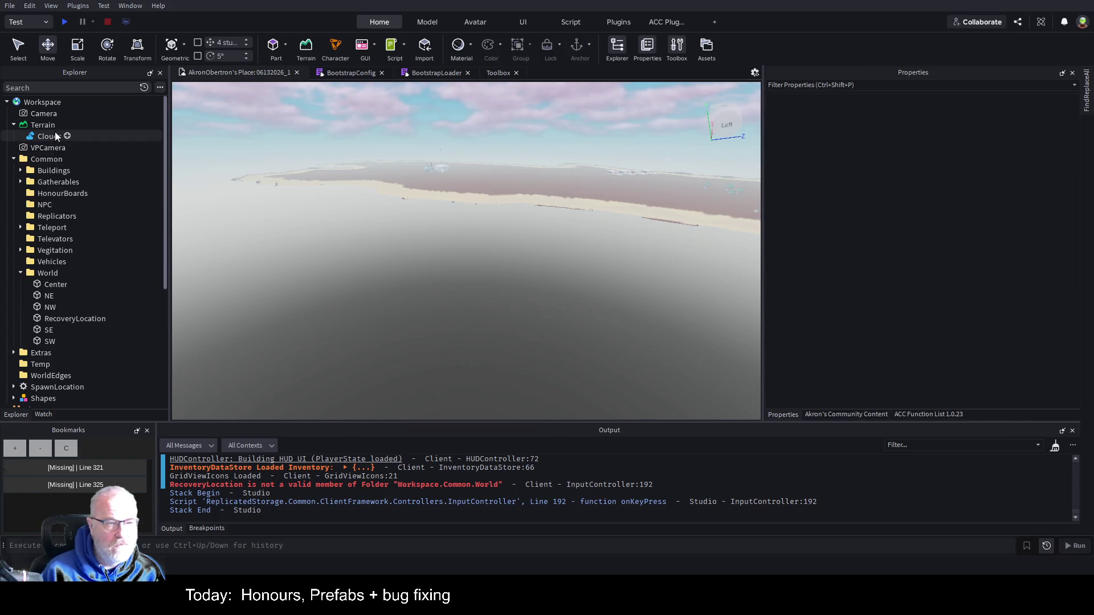
{"action": "left_click", "coordinate": [967, 111]}
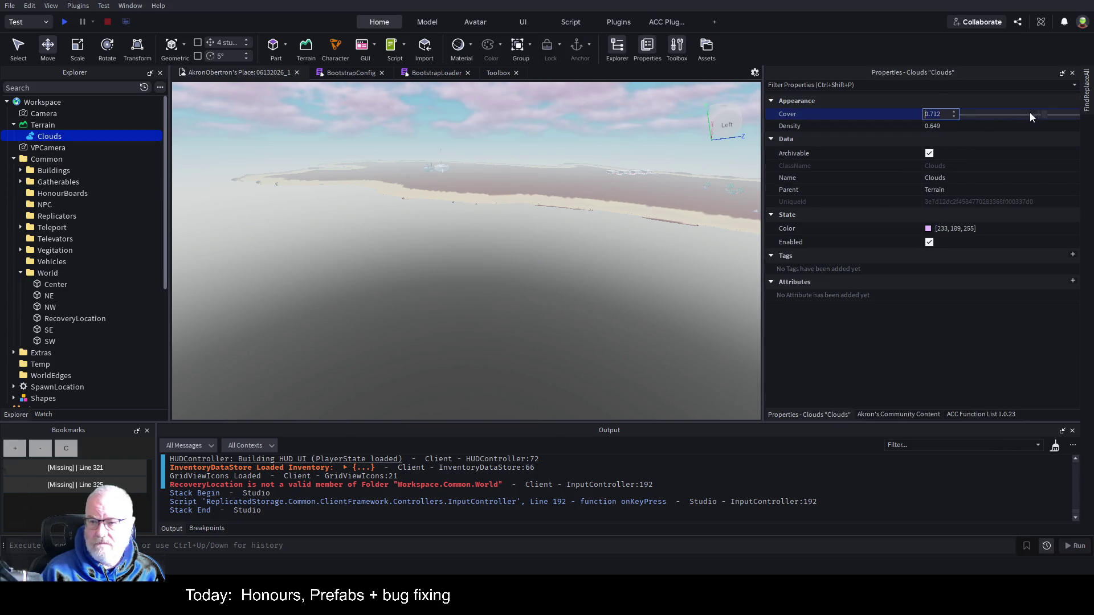
{"action": "mouse_move", "coordinate": [1044, 112]}
{"action": "left_mouse_down"}
{"action": "mouse_move", "coordinate": [1003, 114]}
{"action": "mouse_move", "coordinate": [1031, 111]}
{"action": "left_mouse_up"}
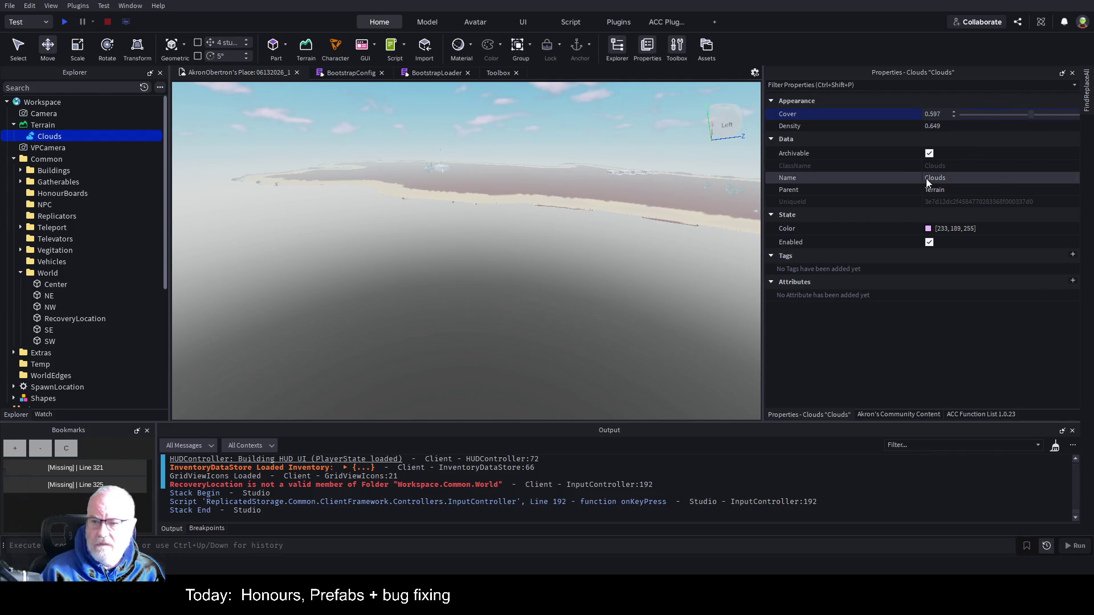
{"action": "left_click", "coordinate": [64, 23]}
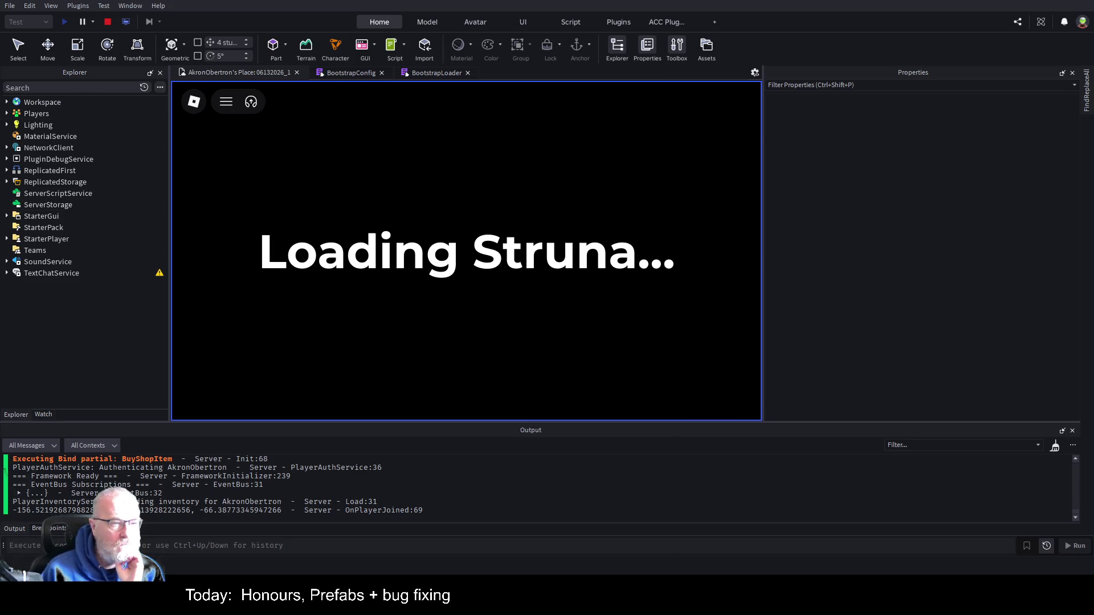
Step: Expand Workspace > Common > World in the running game, which lists only Center and SW
{"action": "left_click", "coordinate": [6, 103]}
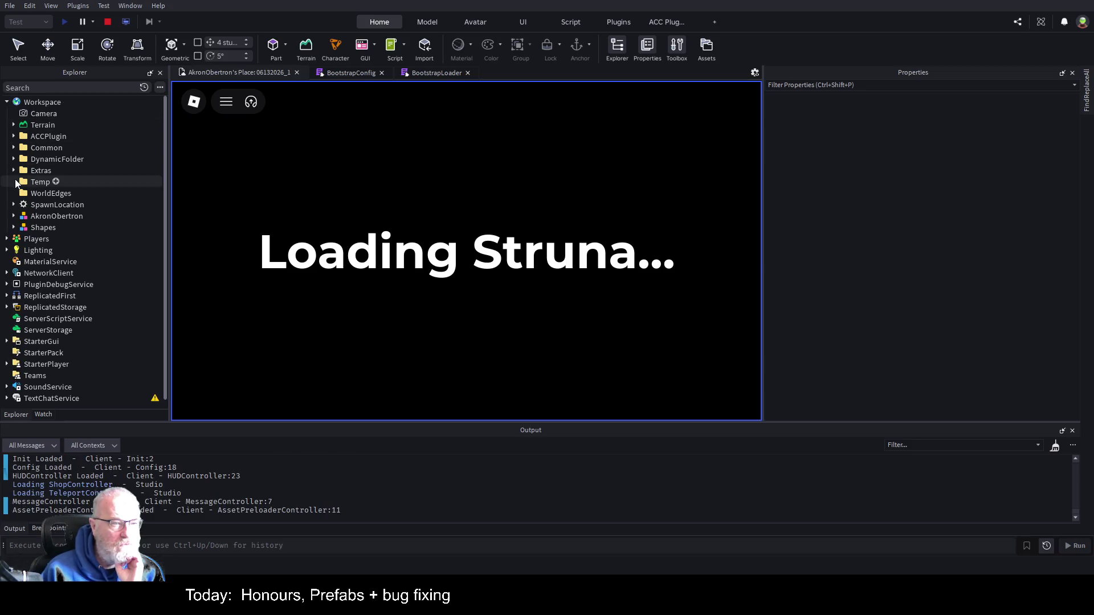
{"action": "left_click", "coordinate": [13, 147]}
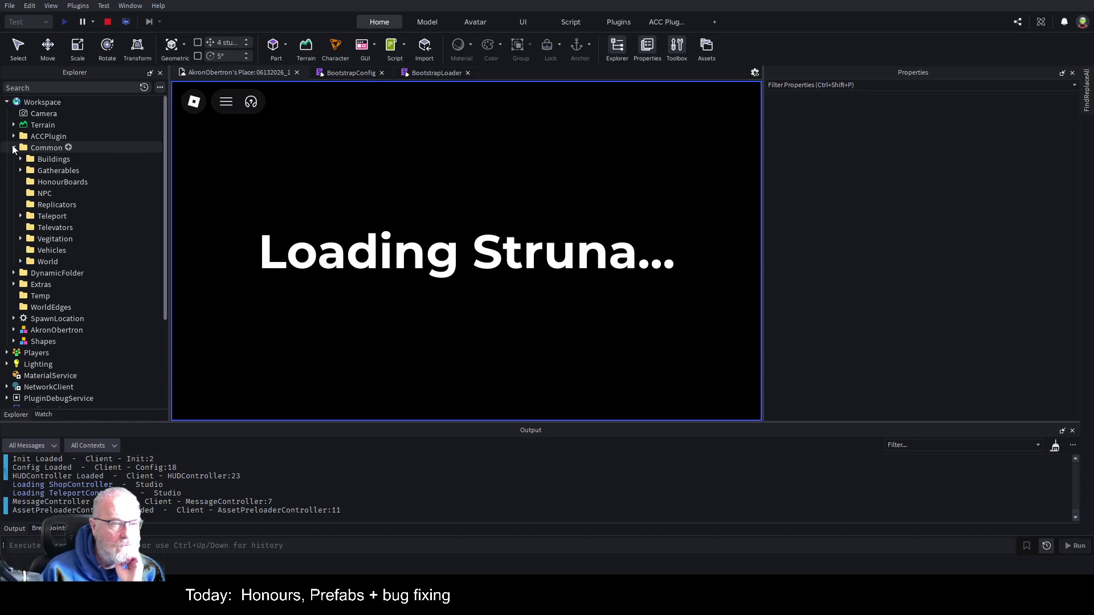
{"action": "left_click", "coordinate": [20, 261]}
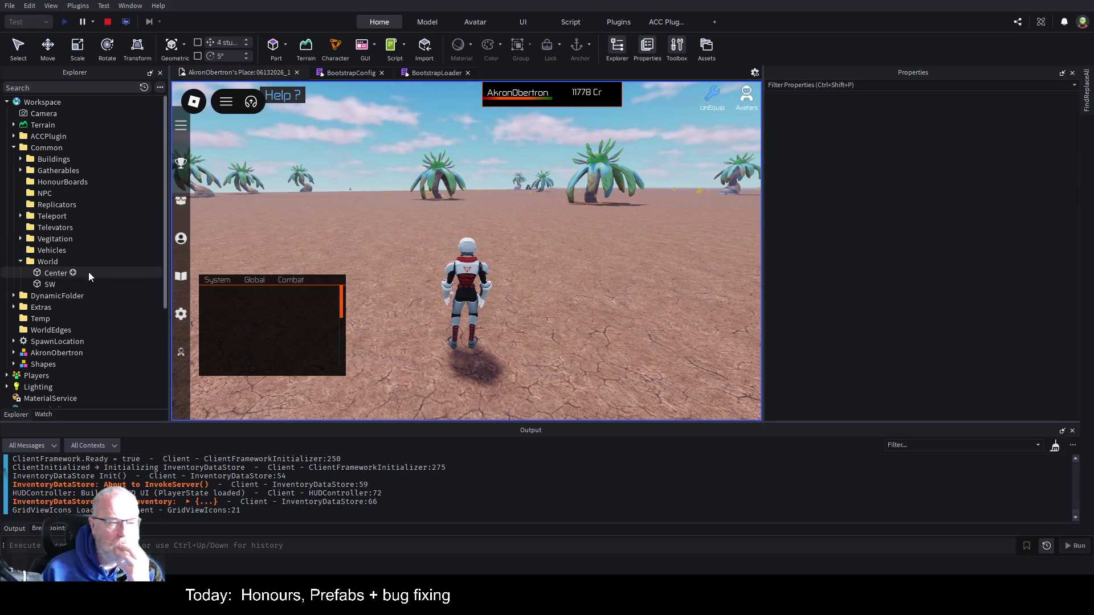
Step: Walk toward the tan truck, delete ACCPlugin from the running game, and widen the view
{"action": "key", "text": "s"}
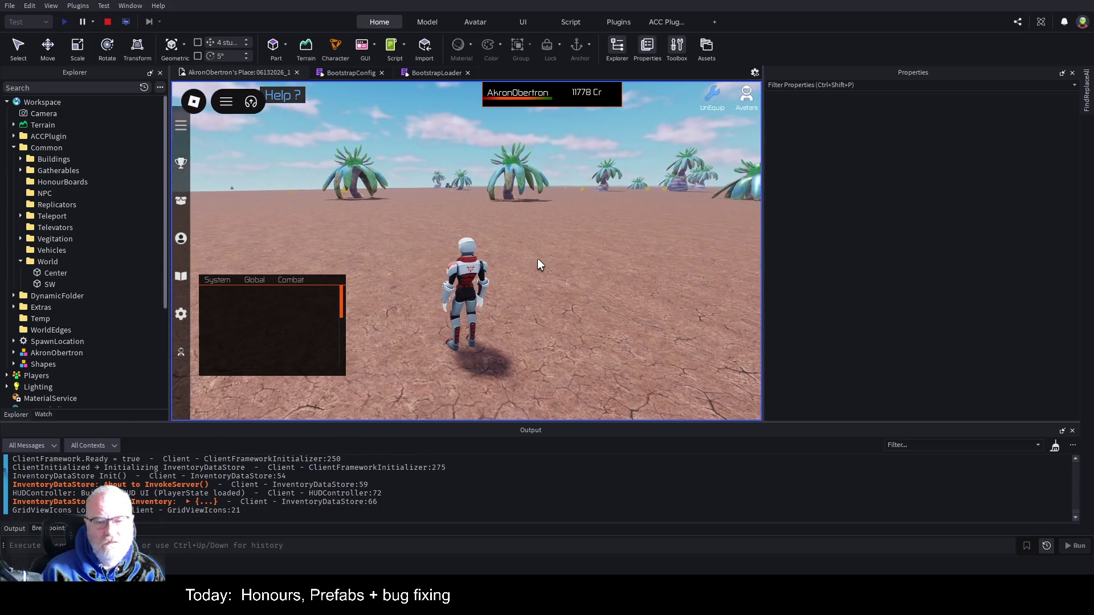
{"action": "key", "text": "d"}
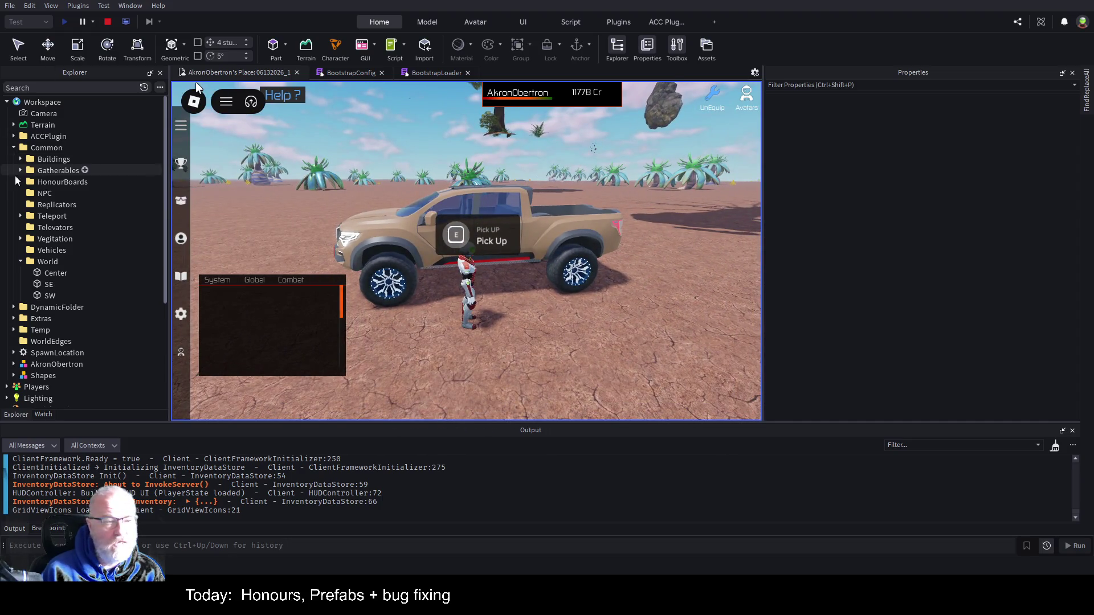
{"action": "left_click", "coordinate": [41, 137]}
{"action": "key", "text": "Delete"}
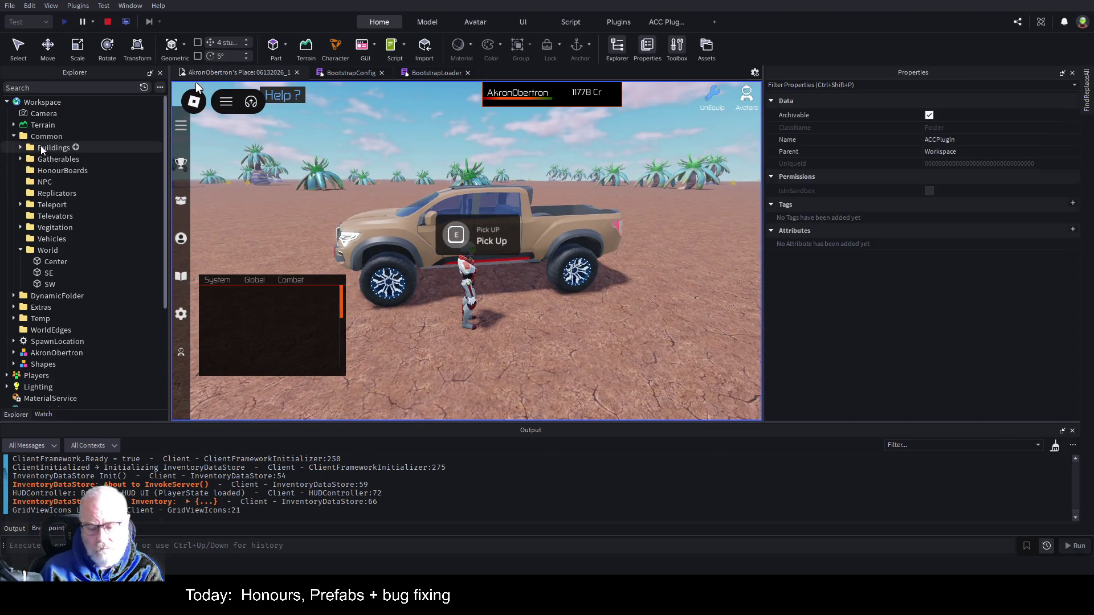
{"action": "key", "text": "w"}
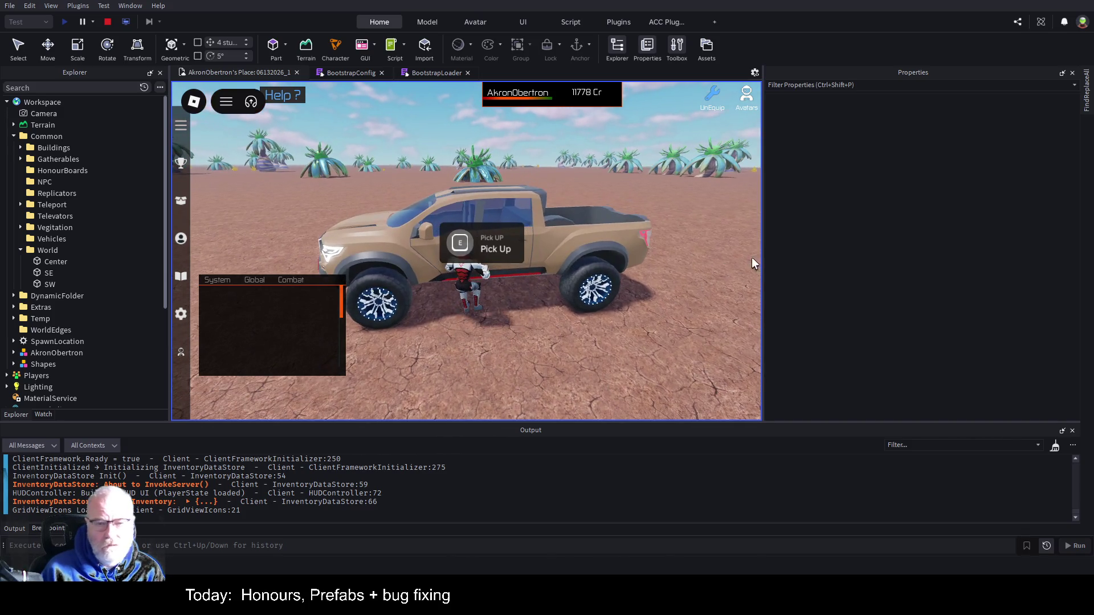
{"action": "left_click_drag", "start_coordinate": [763, 254], "coordinate": [960, 251]}
Step: Board the truck, drive it to the domed building, and step out
{"action": "key", "text": "space"}
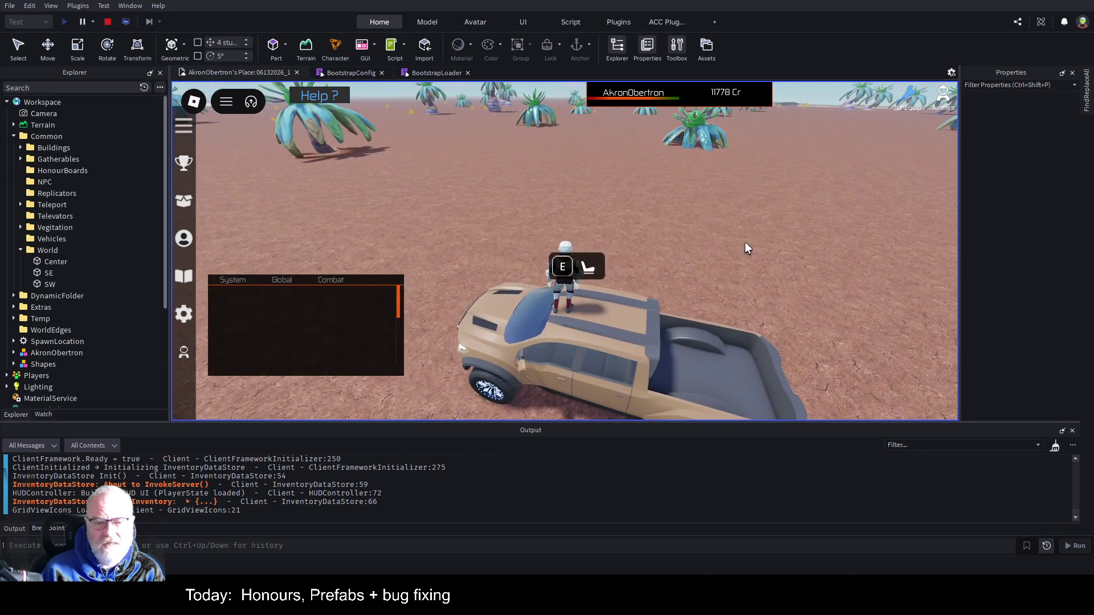
{"action": "key", "text": "e"}
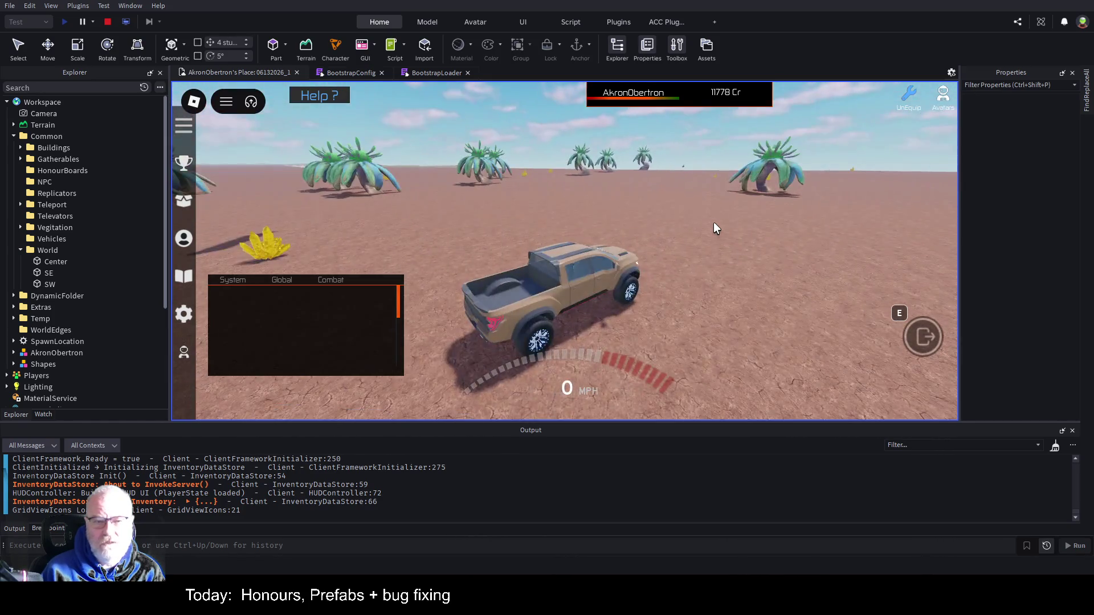
{"action": "key", "text": "w"}
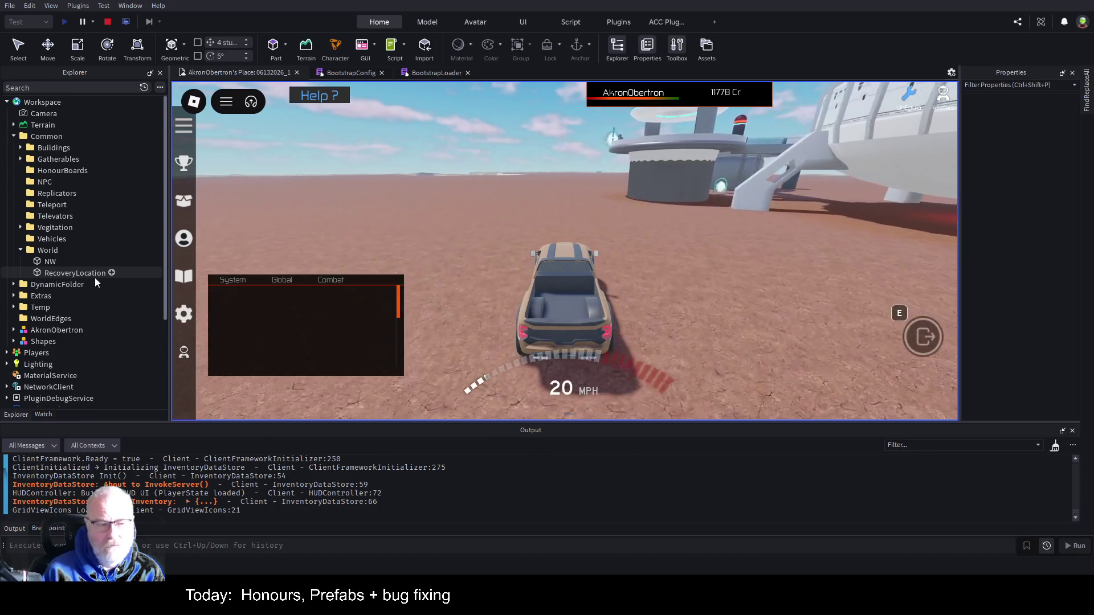
{"action": "key", "text": "e"}
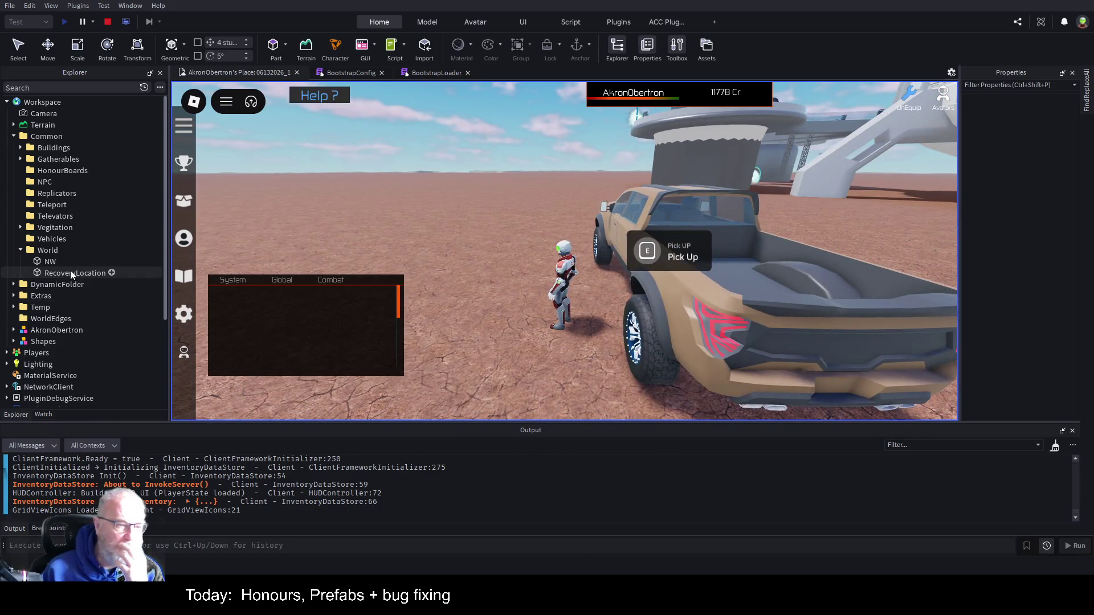
Step: Stop the running test, uncheck StreamingEnabled in the widened Workspace properties, and start a new playtest
{"action": "left_click", "coordinate": [107, 22]}
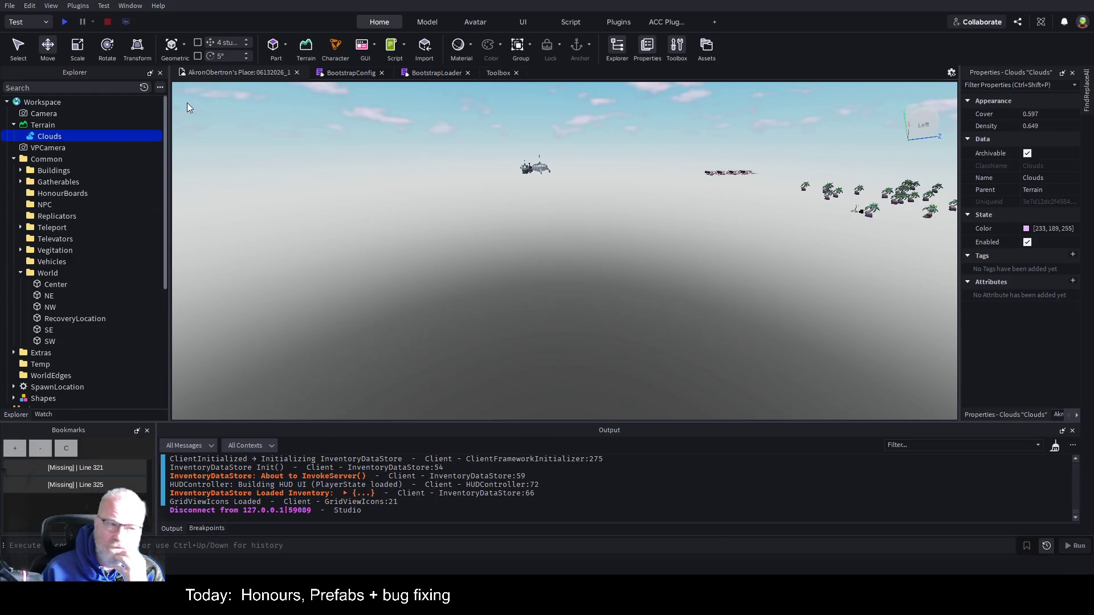
{"action": "scroll", "coordinate": [1019, 306], "scroll_direction": "down", "scroll_amount": 5}
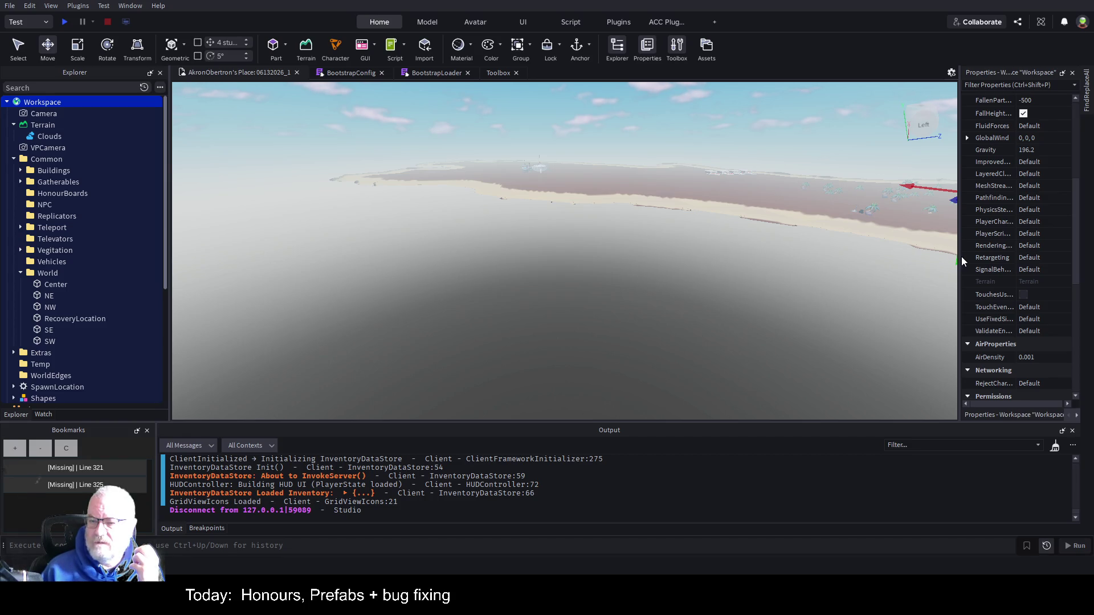
{"action": "mouse_move", "coordinate": [960, 252]}
{"action": "left_mouse_down"}
{"action": "mouse_move", "coordinate": [869, 274]}
{"action": "mouse_move", "coordinate": [669, 274]}
{"action": "left_mouse_up"}
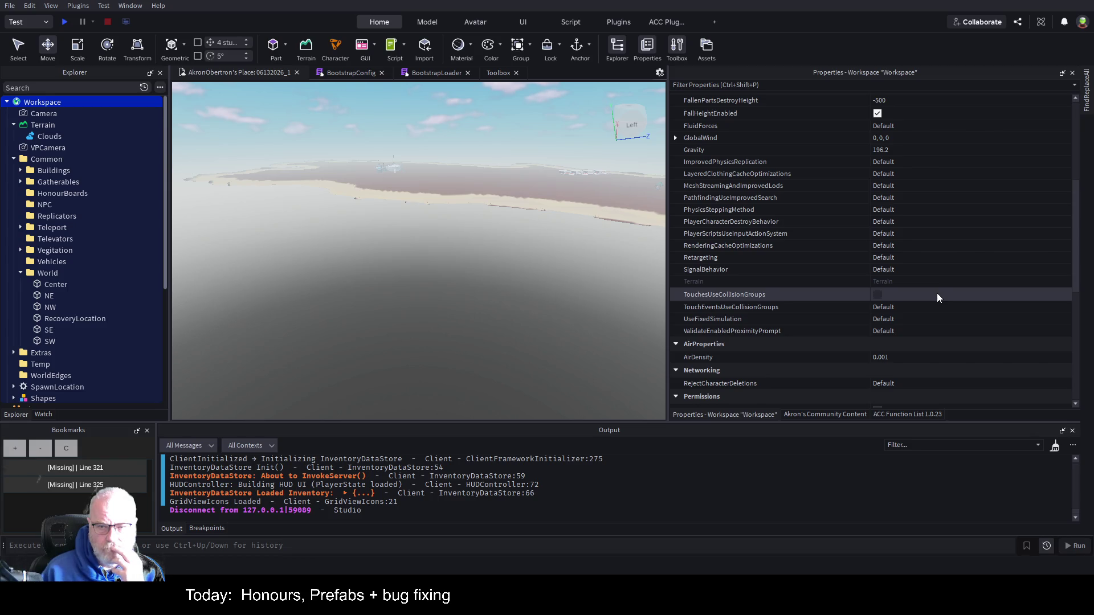
{"action": "scroll", "coordinate": [936, 293], "scroll_direction": "down", "scroll_amount": 10}
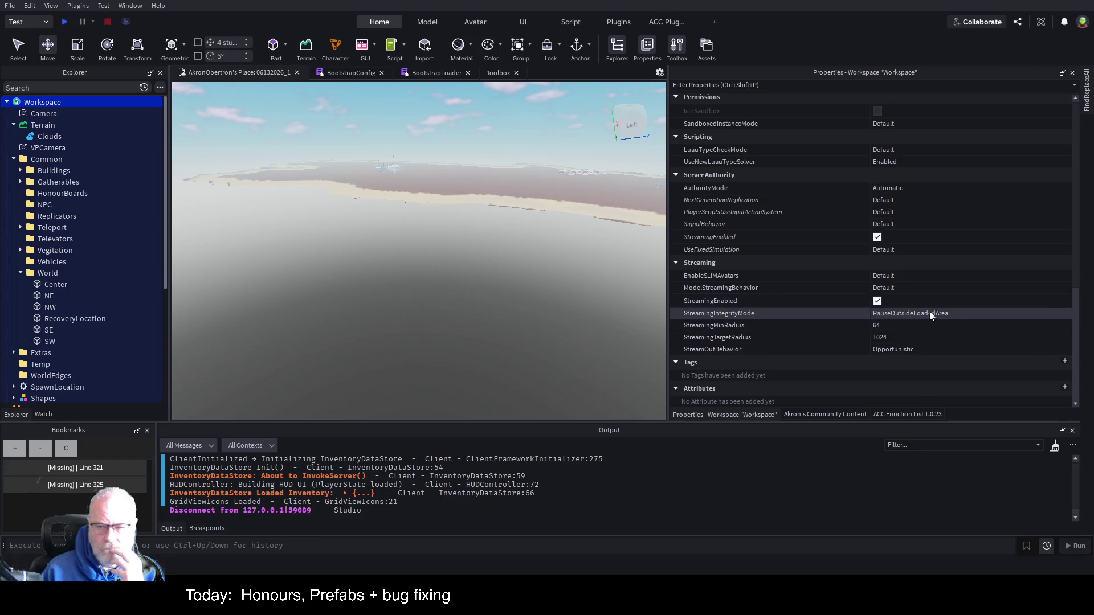
{"action": "left_click", "coordinate": [877, 300]}
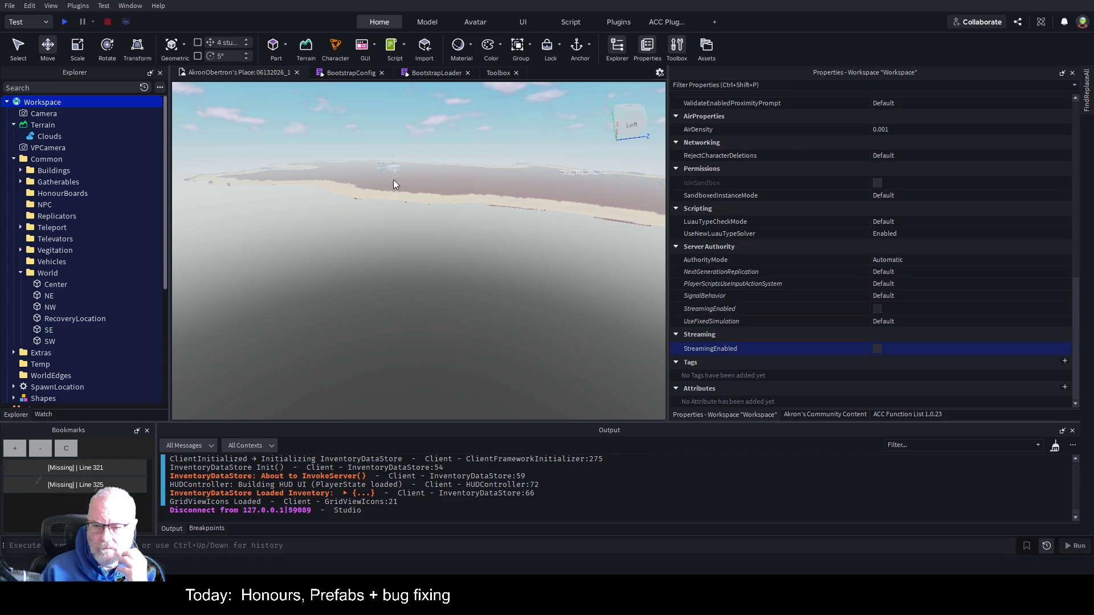
{"action": "left_click", "coordinate": [64, 22]}
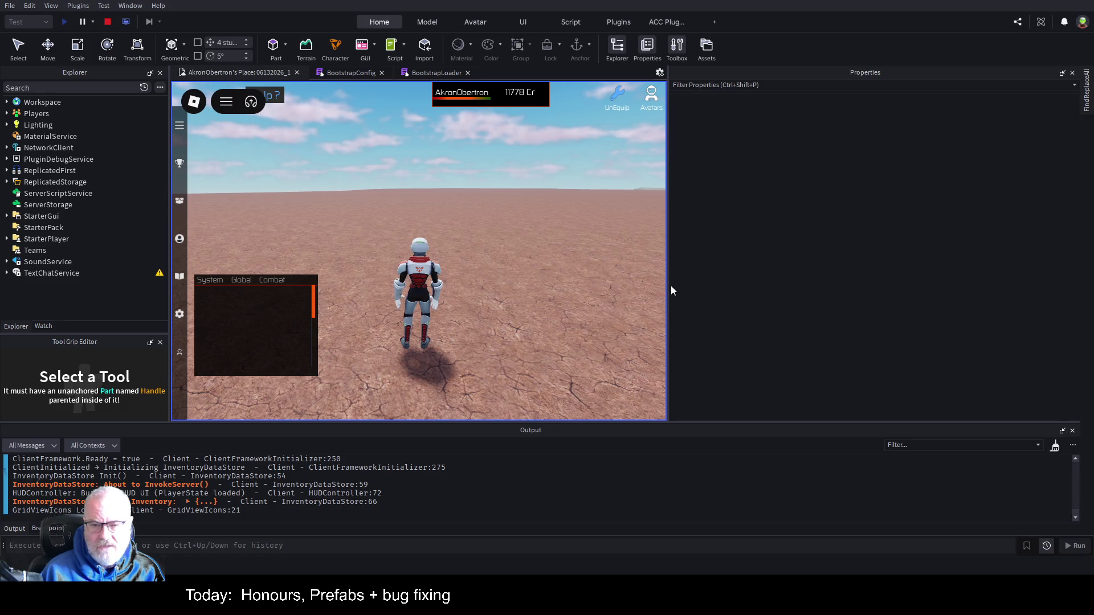
Step: Enlarge the game view and run the character across the rooftops and bridge into the first glowing portal
{"action": "left_click_drag", "start_coordinate": [668, 280], "coordinate": [925, 283]}
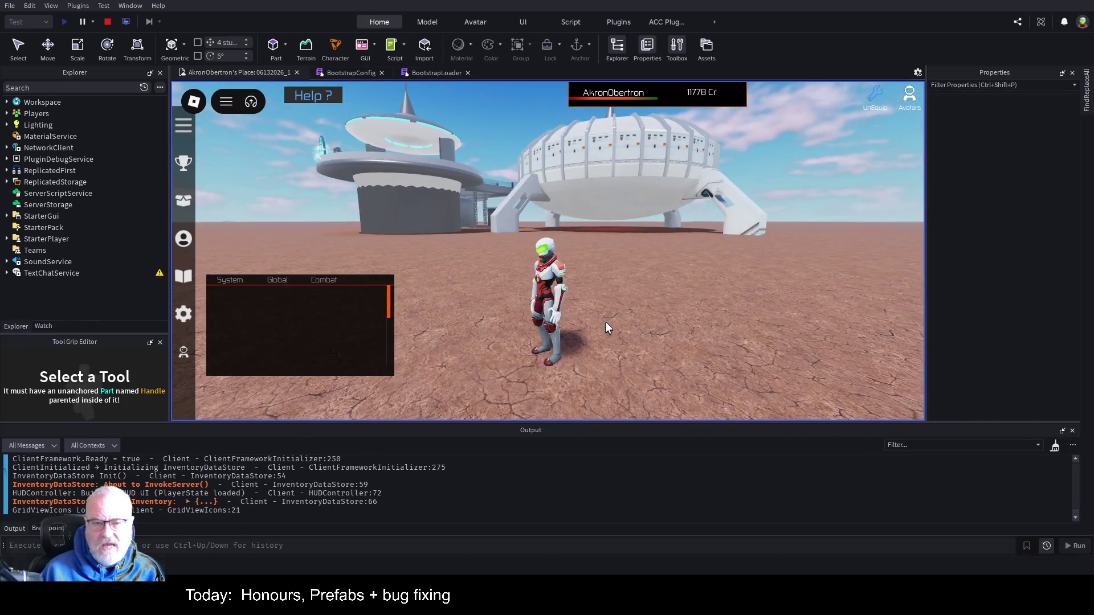
{"action": "scroll", "coordinate": [605, 322], "scroll_direction": "down", "scroll_amount": 3}
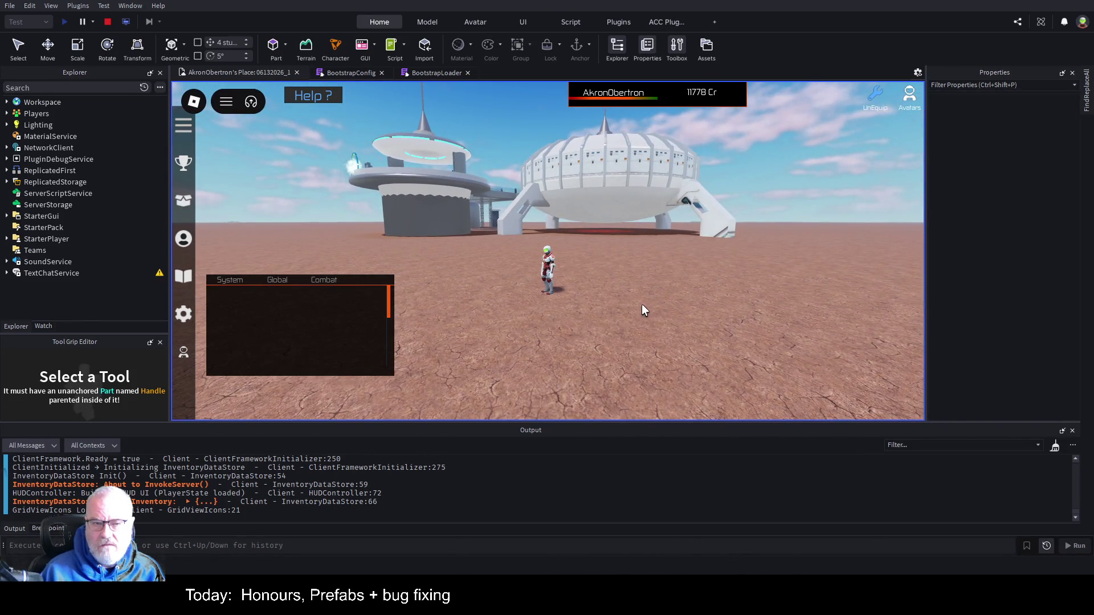
{"action": "scroll", "coordinate": [642, 308], "scroll_direction": "up", "scroll_amount": 3}
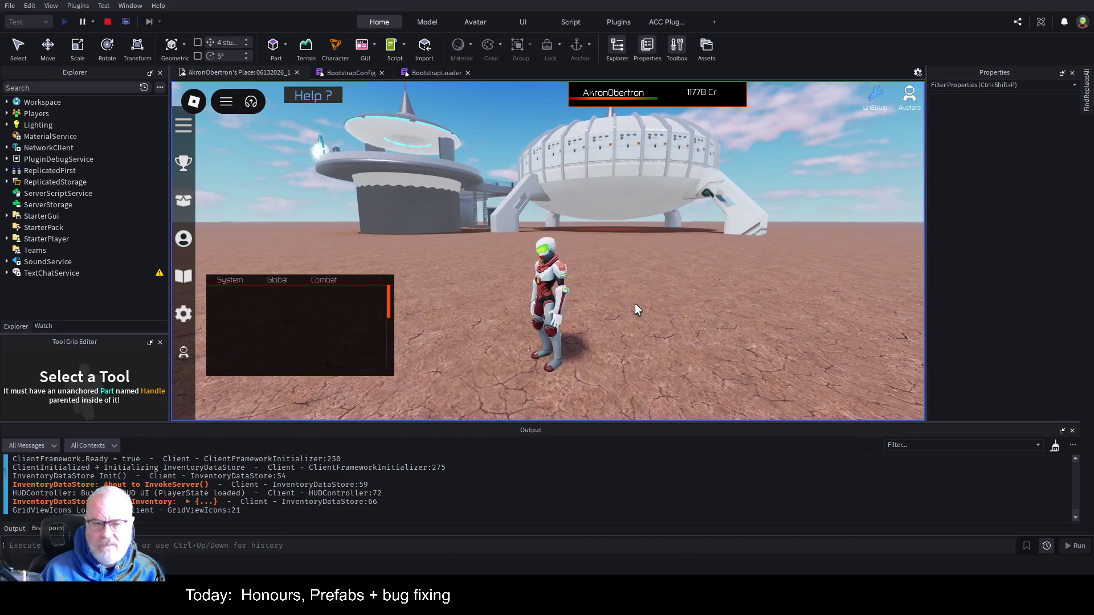
{"action": "key", "text": "w"}
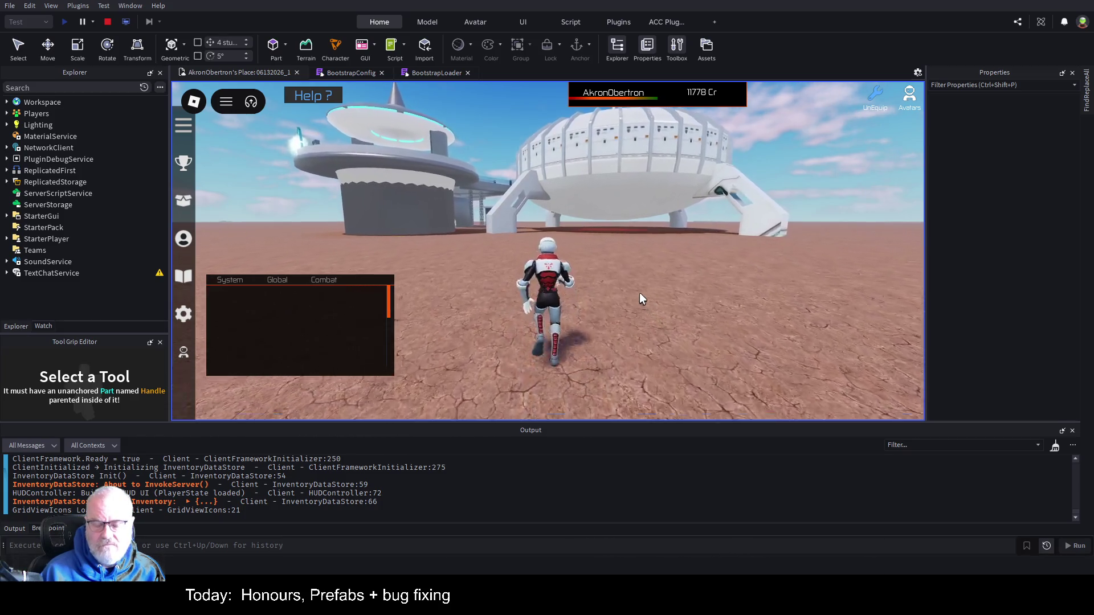
{"action": "key", "text": "w"}
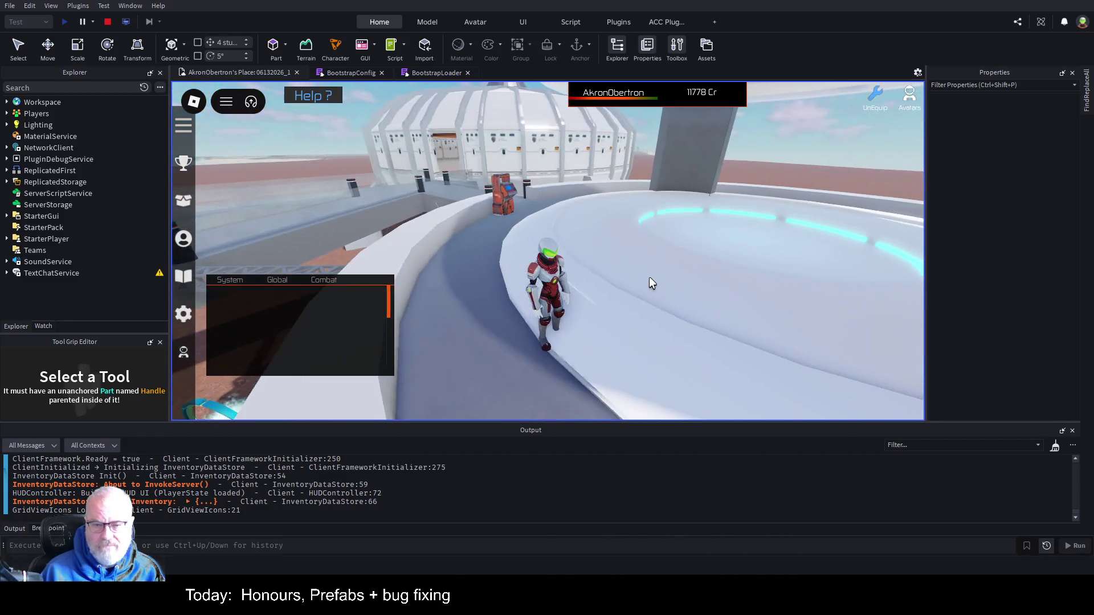
{"action": "key", "text": "w"}
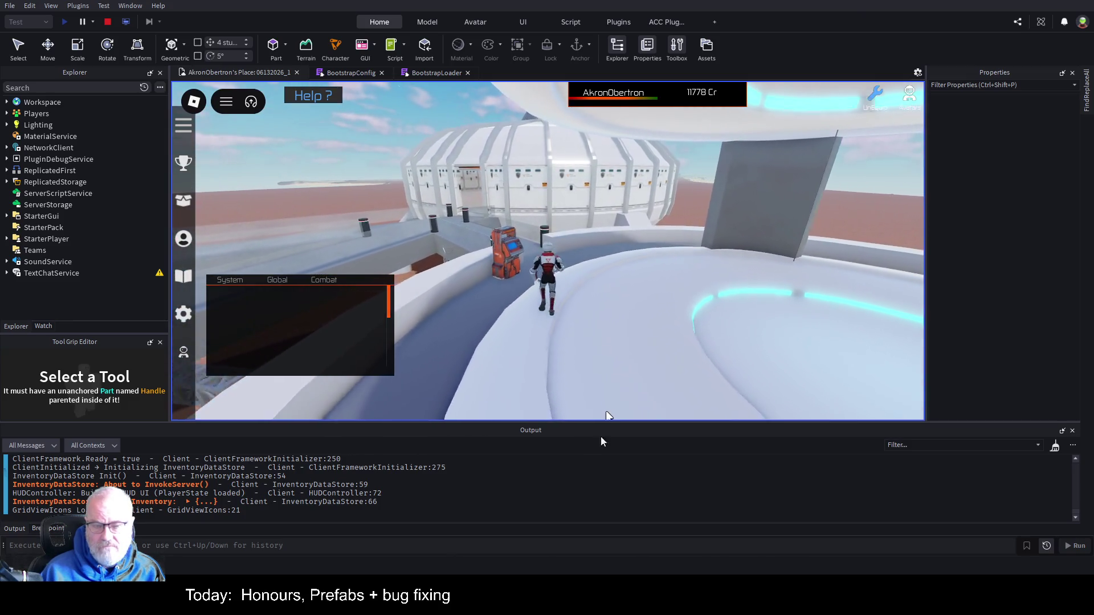
{"action": "key", "text": "a"}
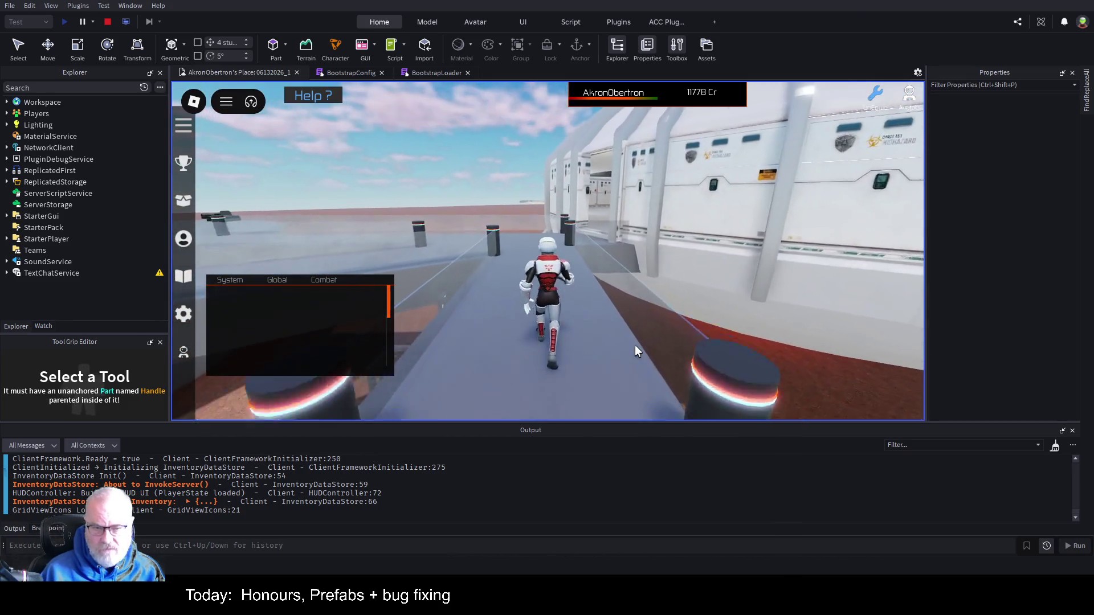
{"action": "key", "text": "a"}
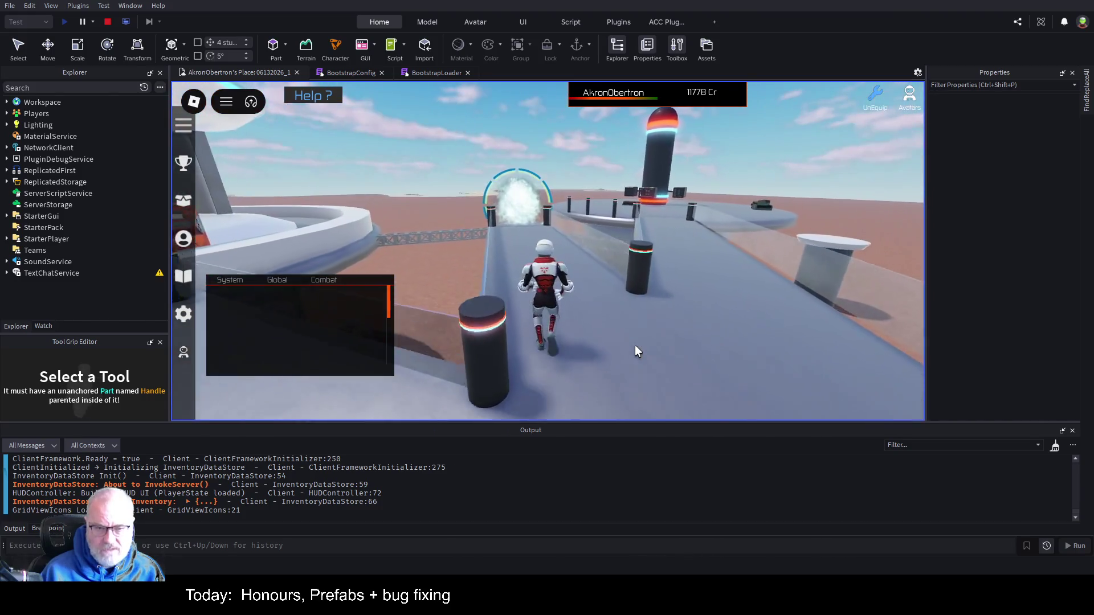
{"action": "key", "text": "w"}
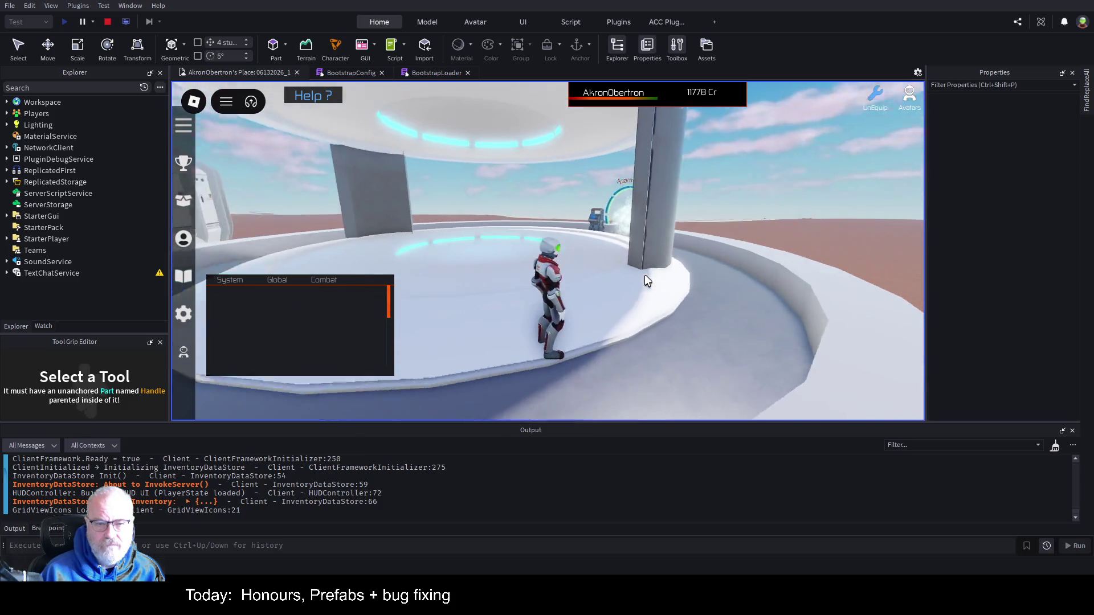
Step: Run along the curved platform, jump into the next portal, level the camera and bring up the Tools inventory
{"action": "key", "text": "w"}
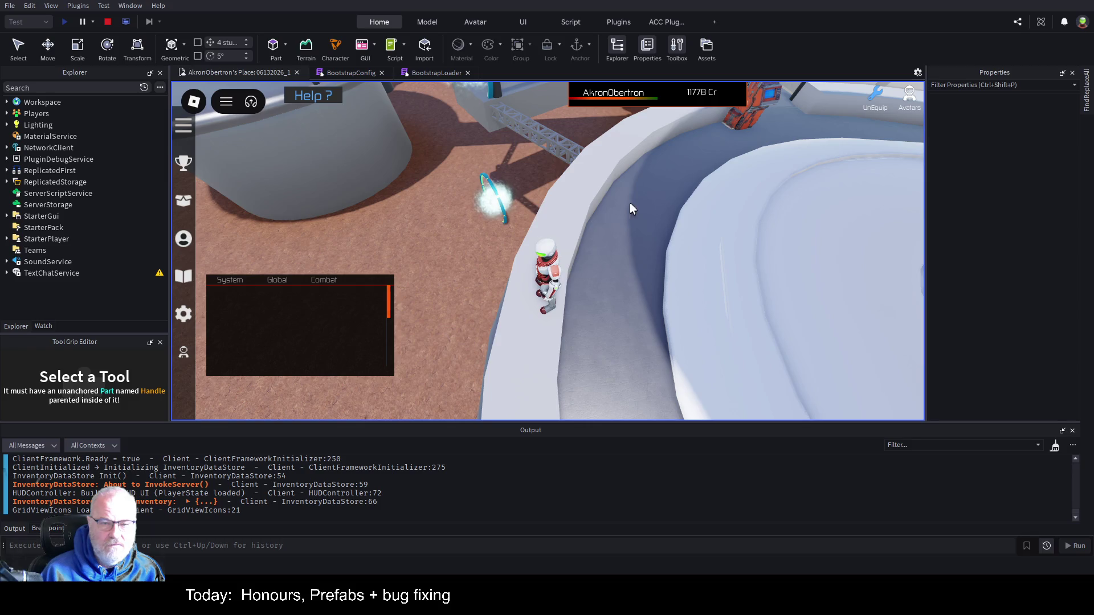
{"action": "key", "text": "w"}
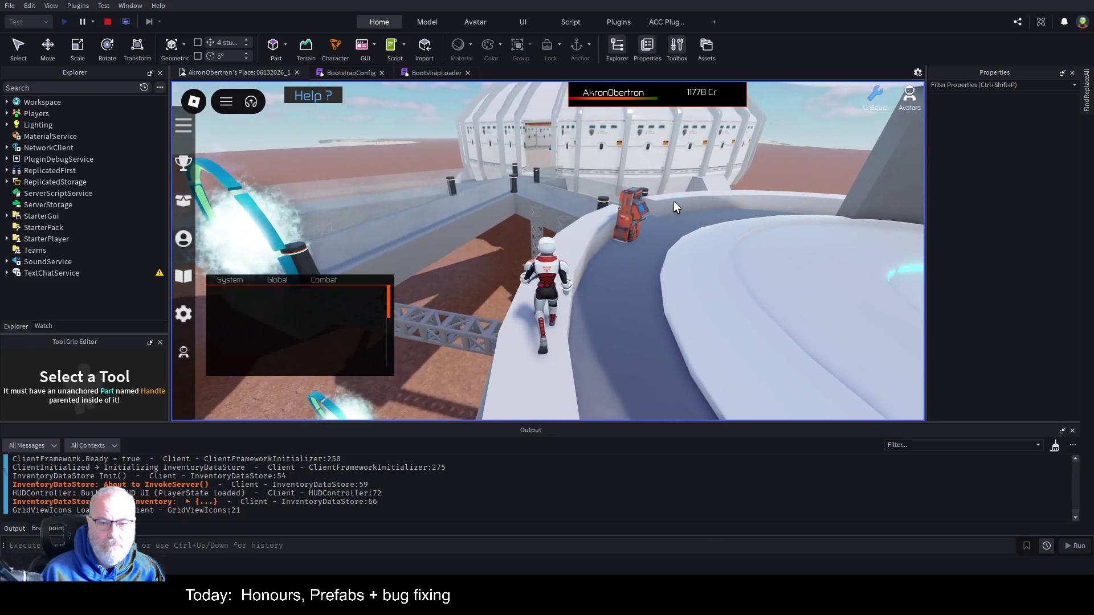
{"action": "key", "text": "s"}
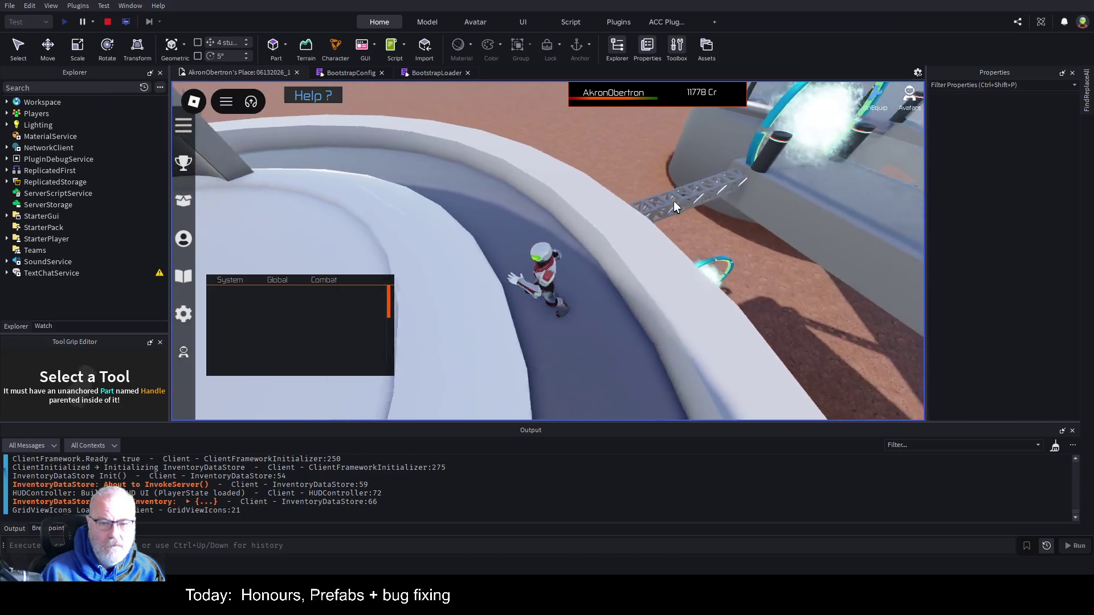
{"action": "key", "text": "space"}
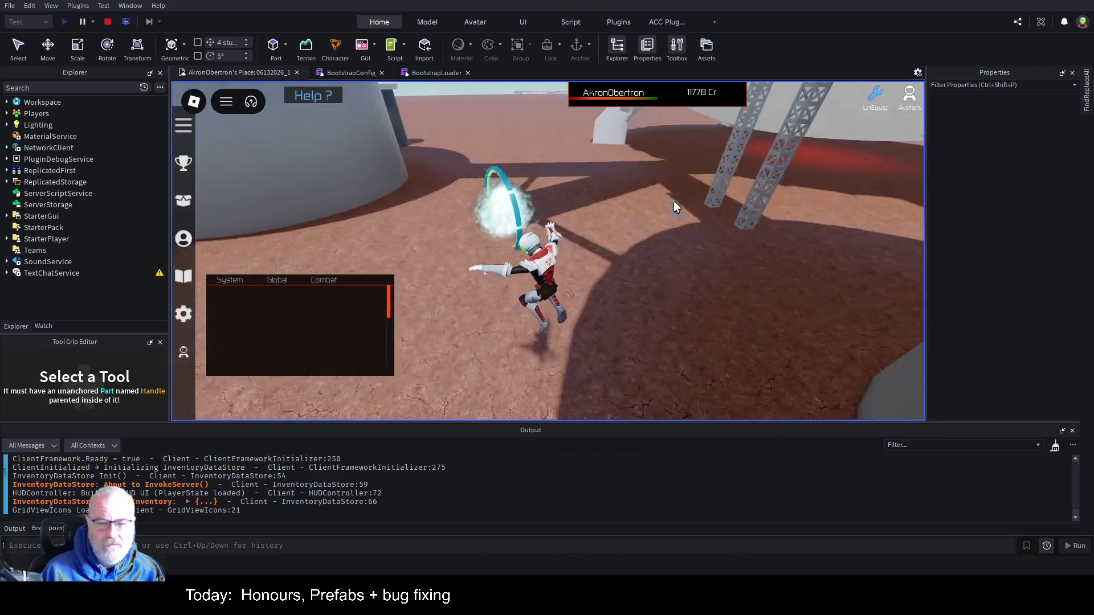
{"action": "key", "text": "w"}
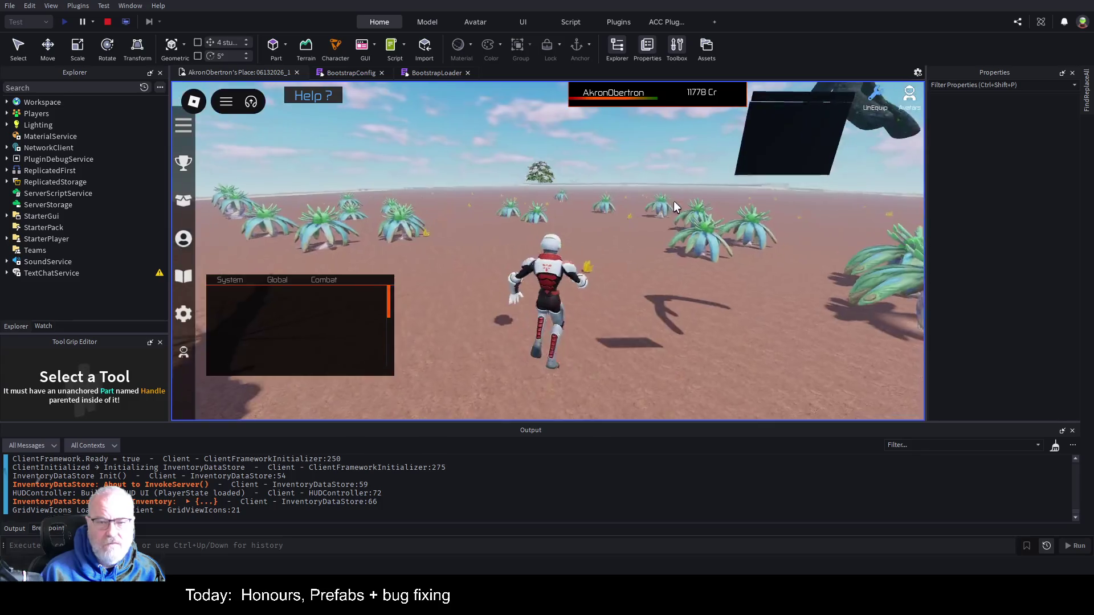
{"action": "scroll", "coordinate": [669, 213], "scroll_direction": "down", "scroll_amount": 3}
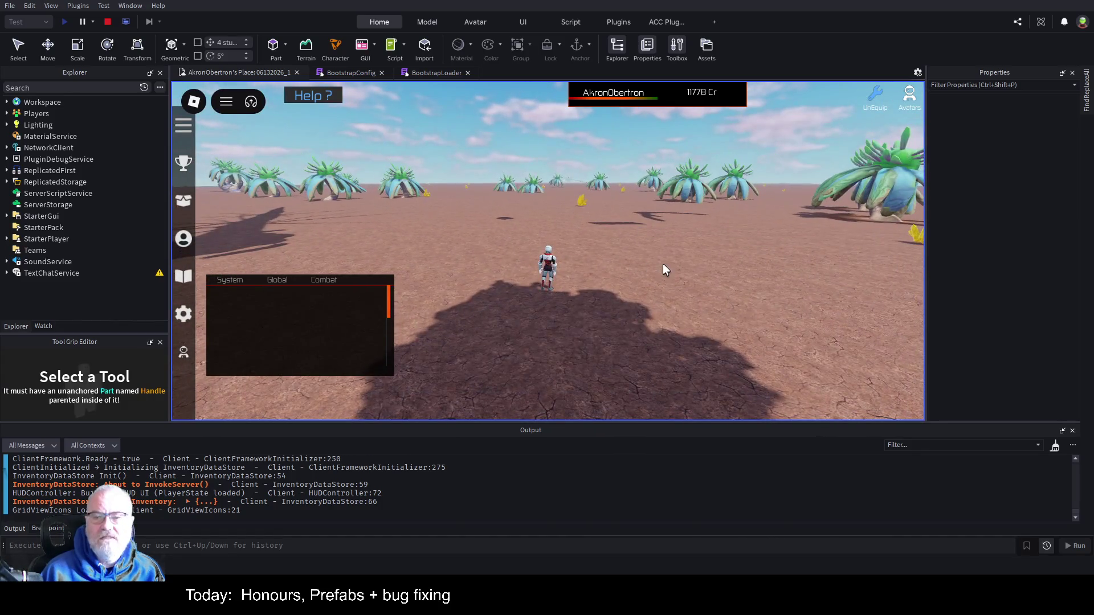
{"action": "key", "text": "Page_Up"}
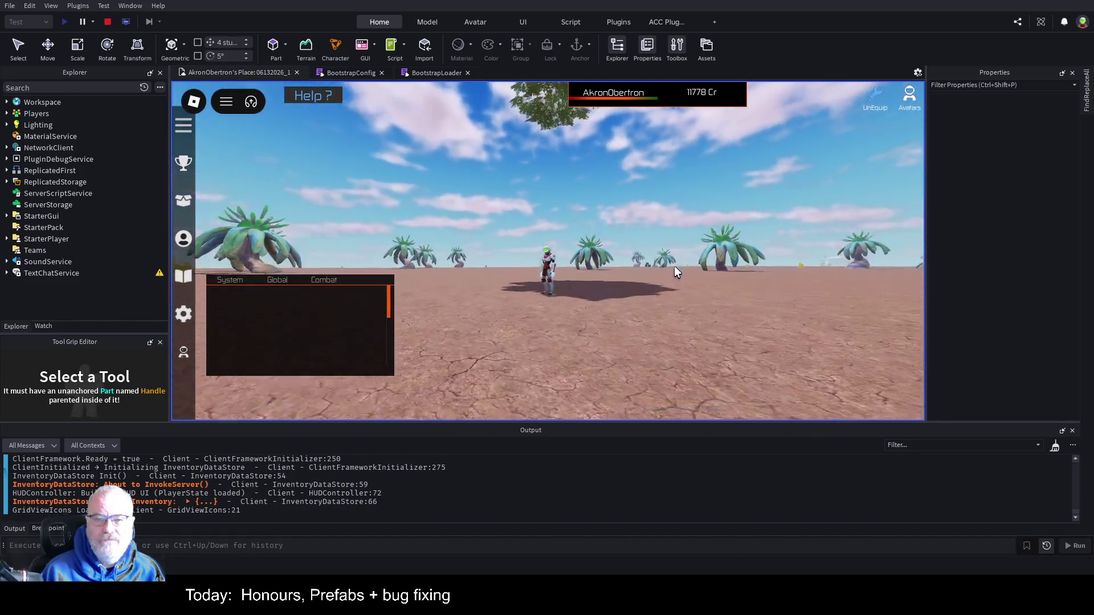
{"action": "key", "text": "Page_Down"}
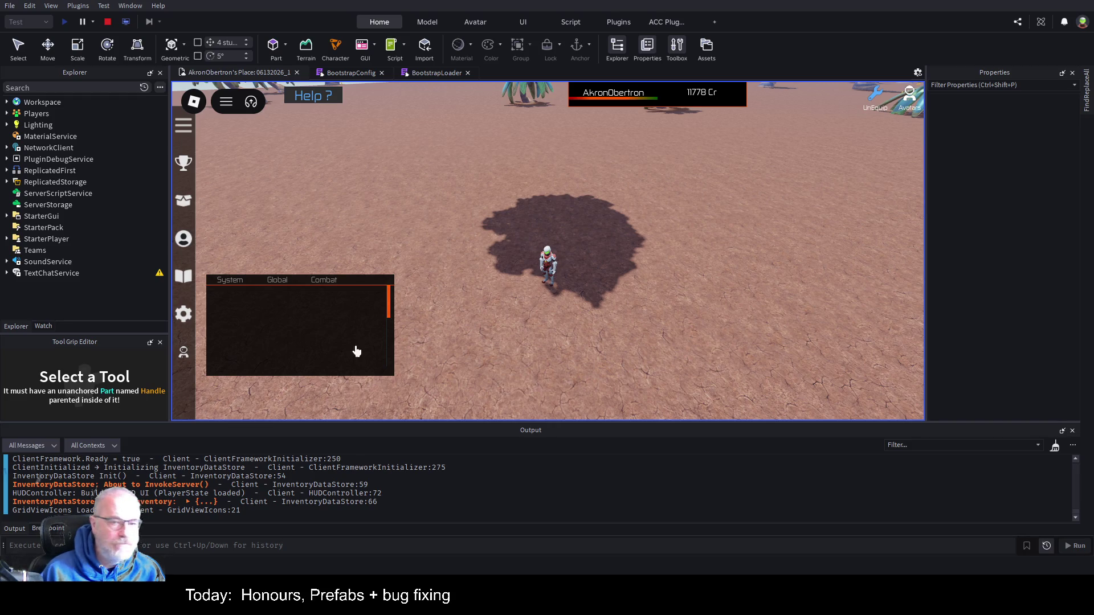
{"action": "key", "text": "Page_Up"}
Step: Pick OOF001 from the Tools inventory and equip it
{"action": "key", "text": "i"}
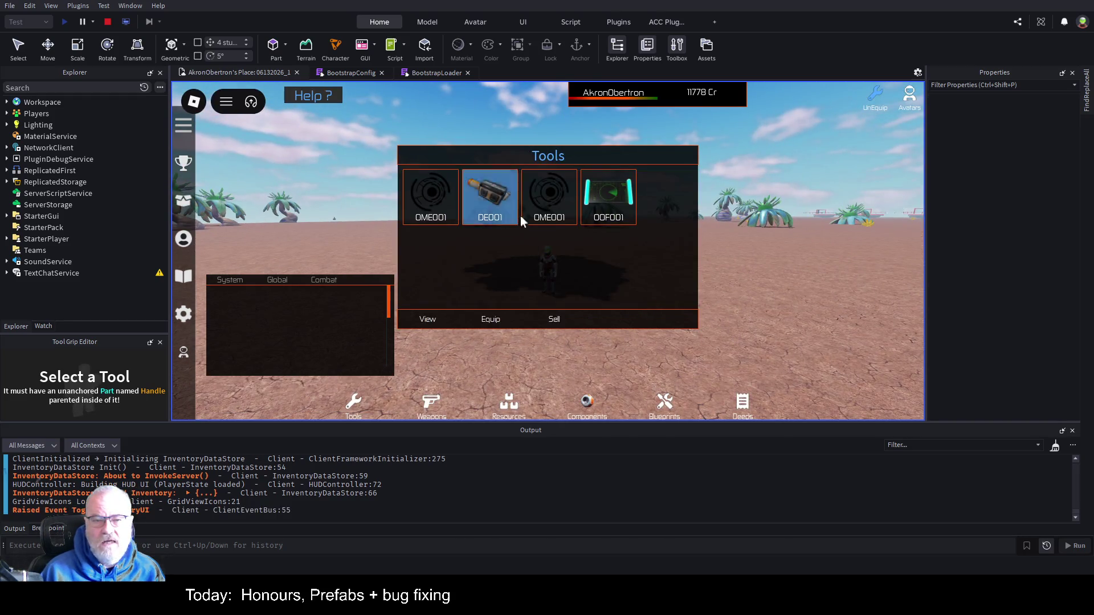
{"action": "left_click", "coordinate": [608, 197]}
{"action": "left_click", "coordinate": [500, 329]}
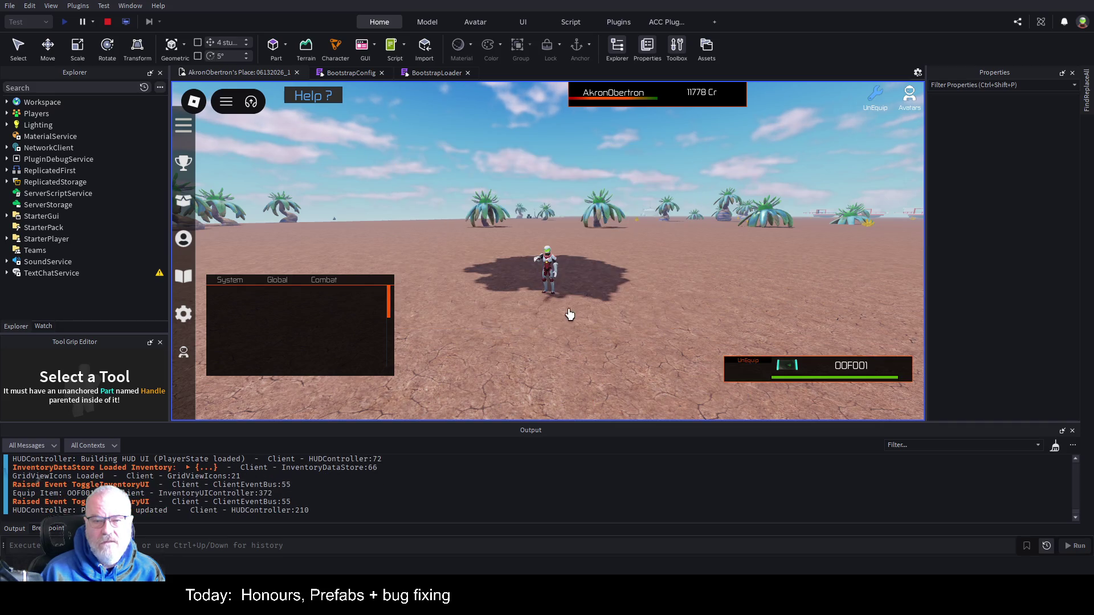
{"action": "left_click", "coordinate": [615, 298]}
Step: Run to a new spot and scan the ground, triggering the Action1 line 181 'Resources' index-nil error
{"action": "key", "text": "Right"}
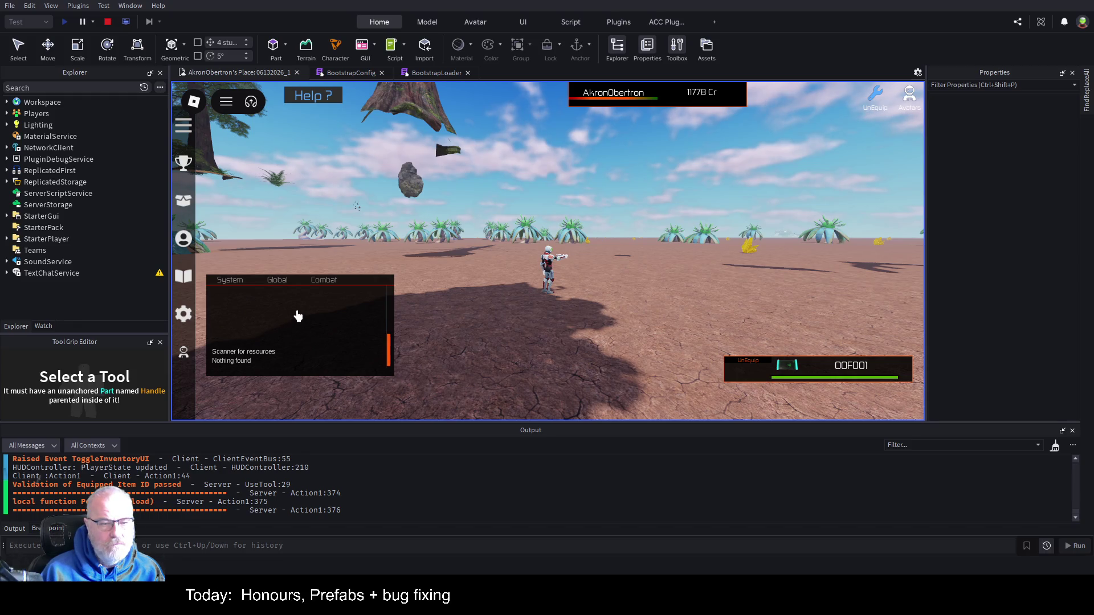
{"action": "key", "text": "d"}
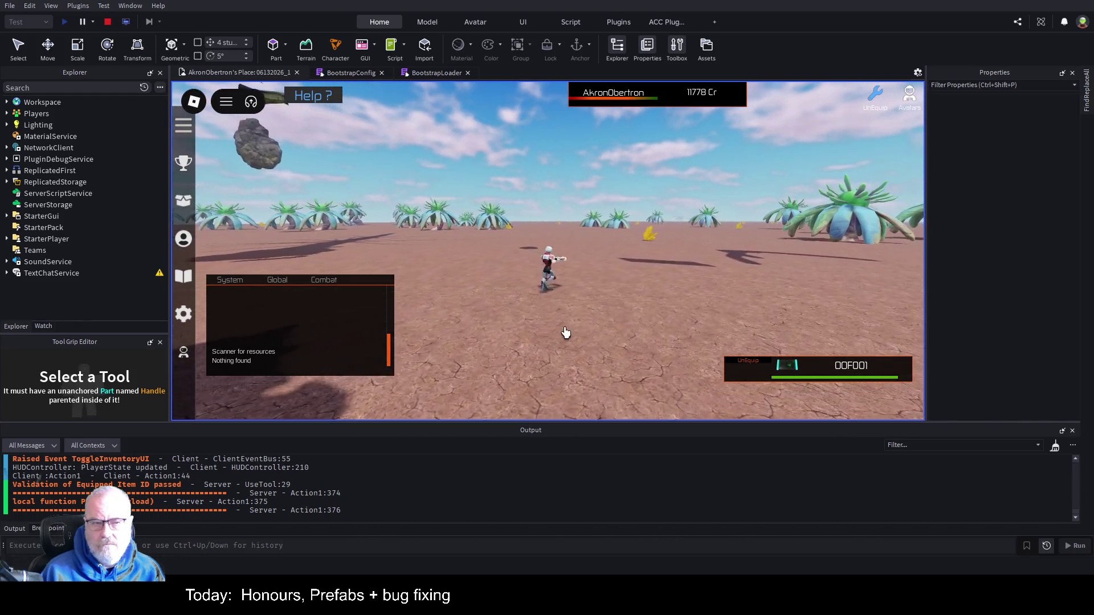
{"action": "key", "text": "w"}
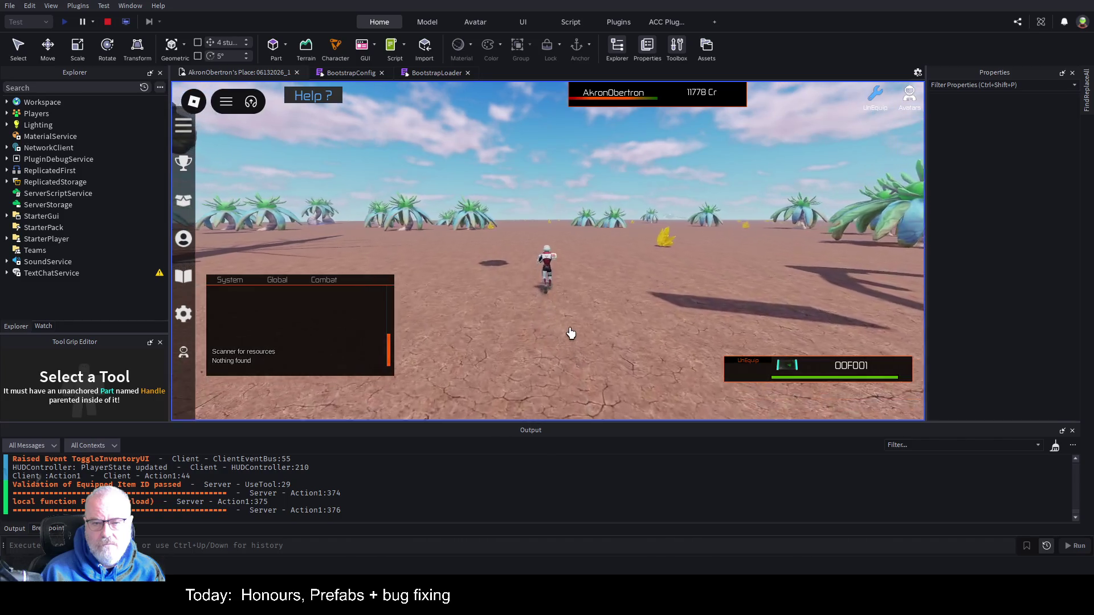
{"action": "left_click", "coordinate": [571, 333]}
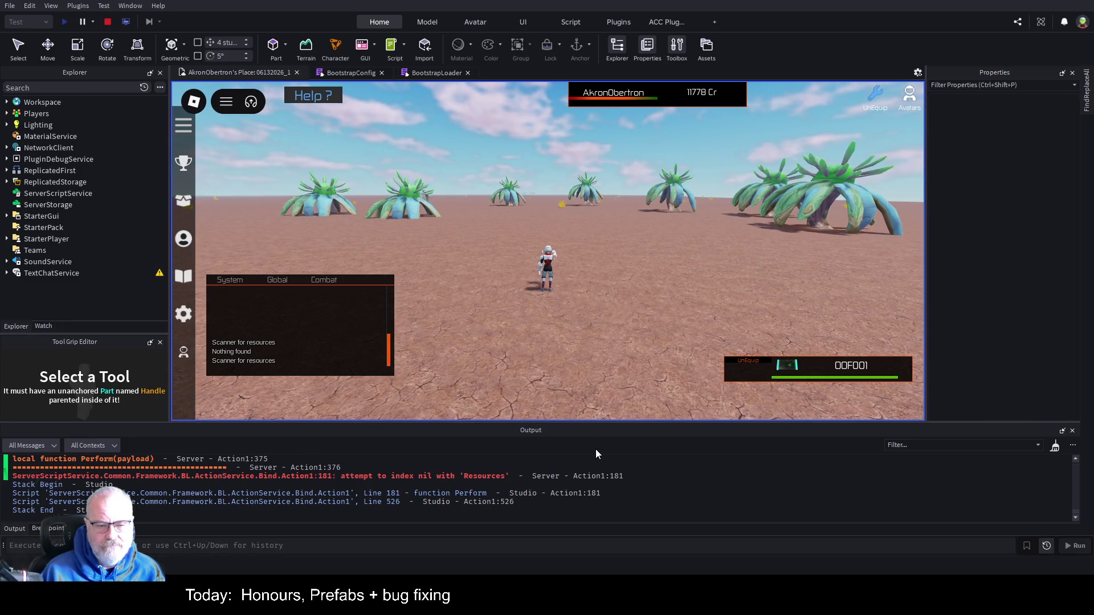
Step: End the playtest, returning to the ProximityPromptController script in StrunaV4_CodeBase
{"action": "left_click", "coordinate": [107, 23]}
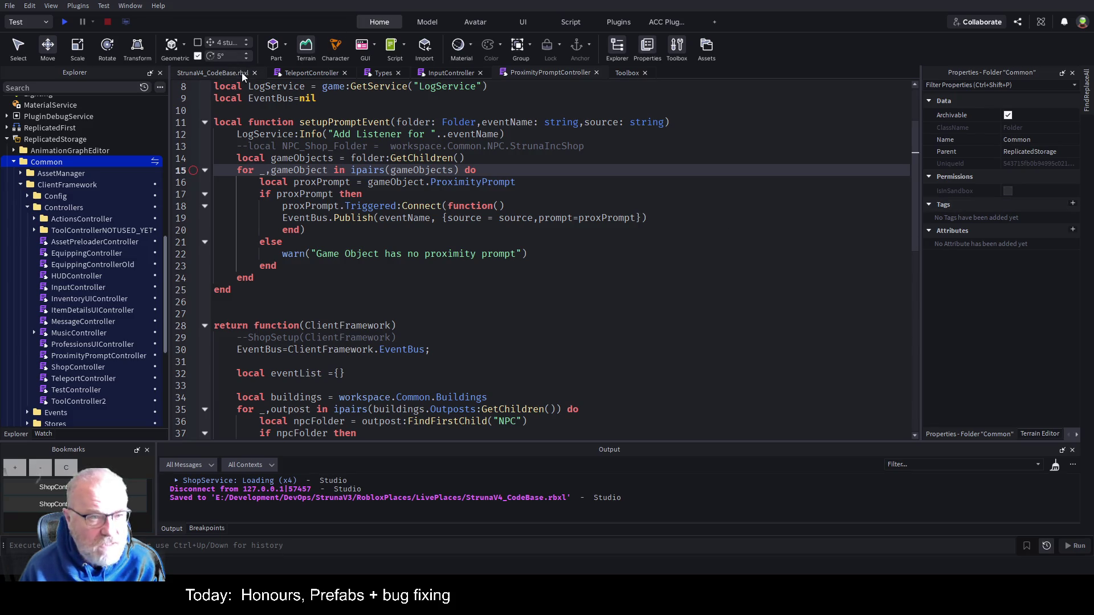
Step: Switch from the script editor to the StrunaV4_CodeBase.rbxl 3D viewport
{"action": "left_click", "coordinate": [217, 73]}
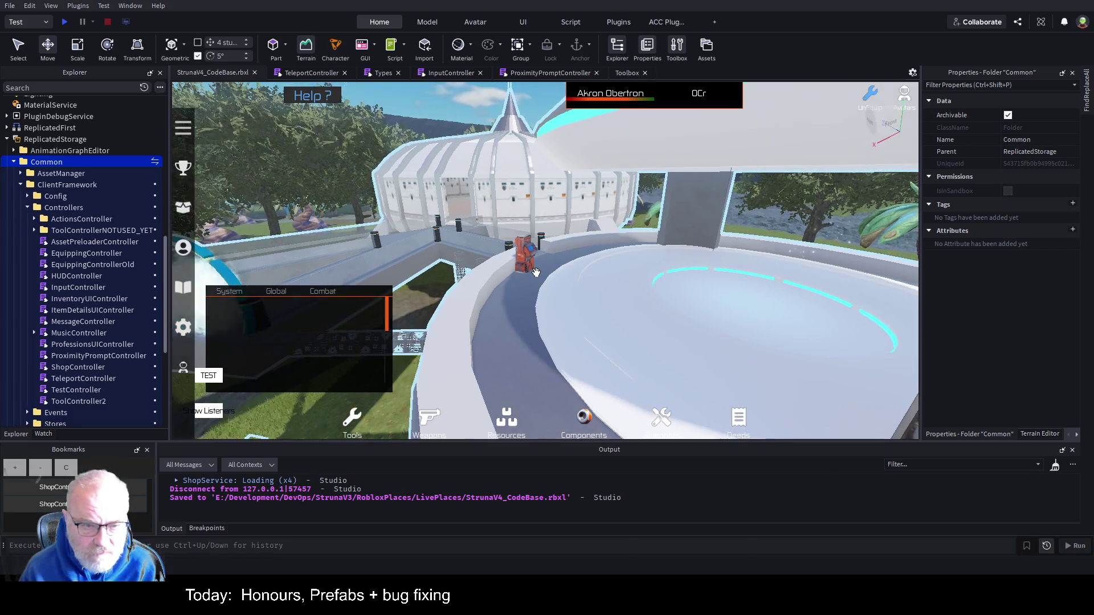
Step: Select the SpawnLocation, fly to the portal ring, and select the T1_T2 landing point
{"action": "left_click", "coordinate": [650, 324]}
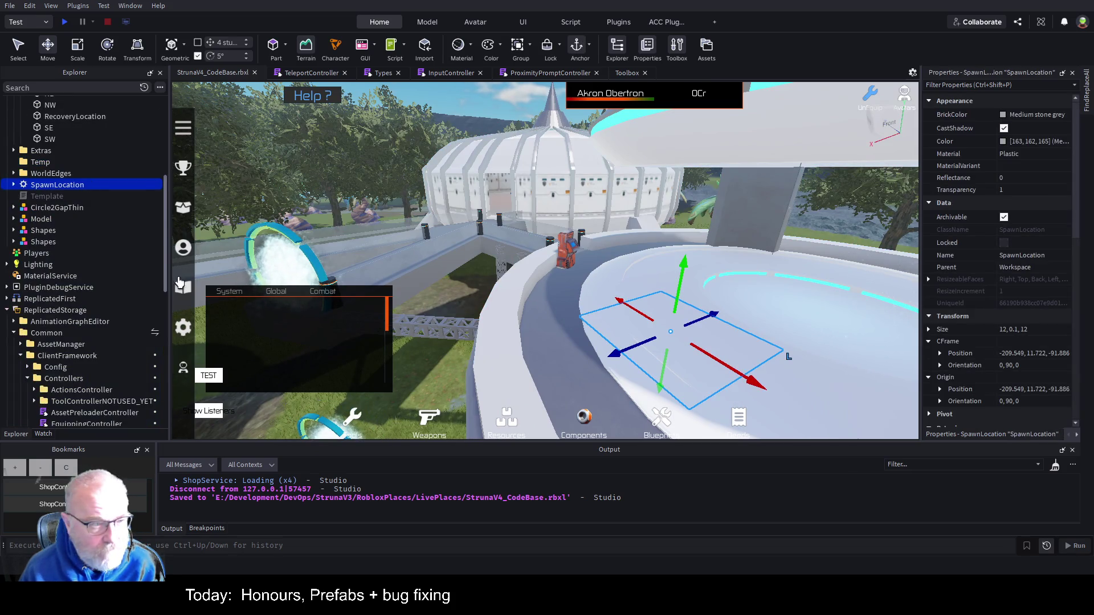
{"action": "scroll", "coordinate": [95, 214], "scroll_direction": "up", "scroll_amount": 3}
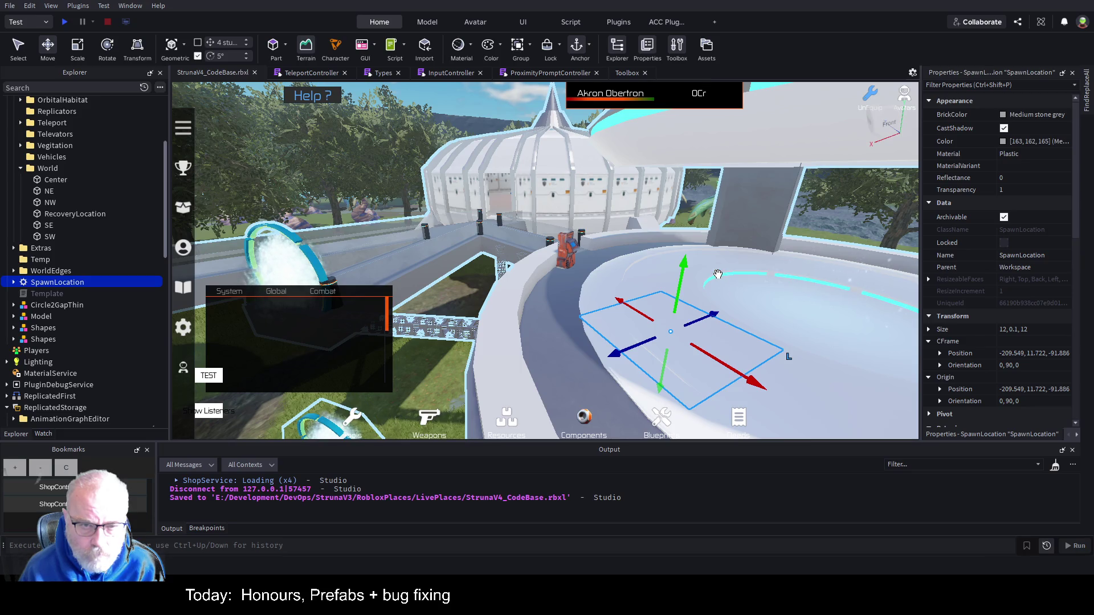
{"action": "key", "text": "a"}
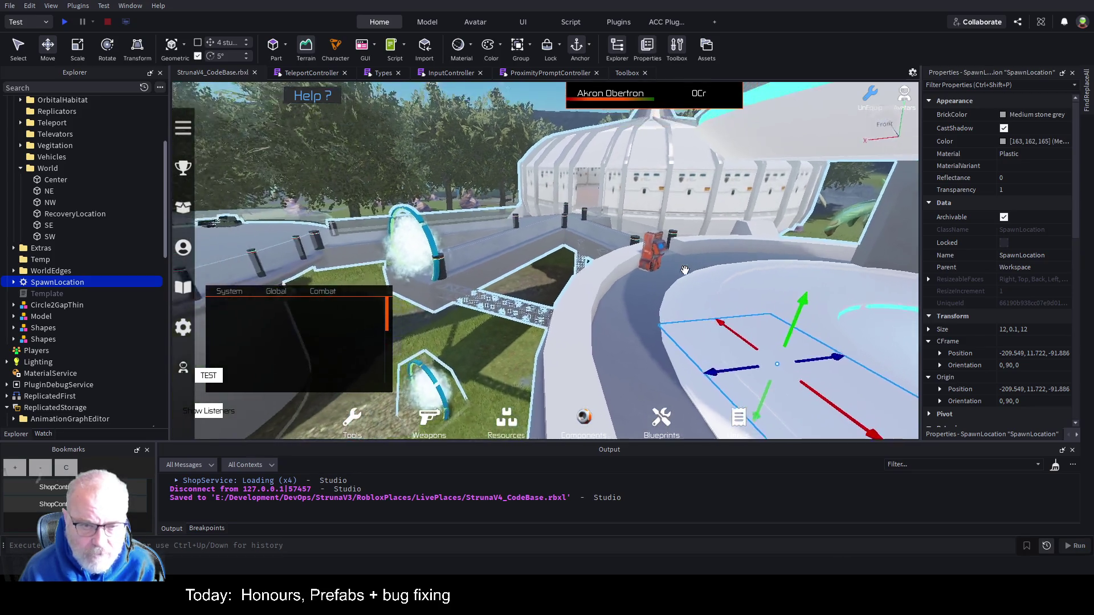
{"action": "key", "text": "a"}
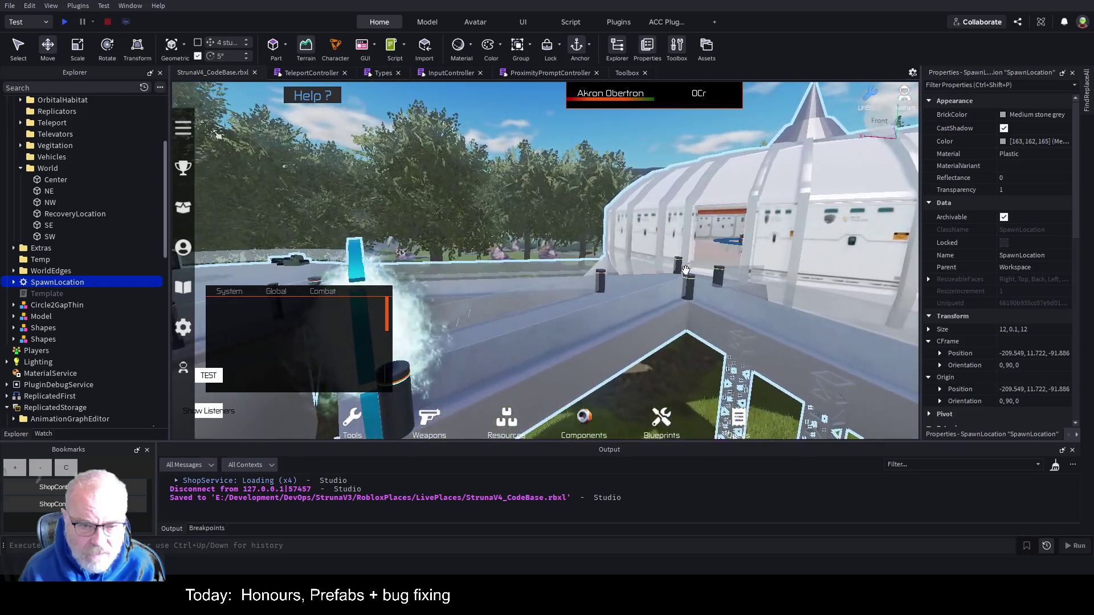
{"action": "left_click", "coordinate": [364, 258]}
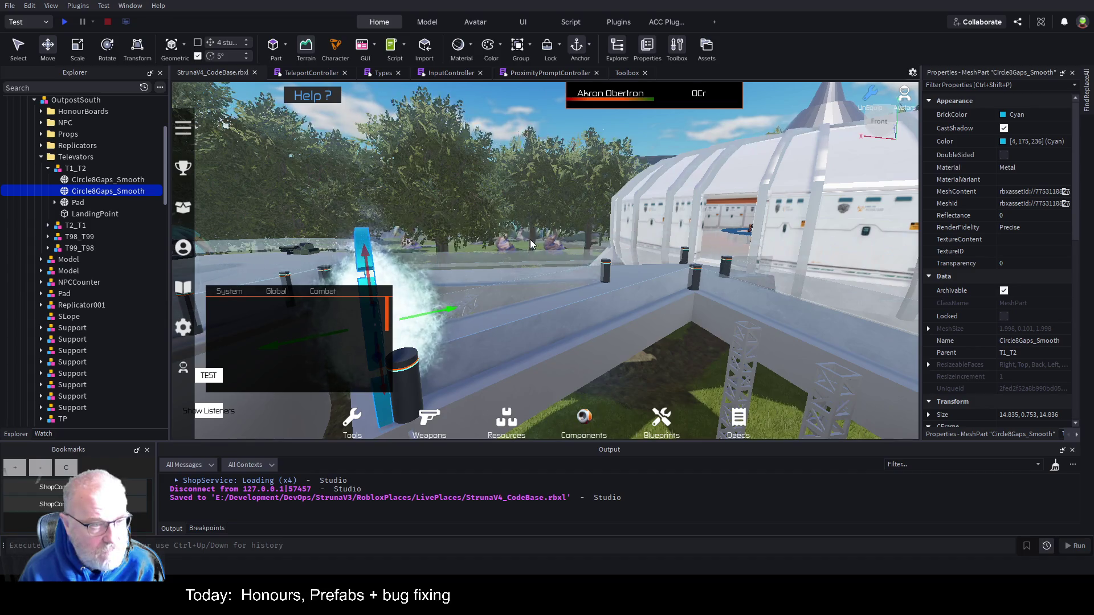
{"action": "left_click", "coordinate": [91, 213]}
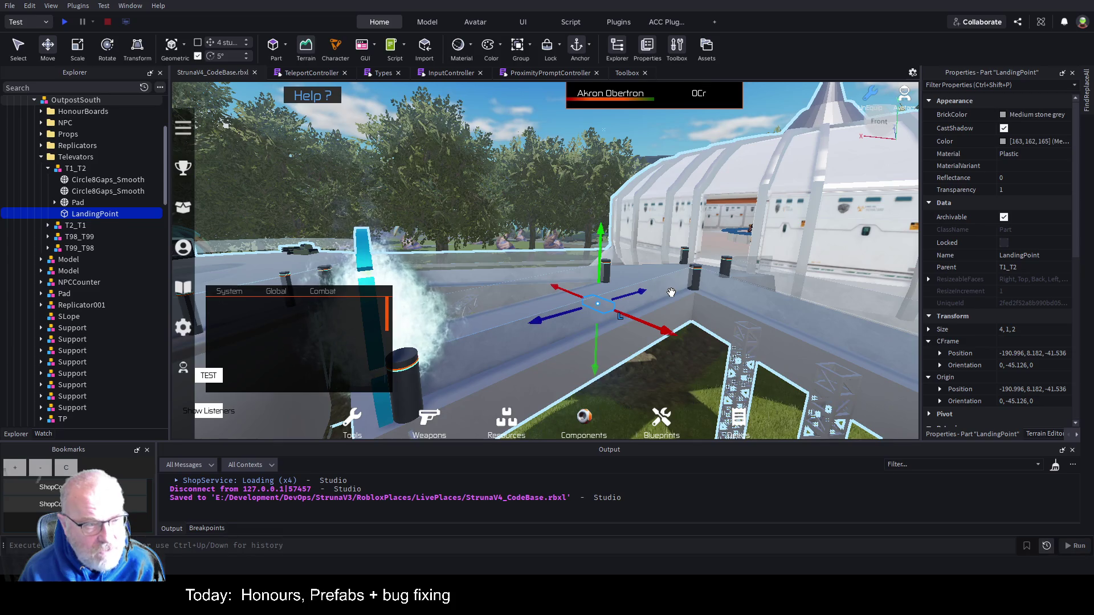
Step: Inspect T1_T2's Destination attribute, reselect its LandingPoint, then expand T2_T1 and select its landing point
{"action": "scroll", "coordinate": [122, 250], "scroll_direction": "up", "scroll_amount": 3}
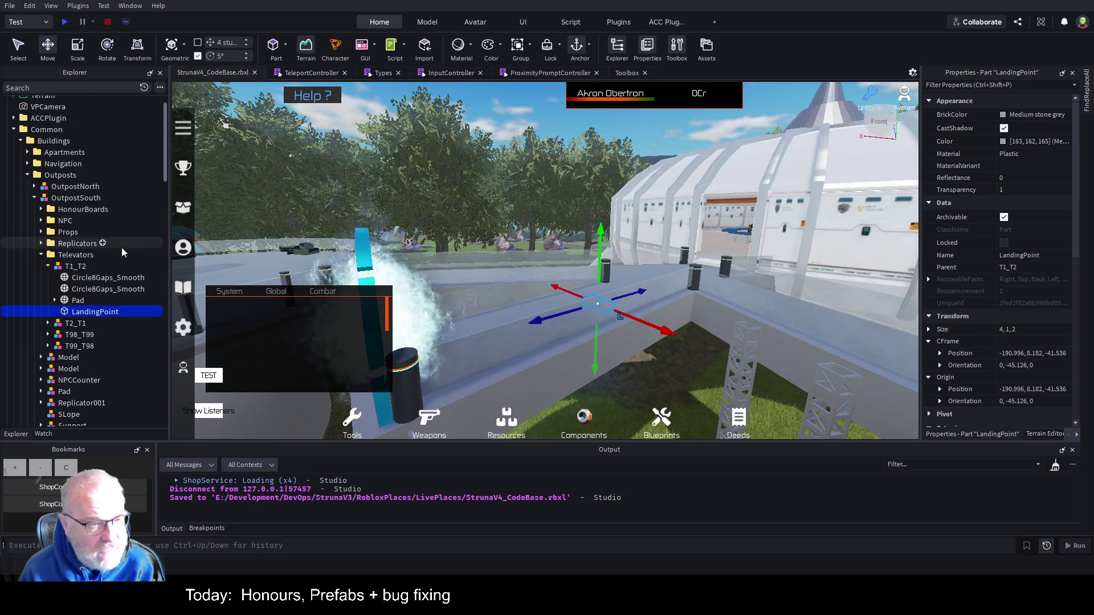
{"action": "left_click", "coordinate": [65, 270]}
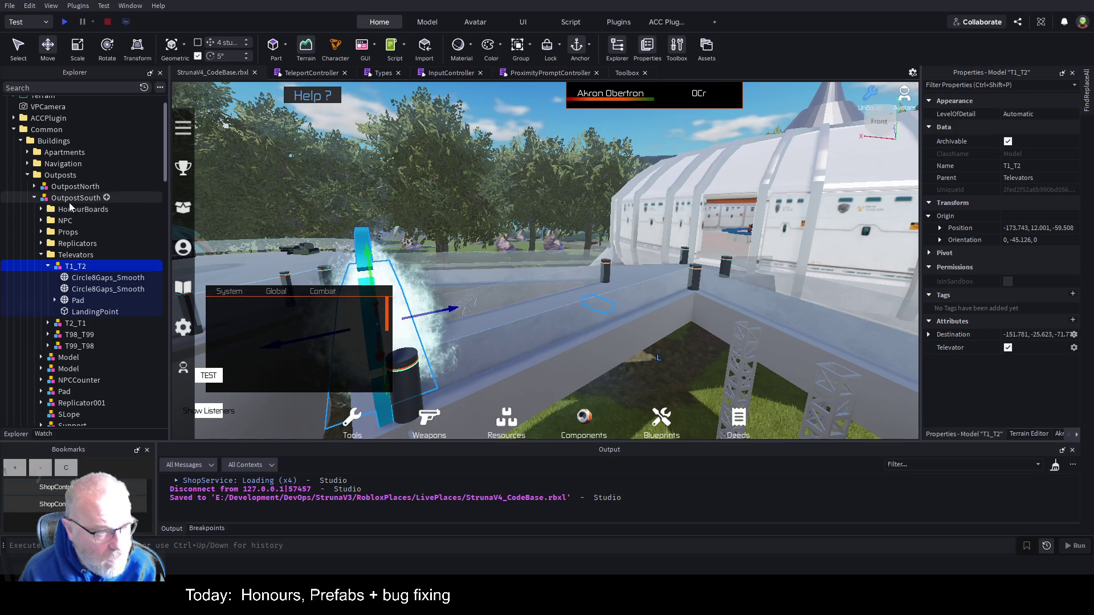
{"action": "left_click", "coordinate": [90, 312]}
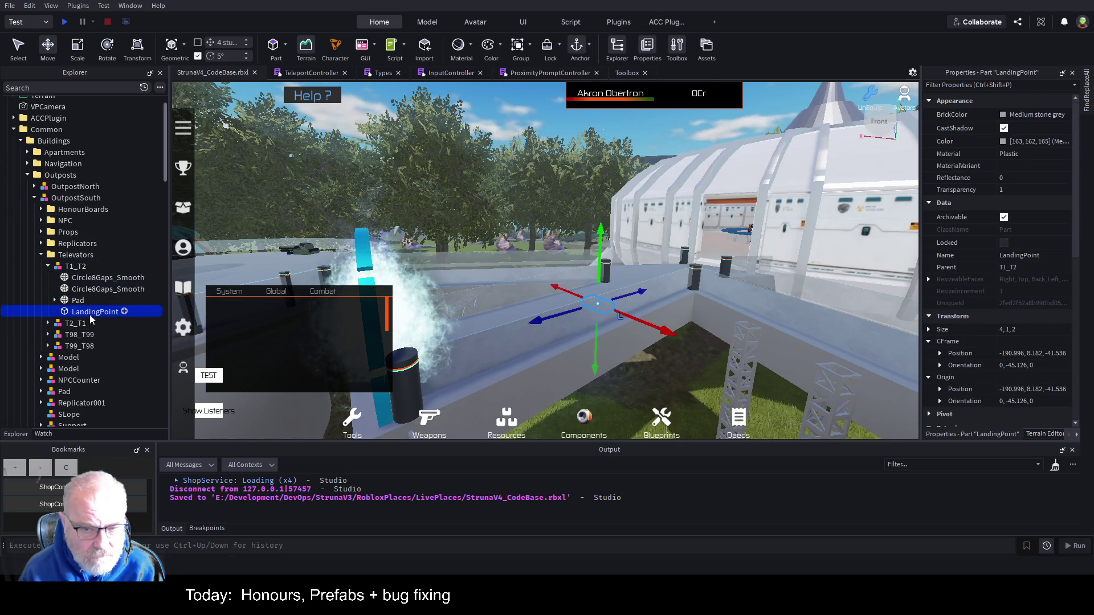
{"action": "key", "text": "a"}
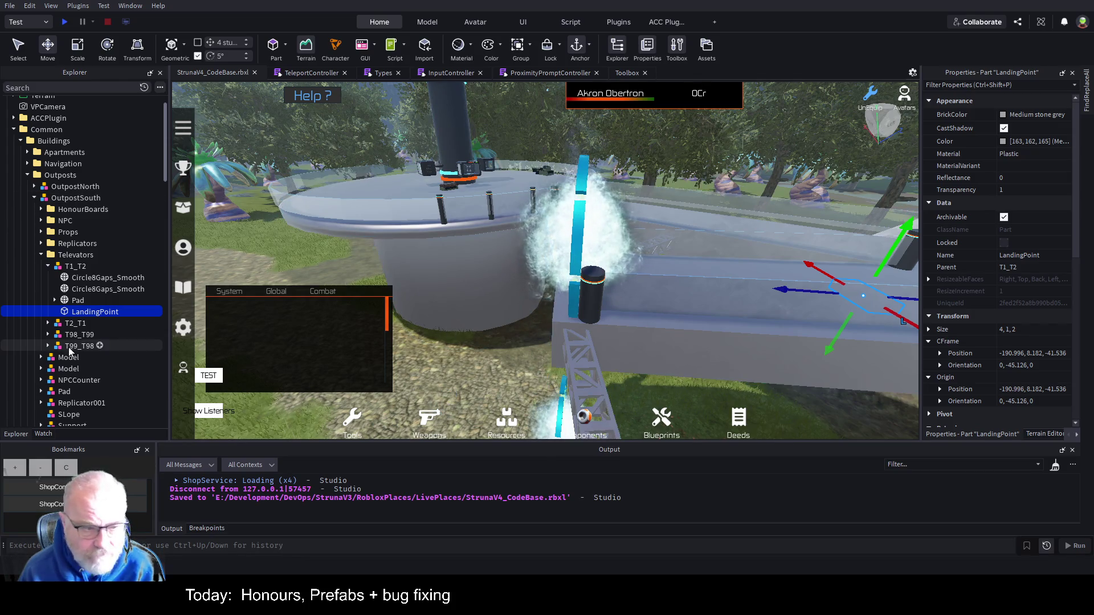
{"action": "left_click", "coordinate": [48, 323]}
{"action": "left_click", "coordinate": [95, 368]}
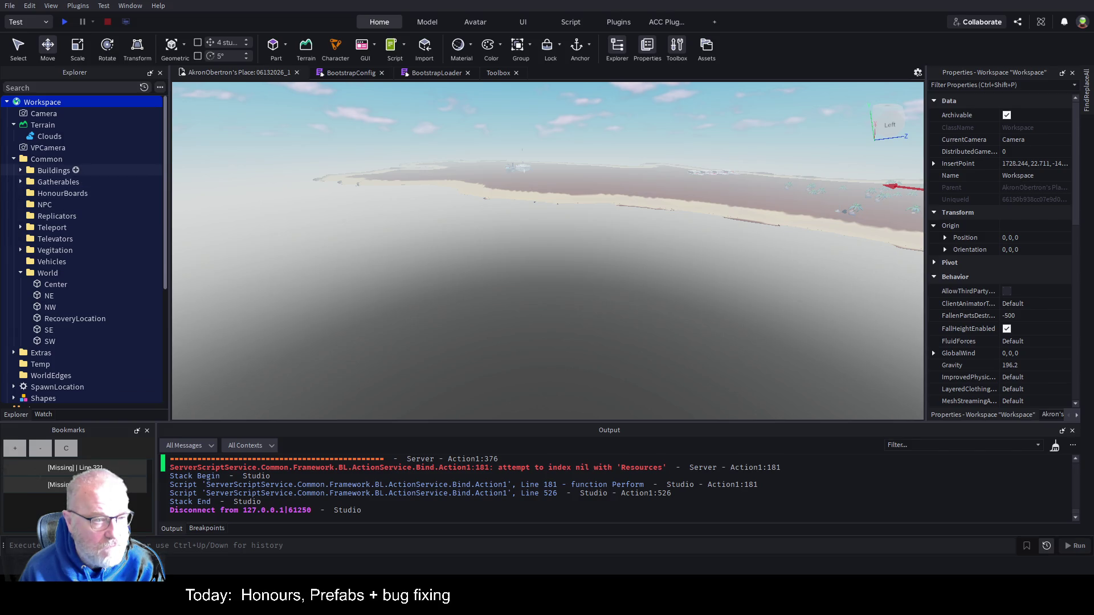
Step: Select the OutpostSouth model under Buildings, focus on it, and fly down beside its televator portal
{"action": "left_click", "coordinate": [20, 170]}
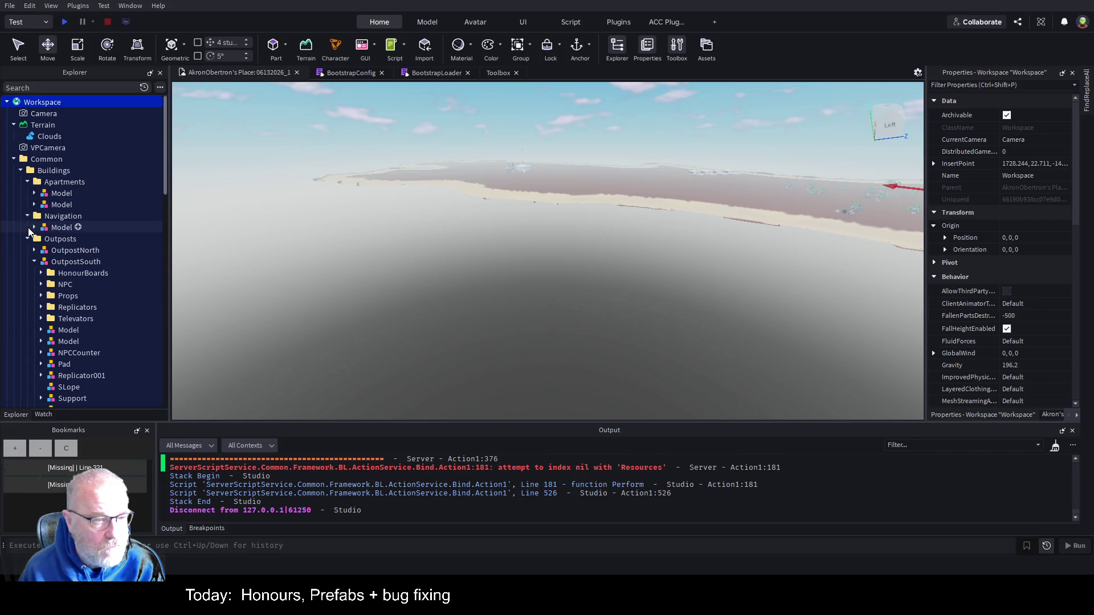
{"action": "left_click", "coordinate": [63, 344]}
{"action": "key", "text": "f"}
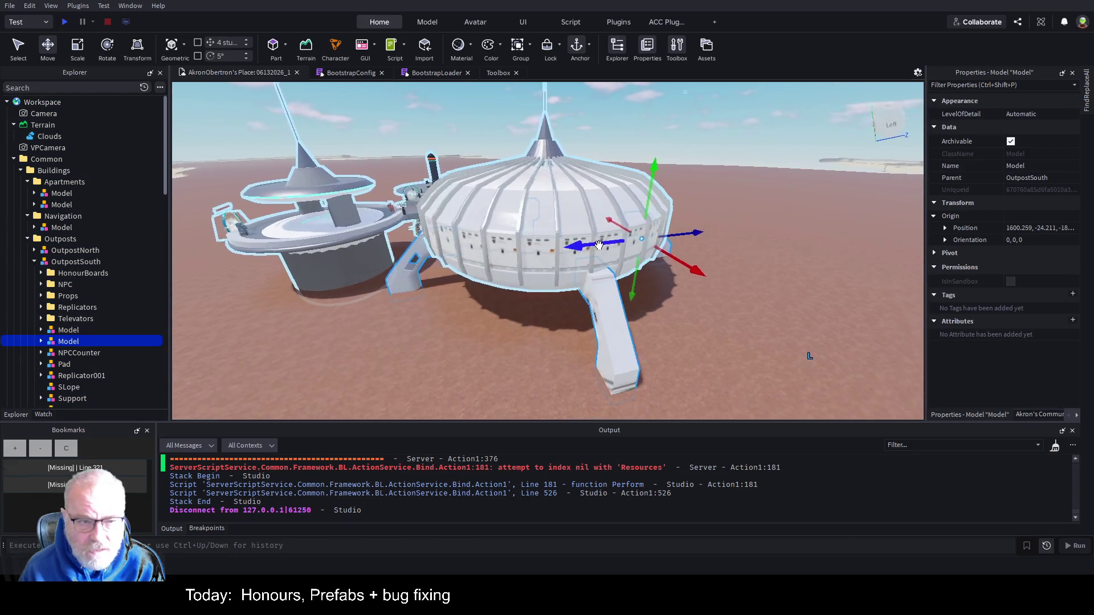
{"action": "key", "text": "w"}
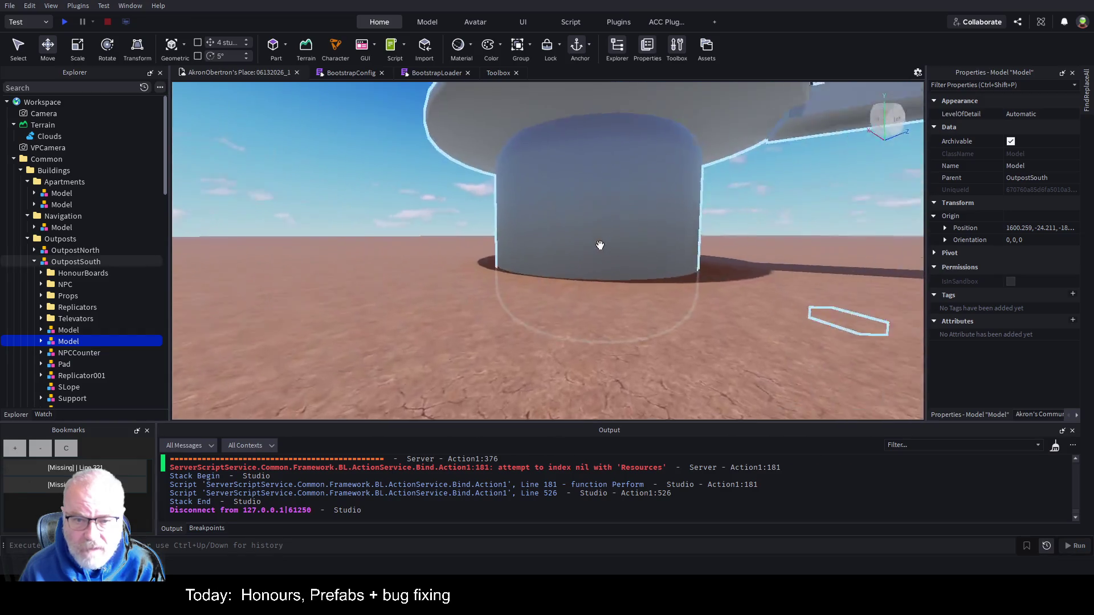
{"action": "key", "text": "s"}
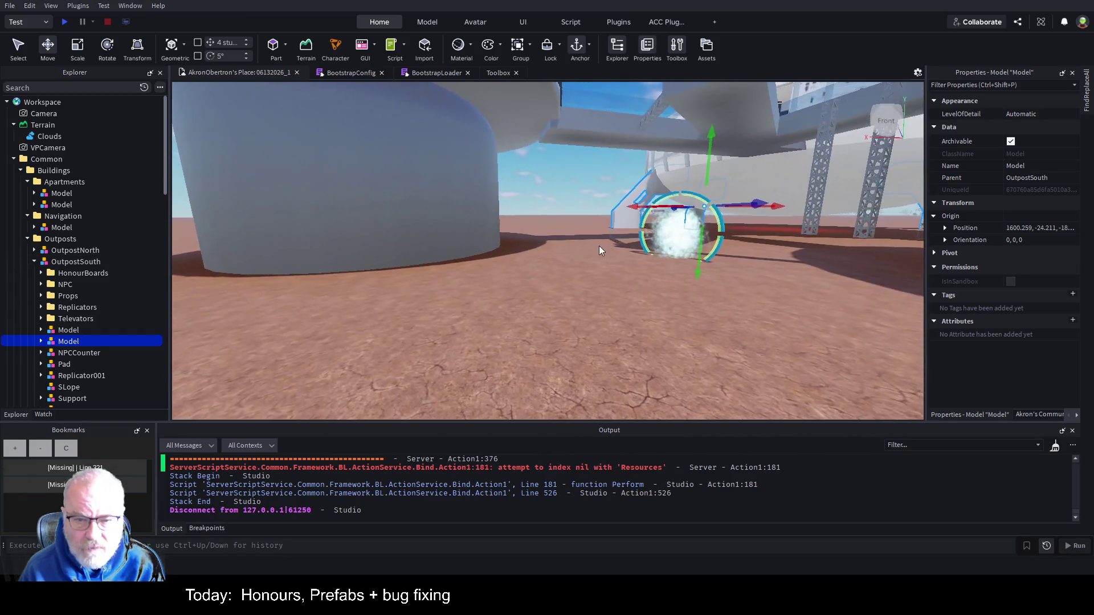
{"action": "key", "text": "s"}
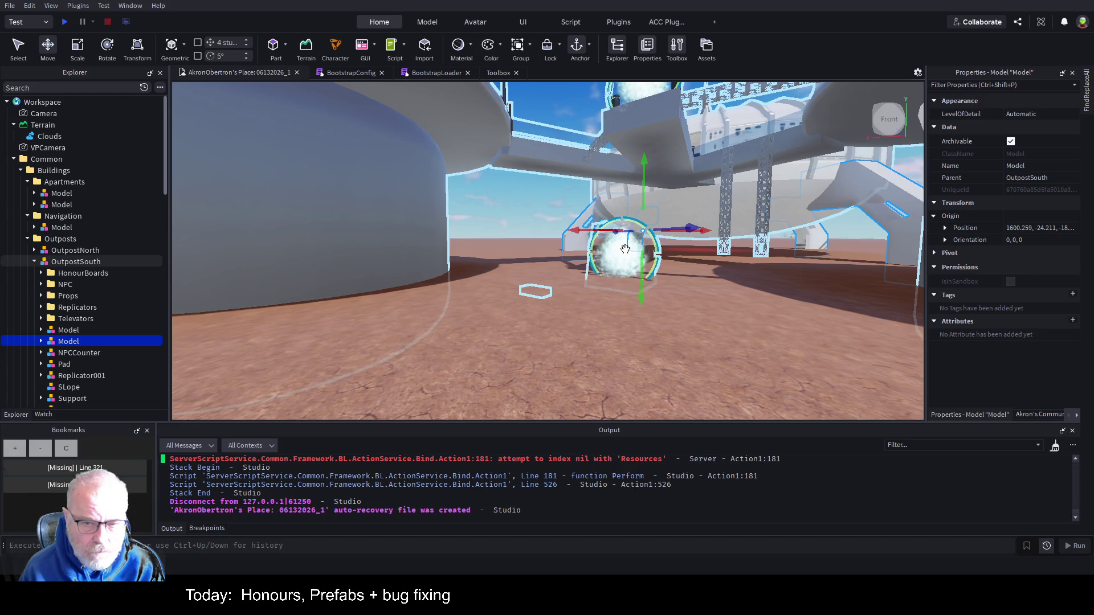
Step: Check T2_T1's LandingPoint and Pad, then open the Script inside T1_T2's Pad
{"action": "left_click", "coordinate": [545, 295]}
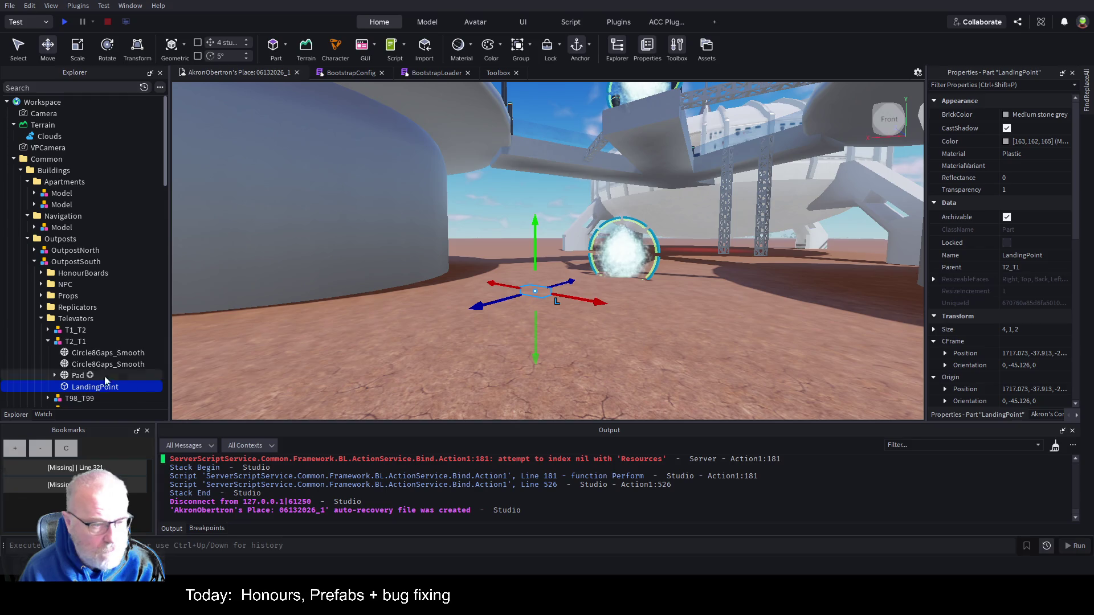
{"action": "scroll", "coordinate": [115, 263], "scroll_direction": "down", "scroll_amount": 1}
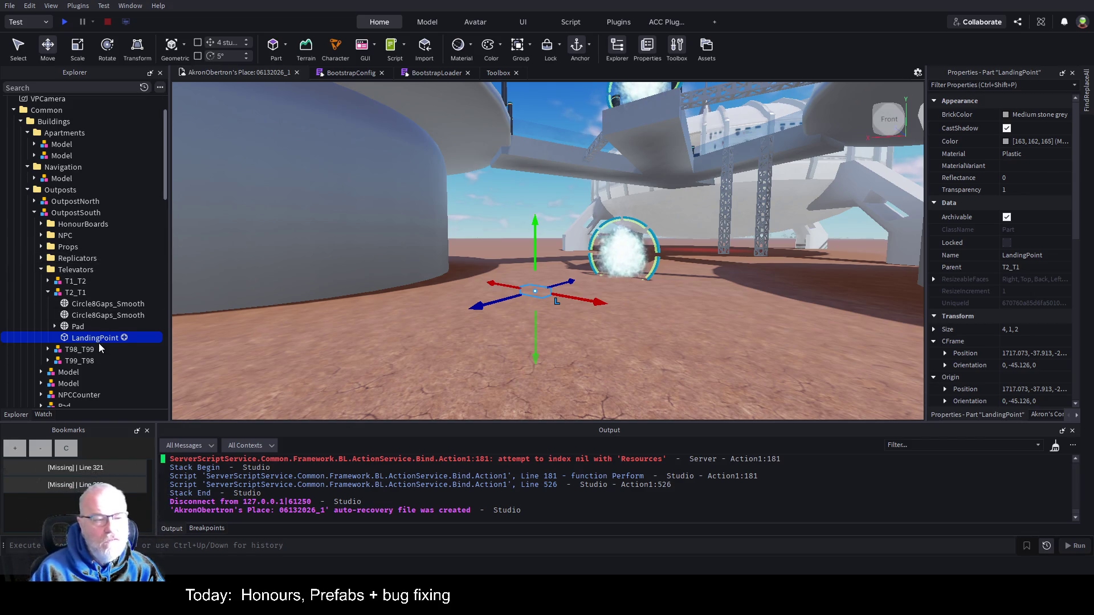
{"action": "left_click", "coordinate": [65, 329]}
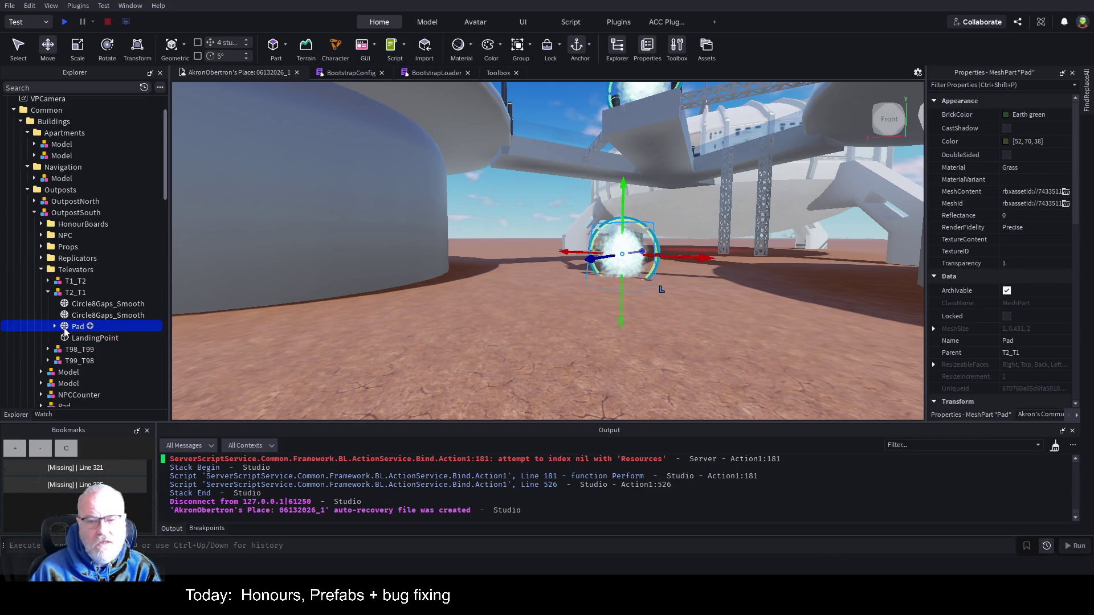
{"action": "left_click", "coordinate": [56, 327]}
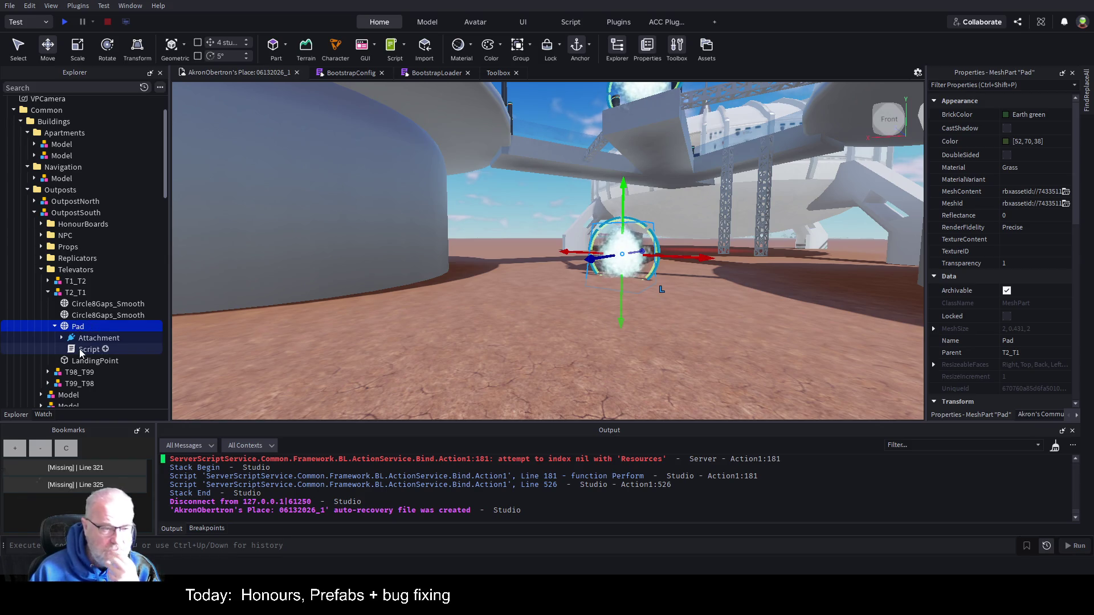
{"action": "left_click", "coordinate": [49, 281]}
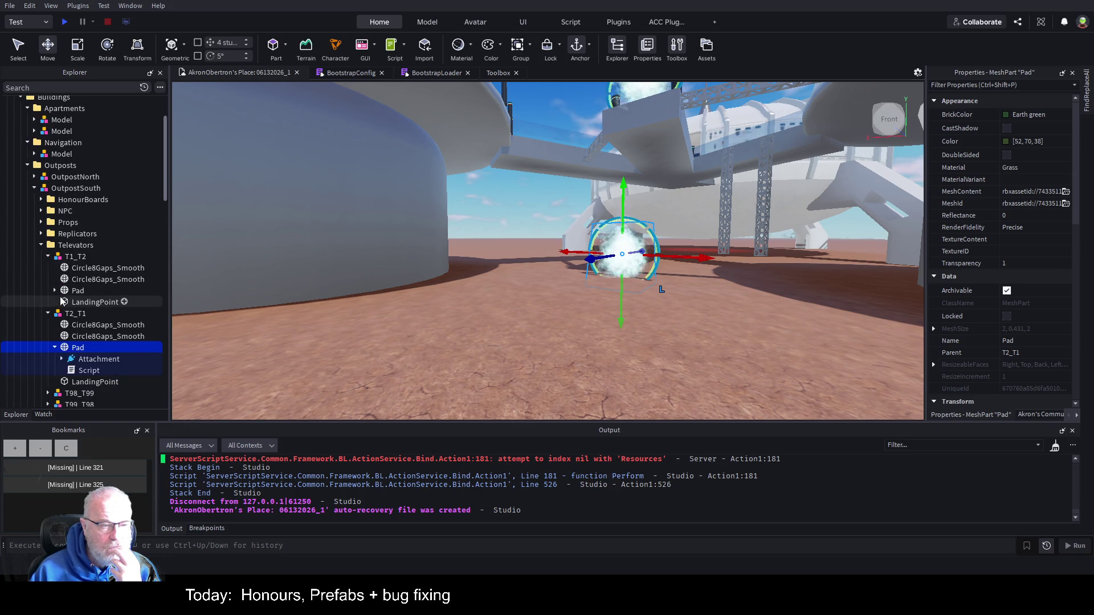
{"action": "left_click", "coordinate": [55, 290]}
{"action": "double_click", "coordinate": [90, 313]}
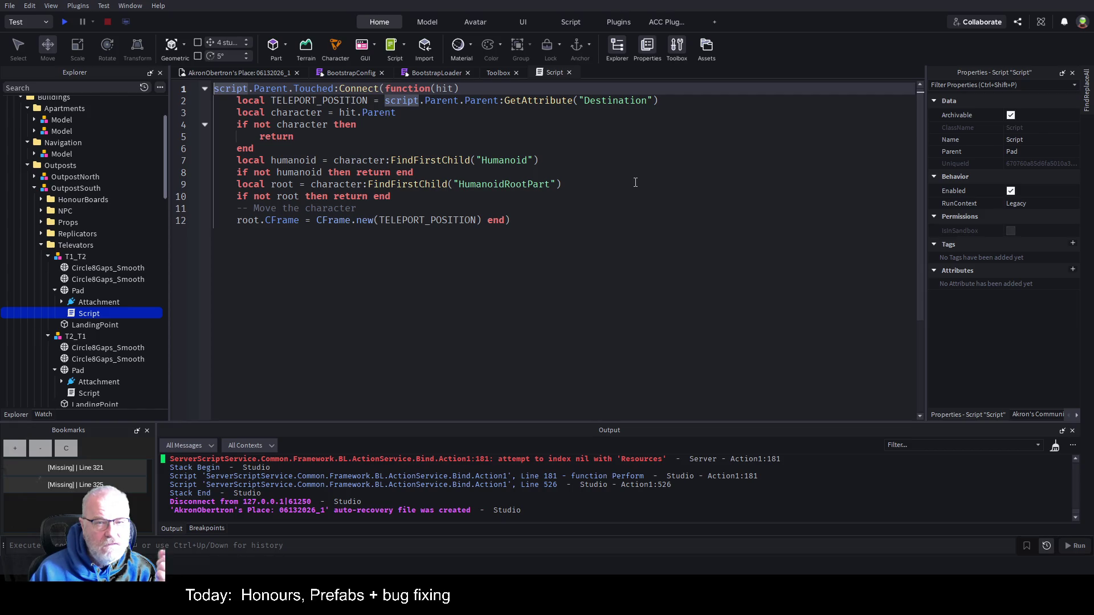
Step: Highlight 'Destination' on script line 2, check T1_T2's Destination attribute, and go back to the place view
{"action": "double_click", "coordinate": [622, 102]}
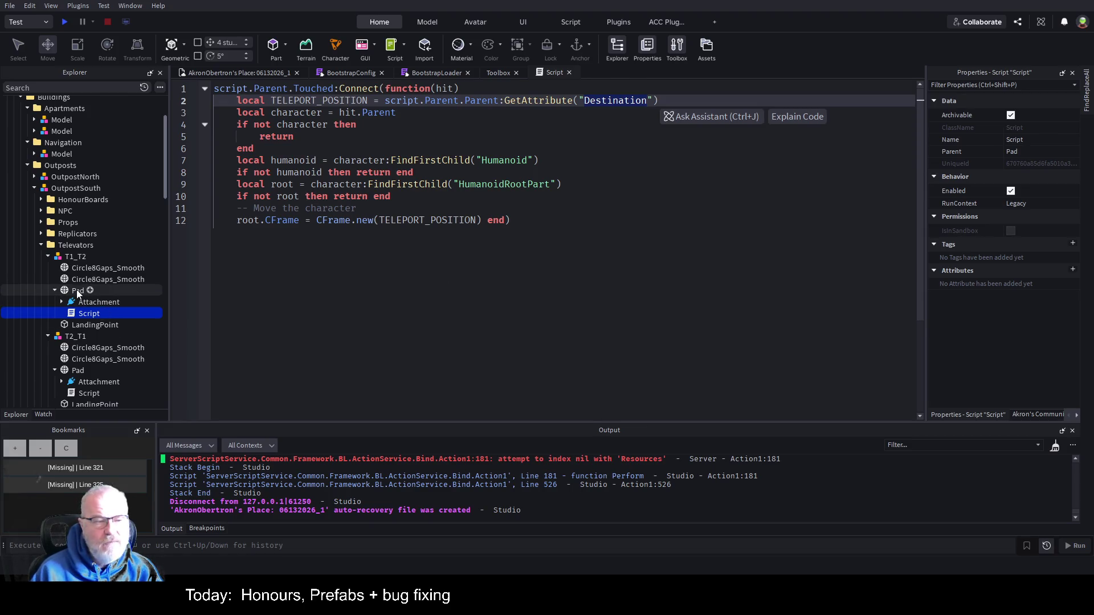
{"action": "left_click", "coordinate": [81, 256]}
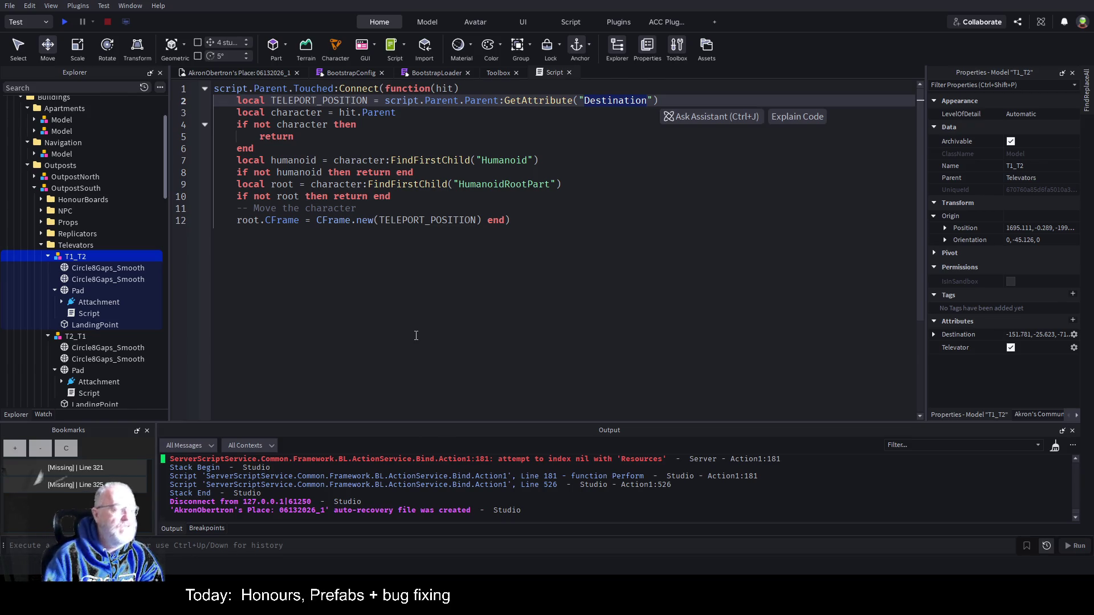
{"action": "left_click", "coordinate": [255, 73]}
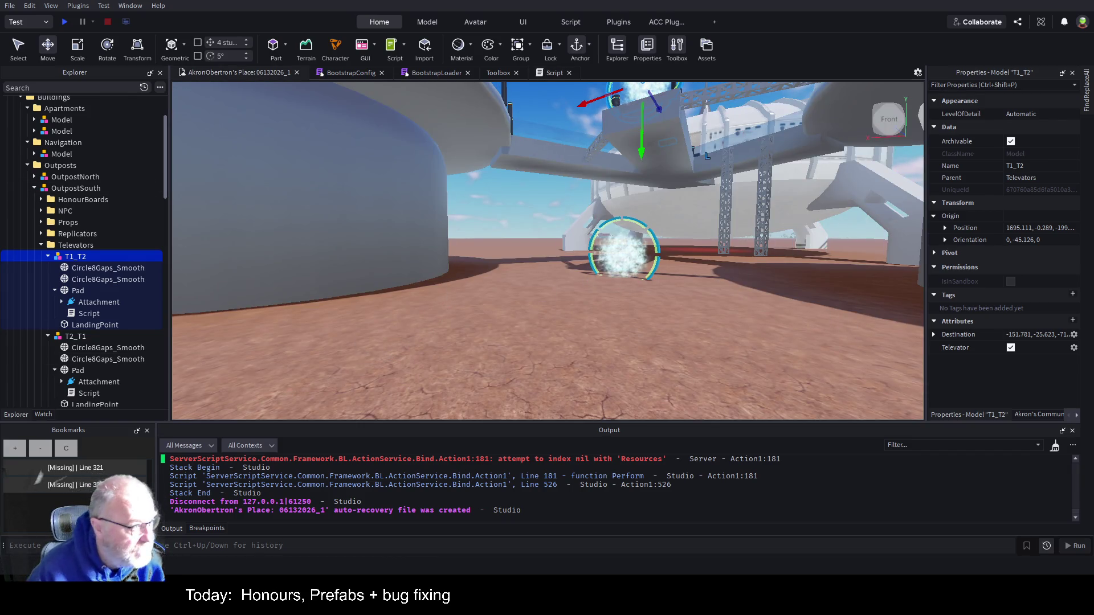